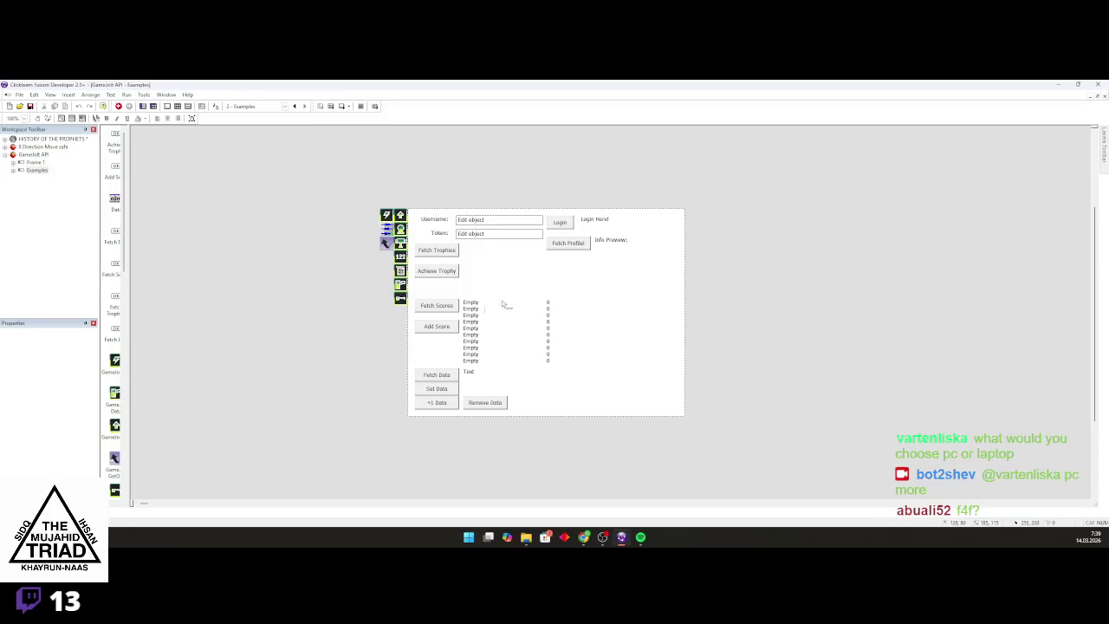
Scroll down and back up on the Twitch channel page shown over the Fusion editor
scroll(658, 280, down, 2)
scroll(658, 280, up, 2)
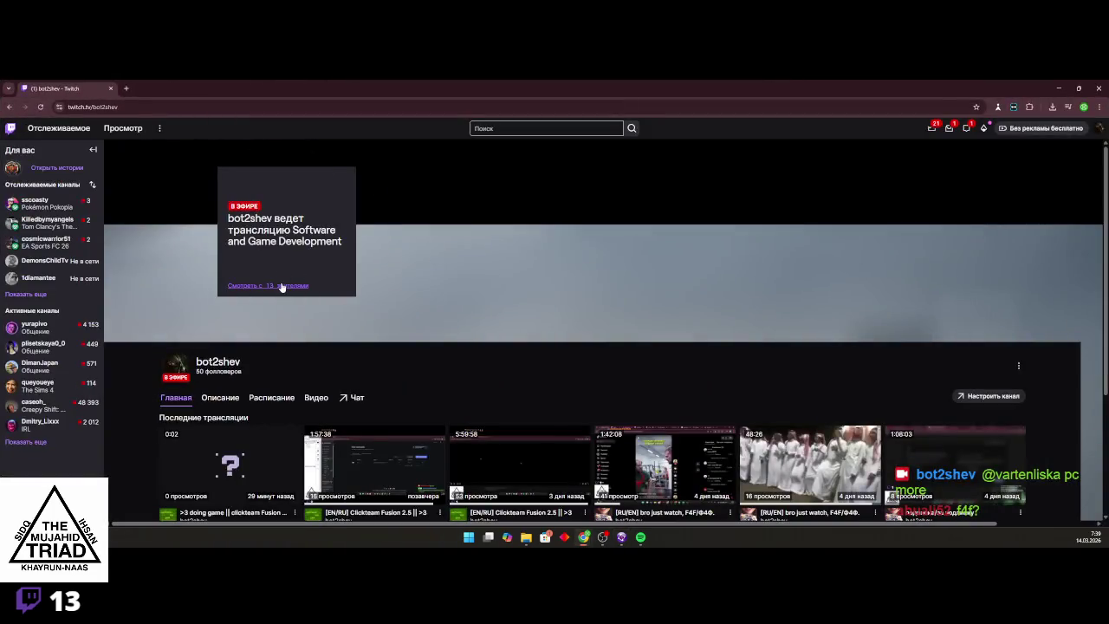
Open the full stream, reply 'sure' to the viewer in chat, and follow them
click(282, 287)
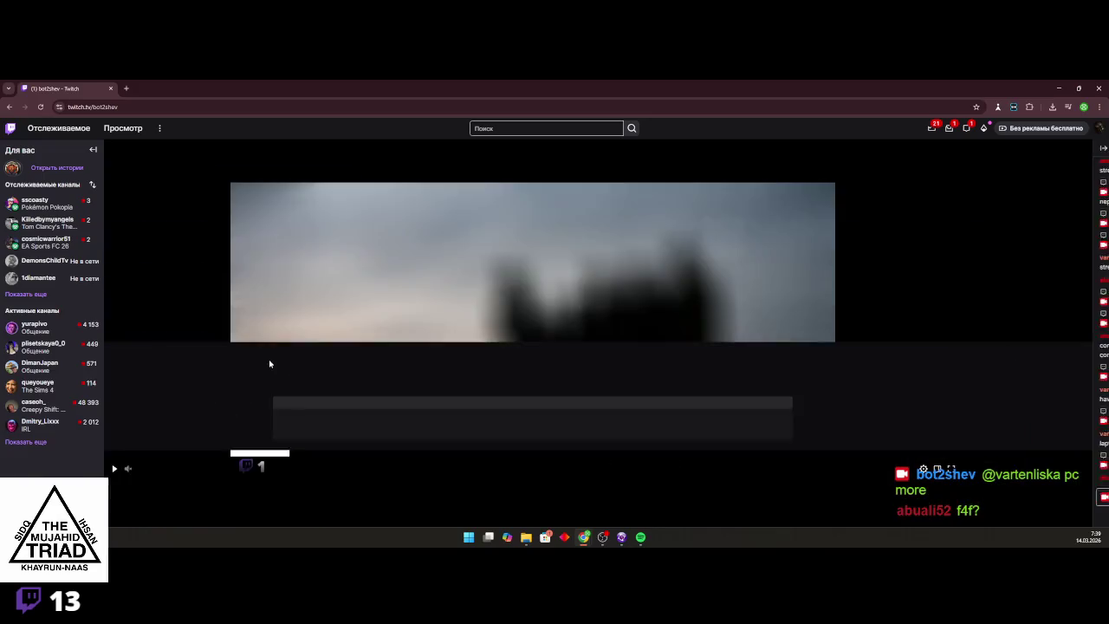
scroll(941, 443, down, 1)
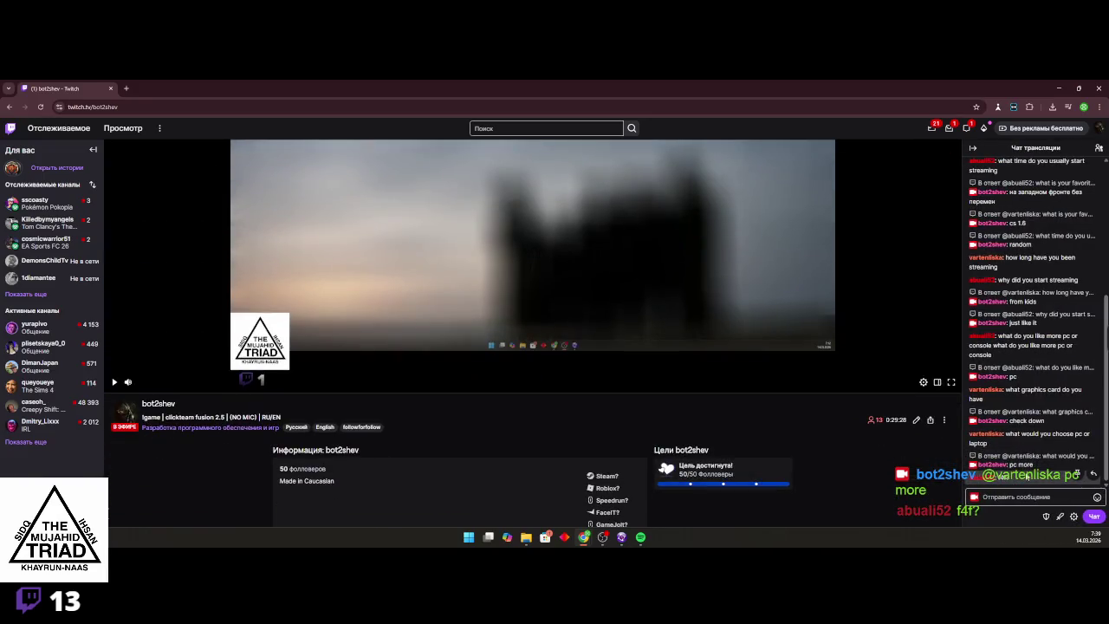
click(1094, 476)
text(sure)
key(Return)
click(982, 453)
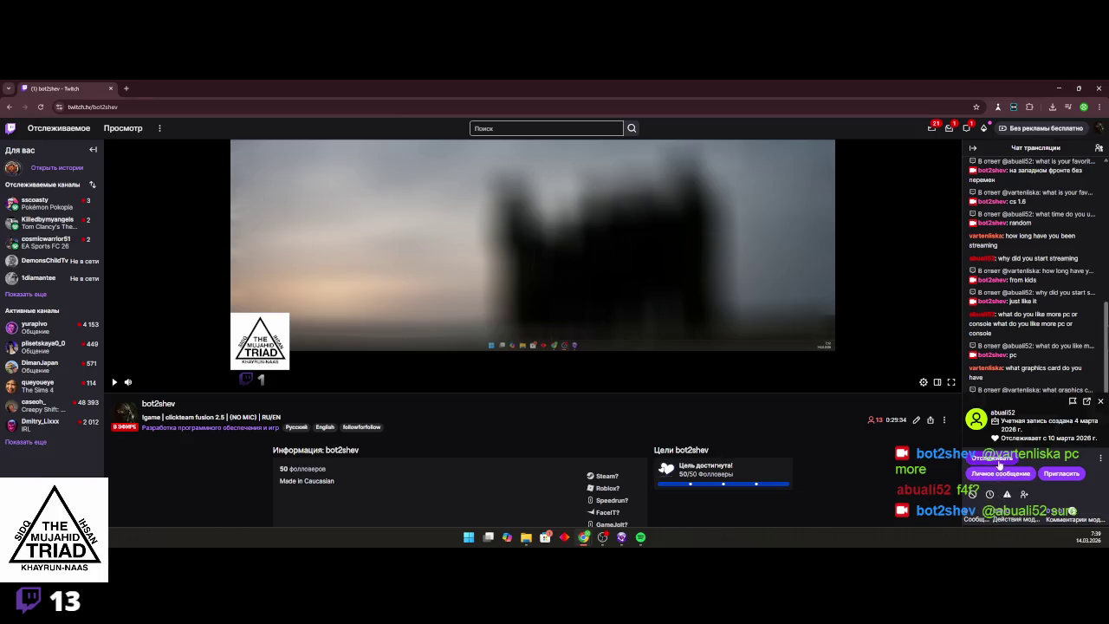
click(995, 459)
click(1098, 402)
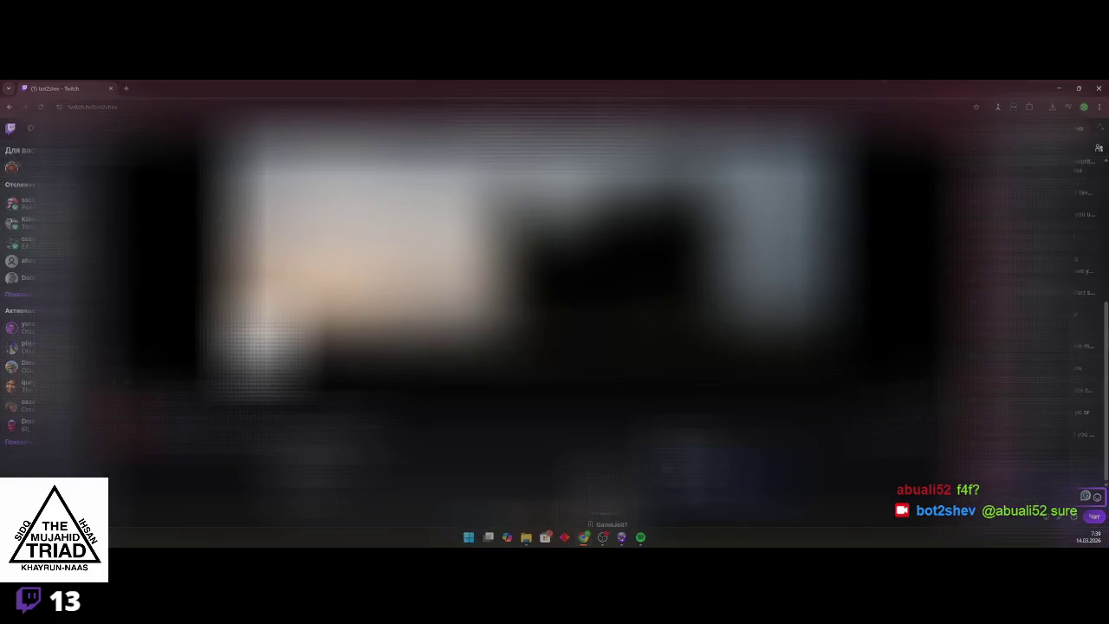
Send the chat message 'check website game: !game F4F Available'
text(()
text(game)
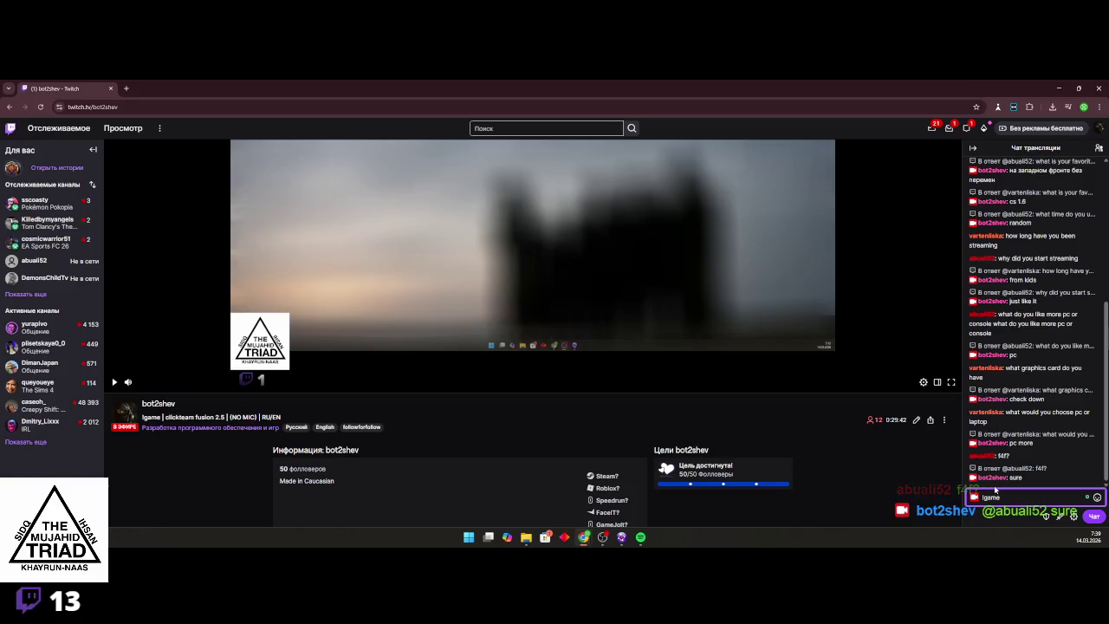
key(BackSpace)
key(BackSpace)
key(BackSpace)
text(check)
text( site game)
key(BackSpace)
key(BackSpace)
key(BackSpace)
text(website )
text(game)
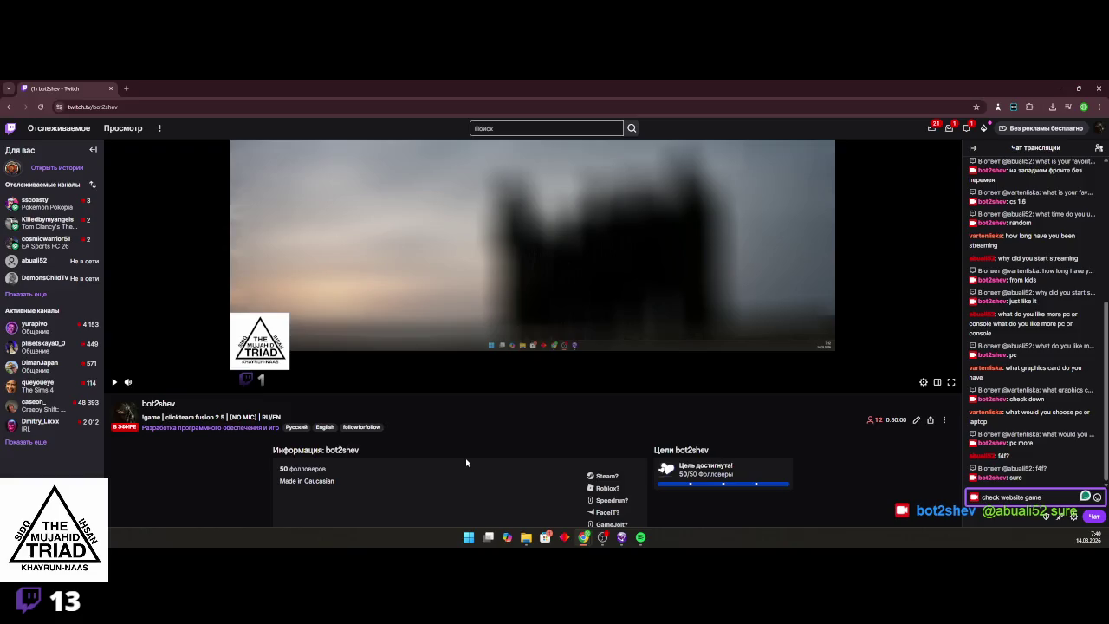
text(: !game F4F Ava)
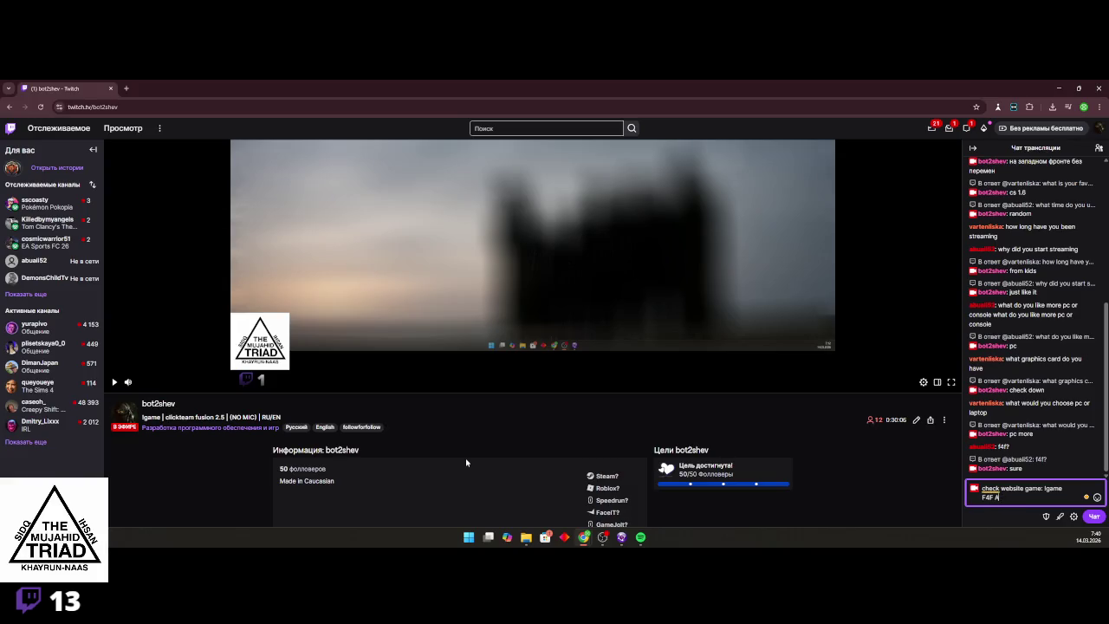
text(ilbele)
mouse_move(985, 487)
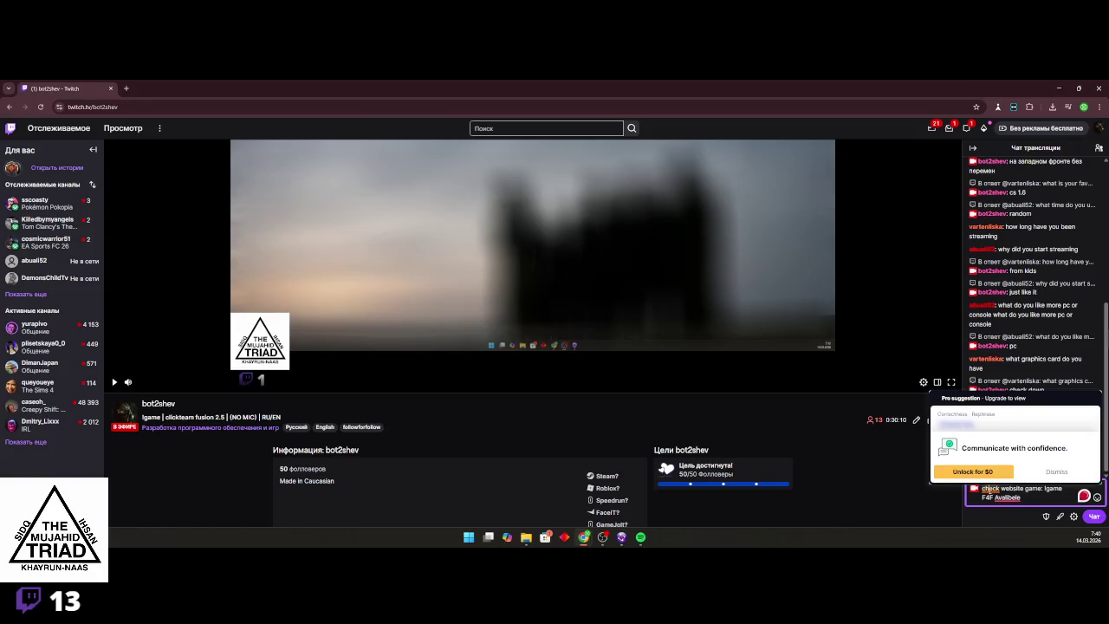
click(1056, 471)
click(1009, 438)
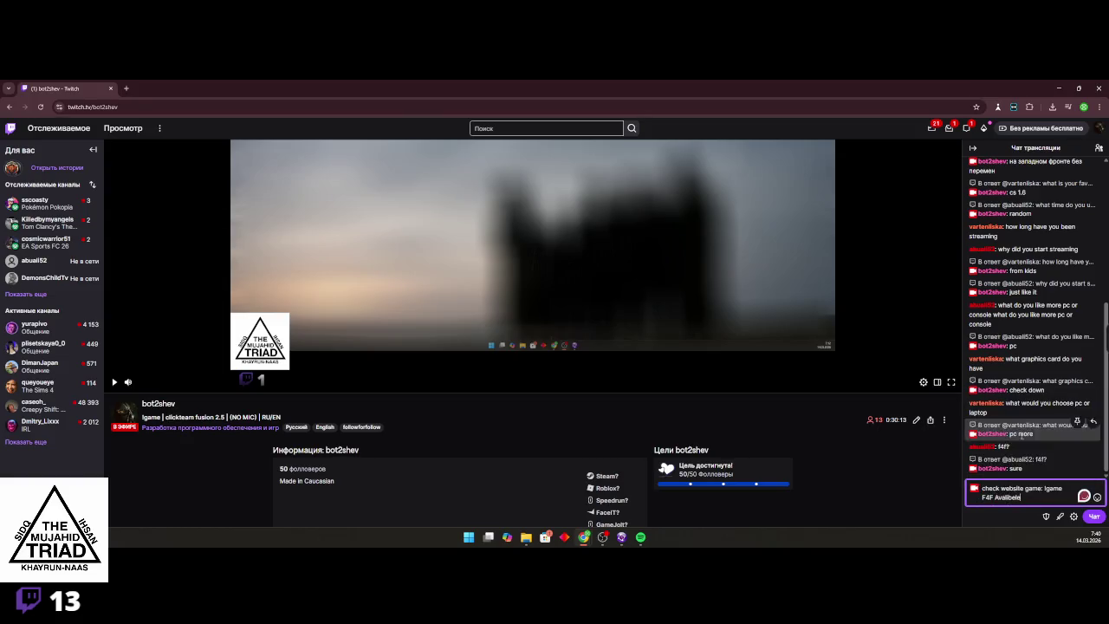
click(1090, 514)
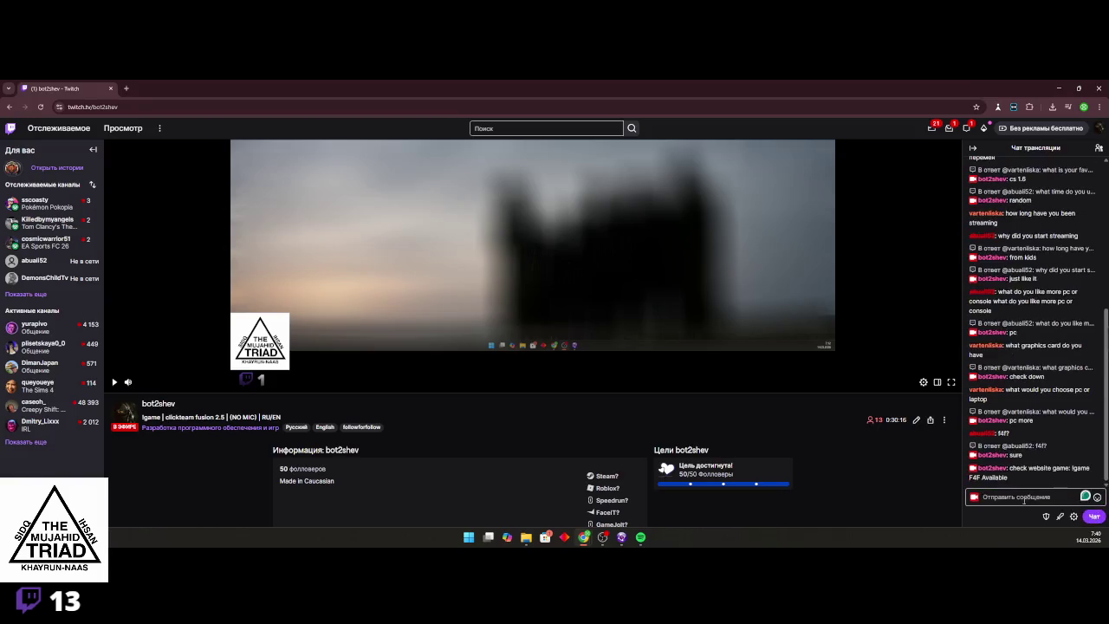
Pin the sent message to the top of chat and minimize the browser
click(1093, 463)
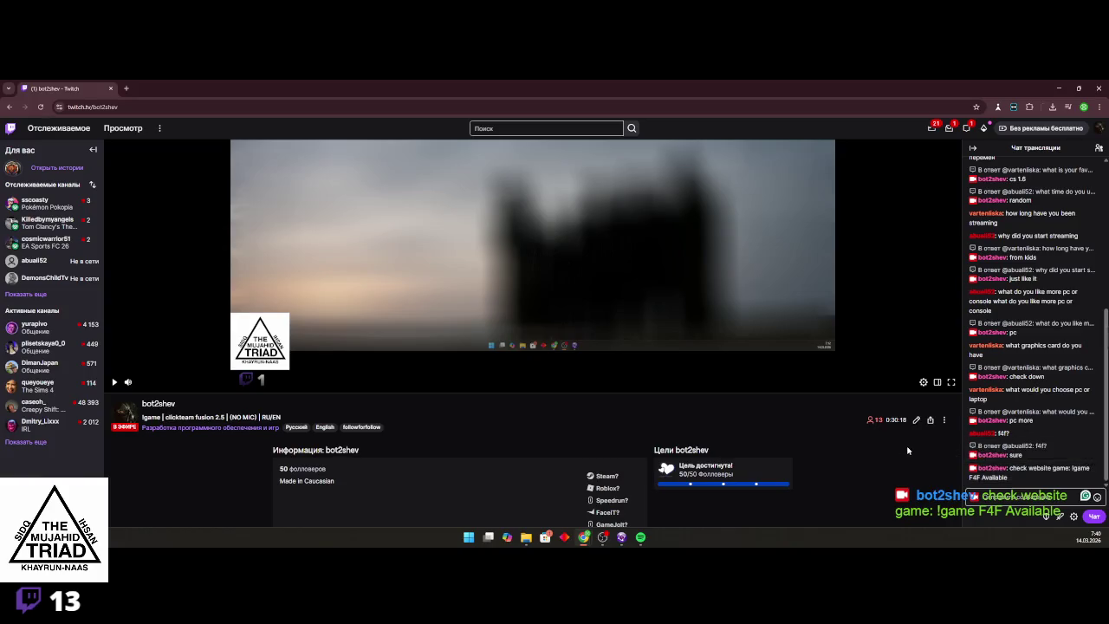
click(1078, 174)
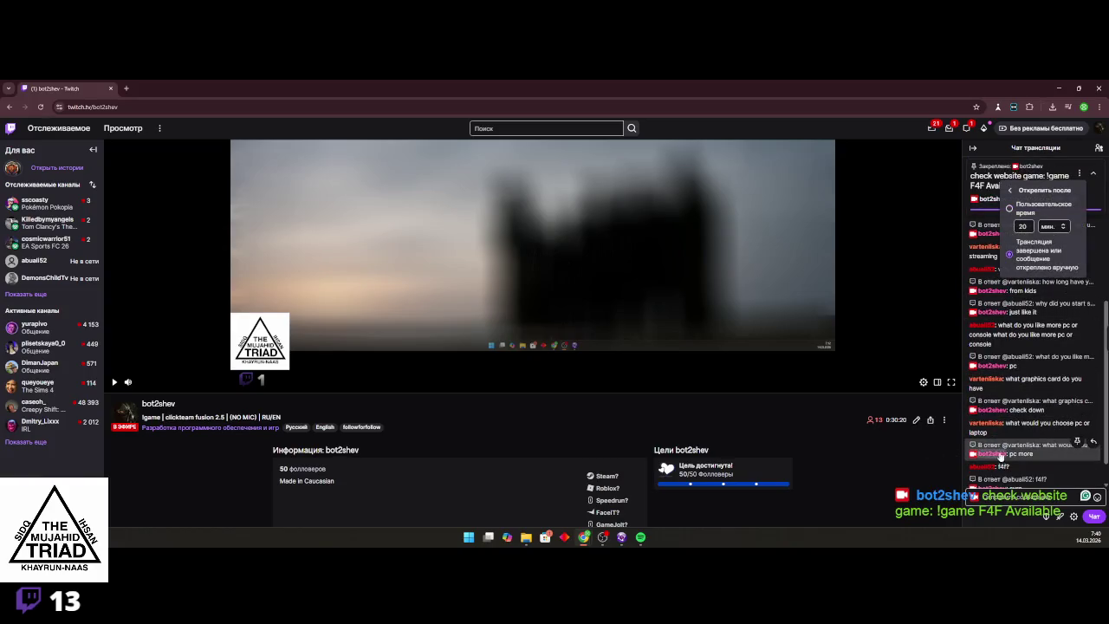
scroll(1035, 459, down, 1)
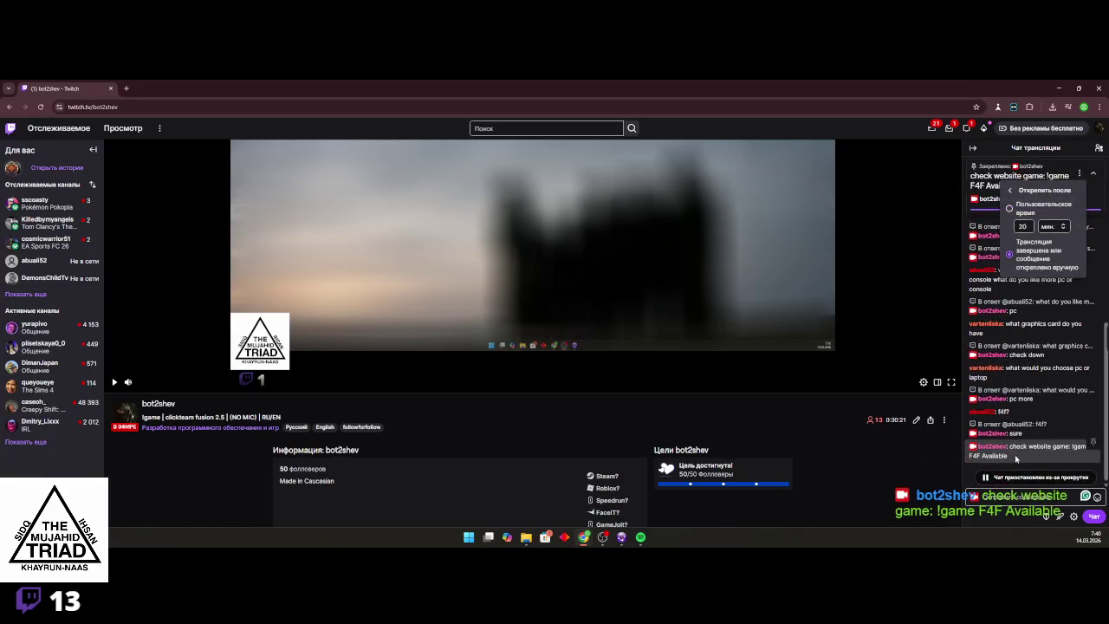
click(1009, 190)
click(985, 177)
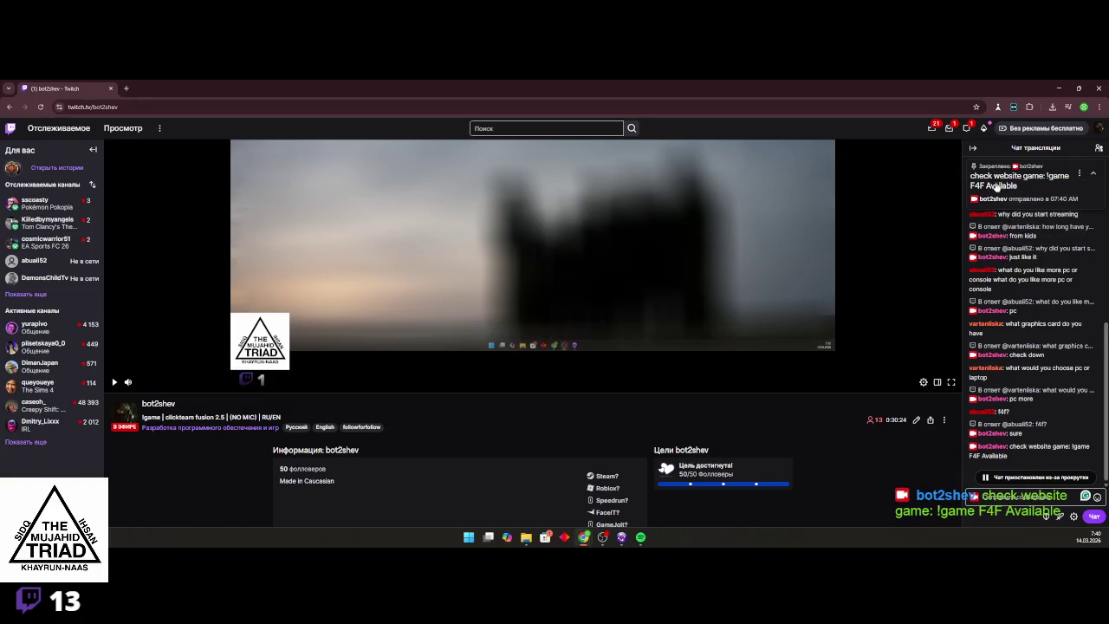
click(1055, 88)
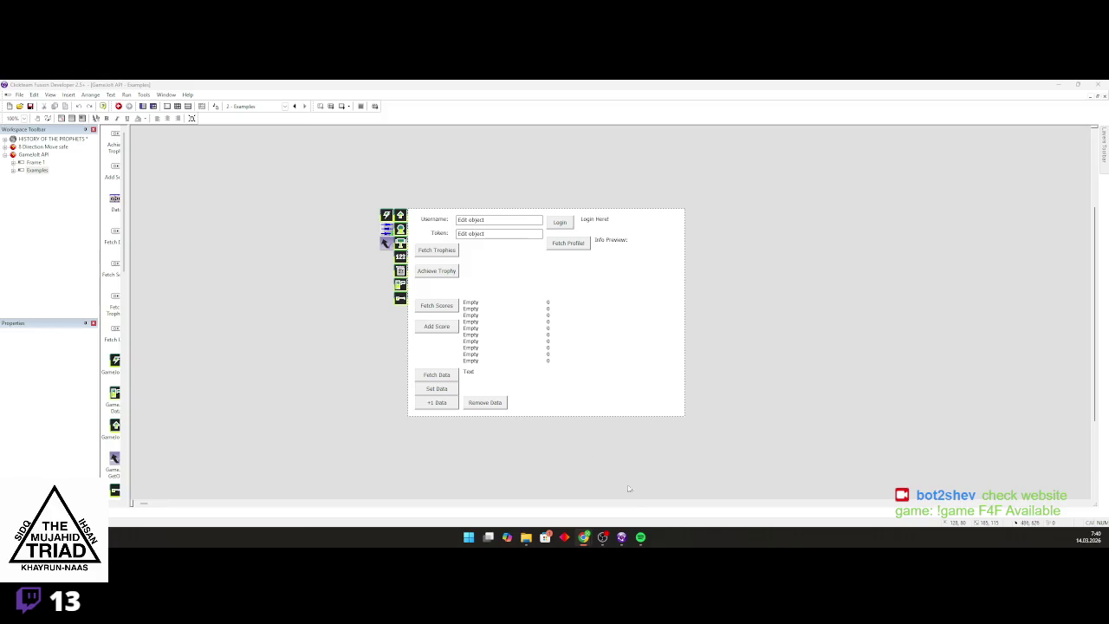
Open the HISTORY OF THE PROPHETS storyboard, edit frame 4 'menu en', then test-play it
mouse_move(588, 540)
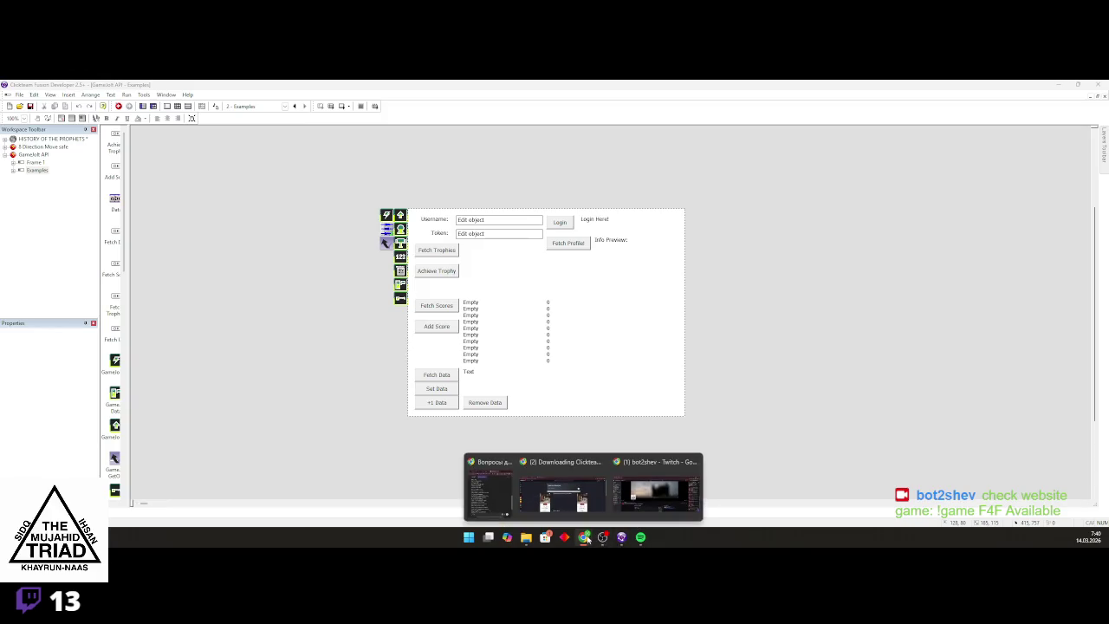
double_click(40, 140)
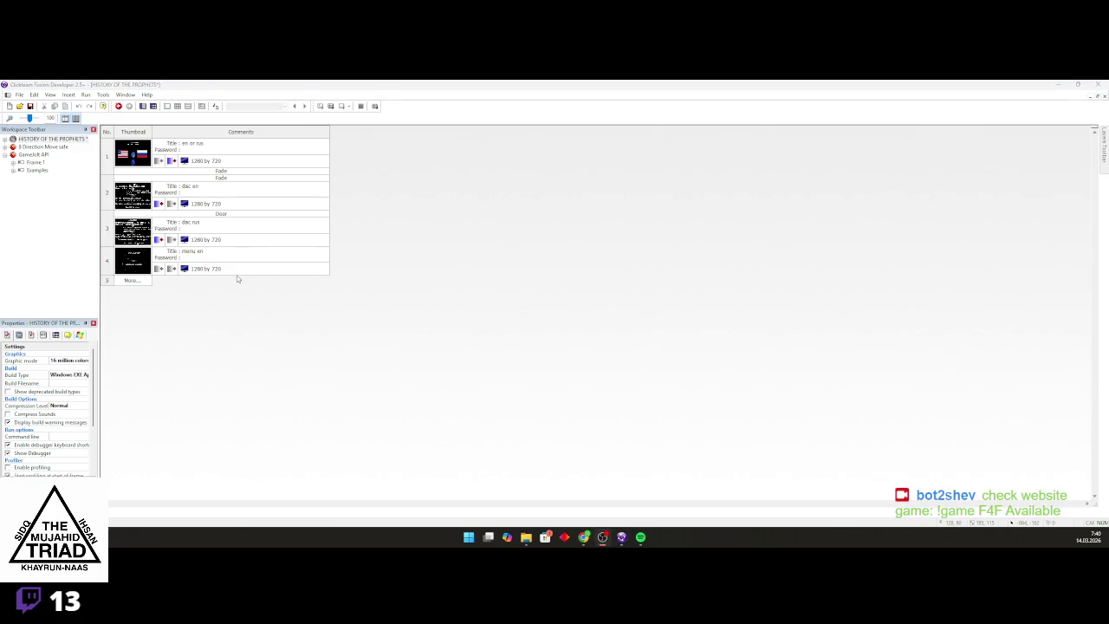
click(135, 267)
click(134, 268)
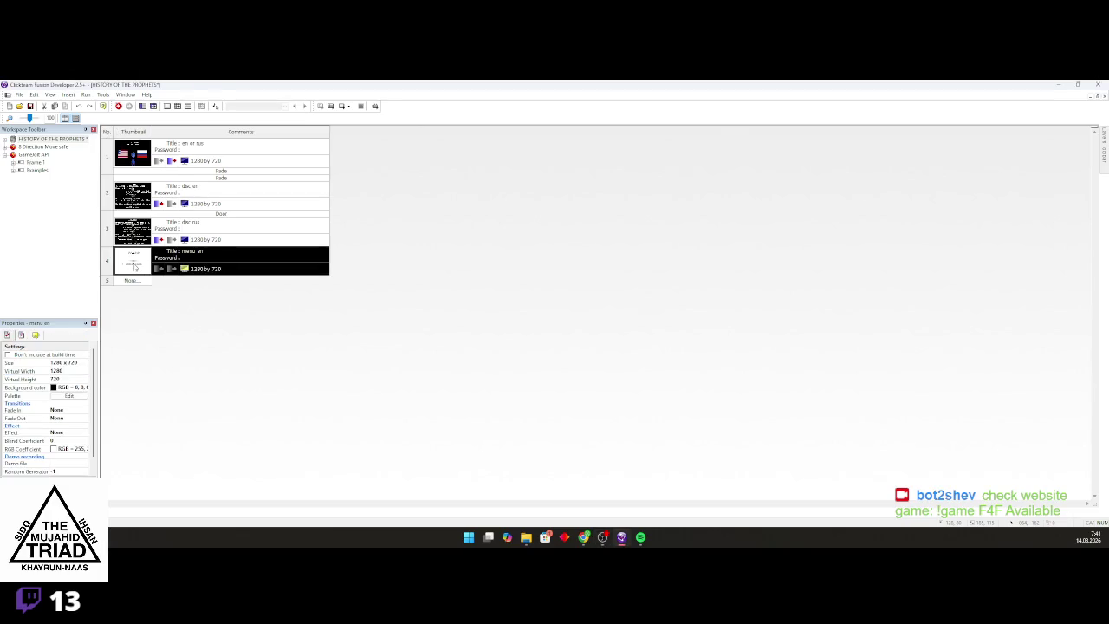
double_click(134, 268)
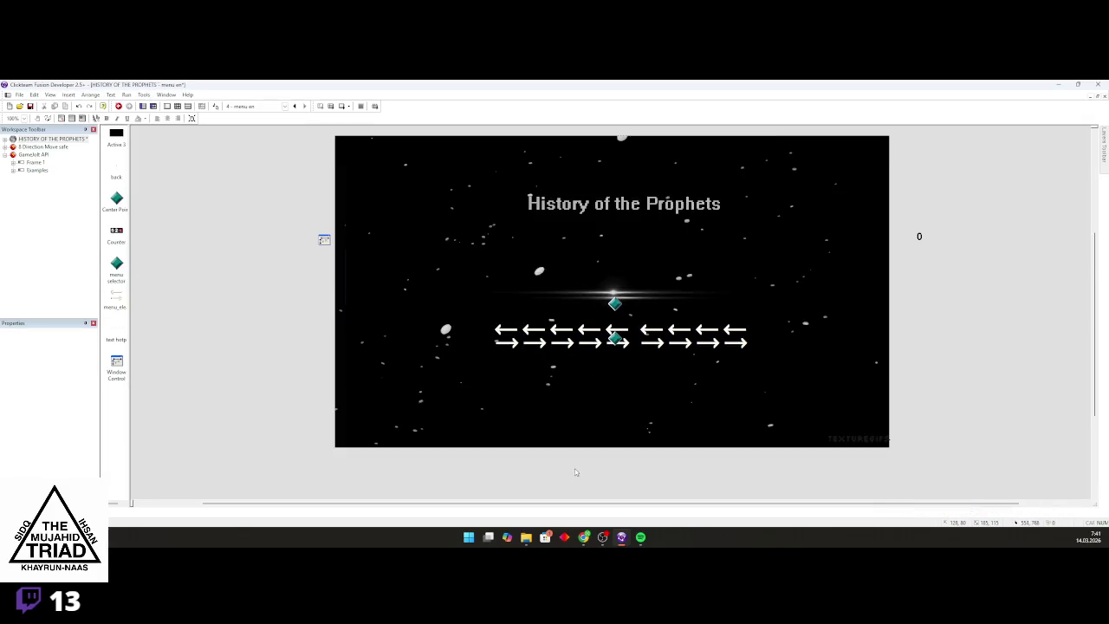
scroll(543, 432, down, 1)
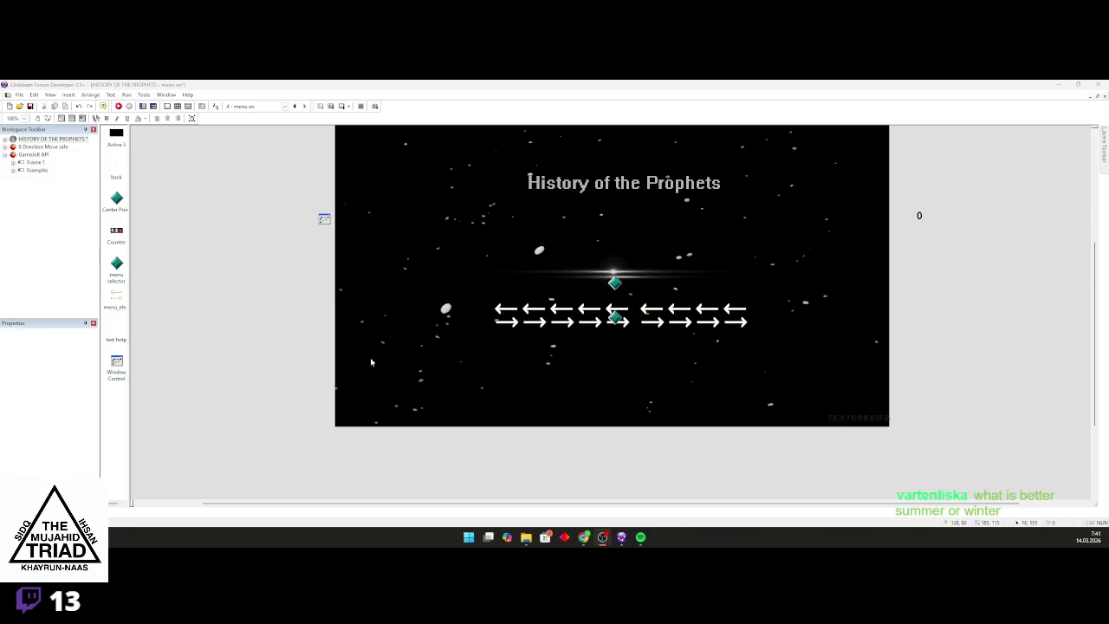
scroll(278, 300, up, 1)
click(336, 107)
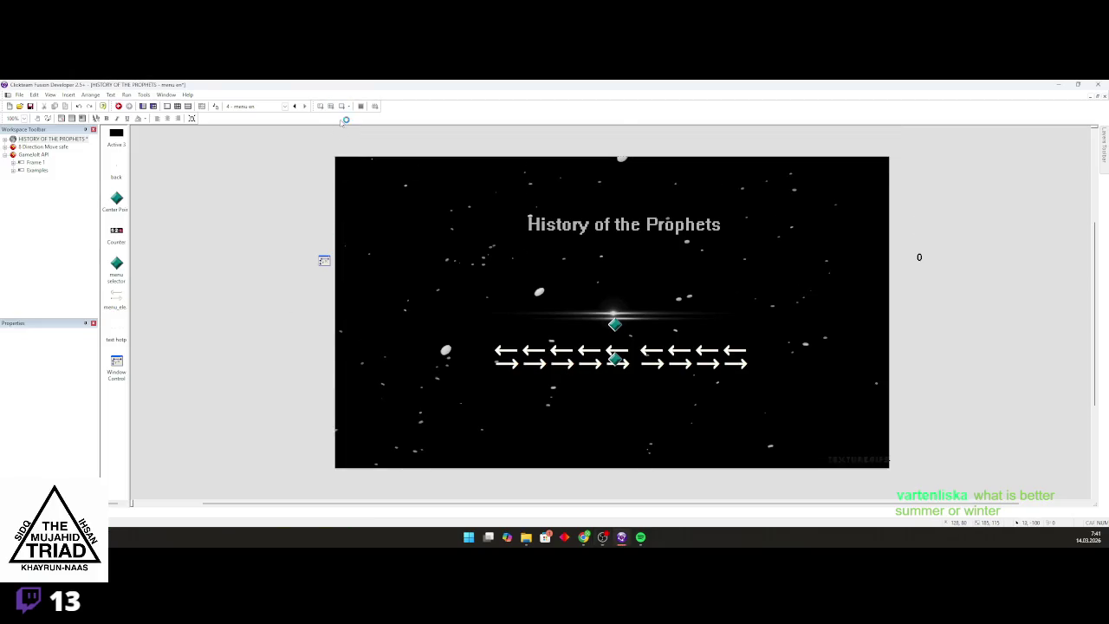
click(549, 344)
click(567, 351)
click(581, 358)
click(580, 362)
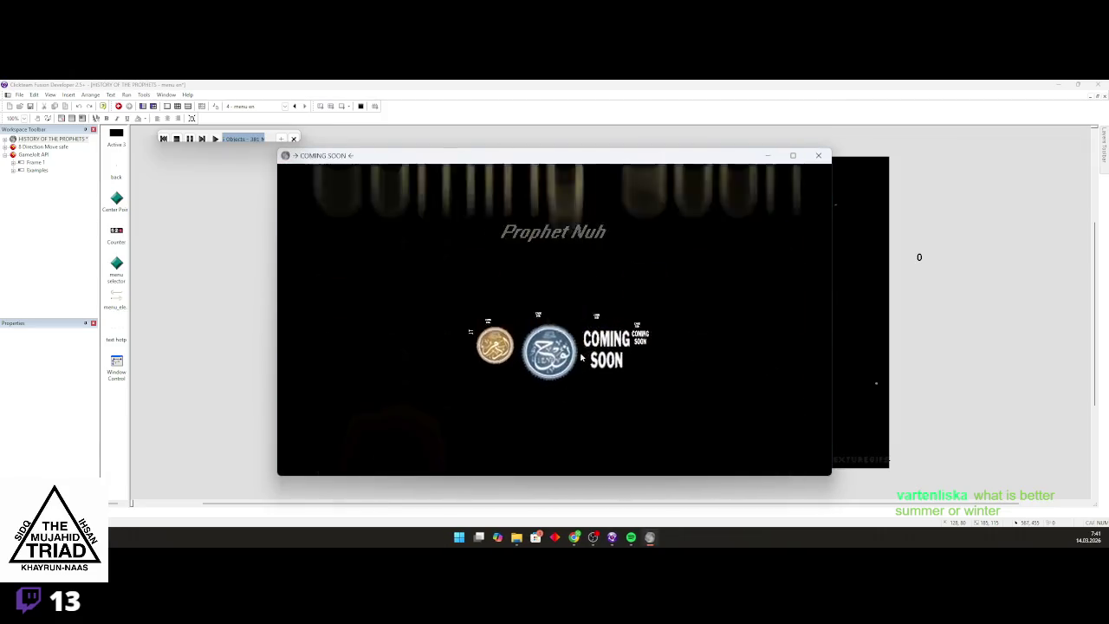
click(579, 366)
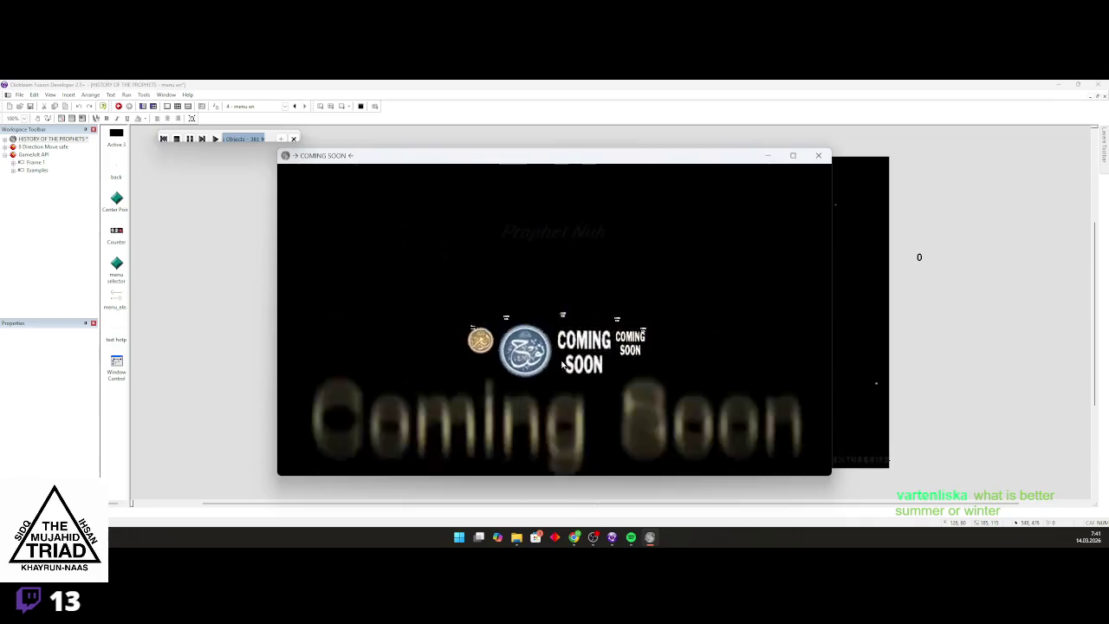
click(567, 367)
click(566, 362)
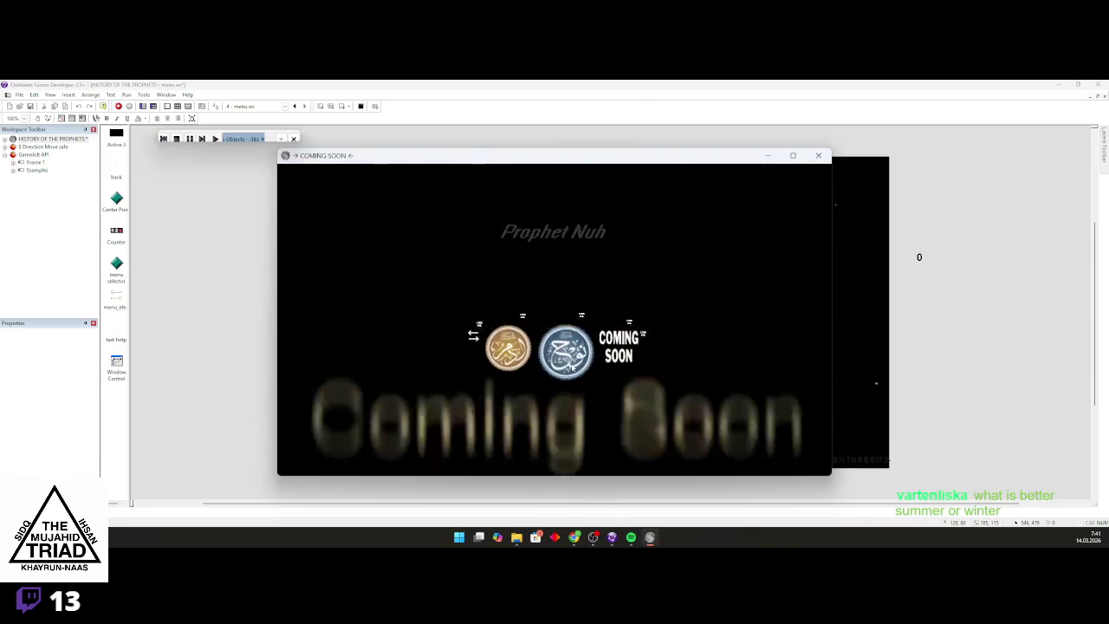
click(567, 362)
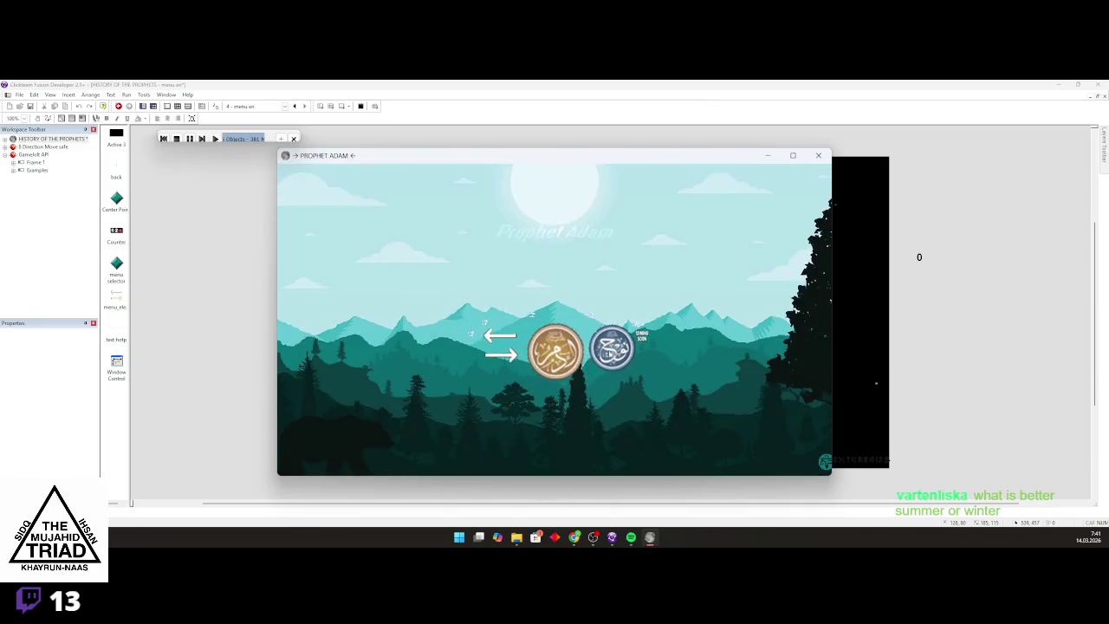
key(Right)
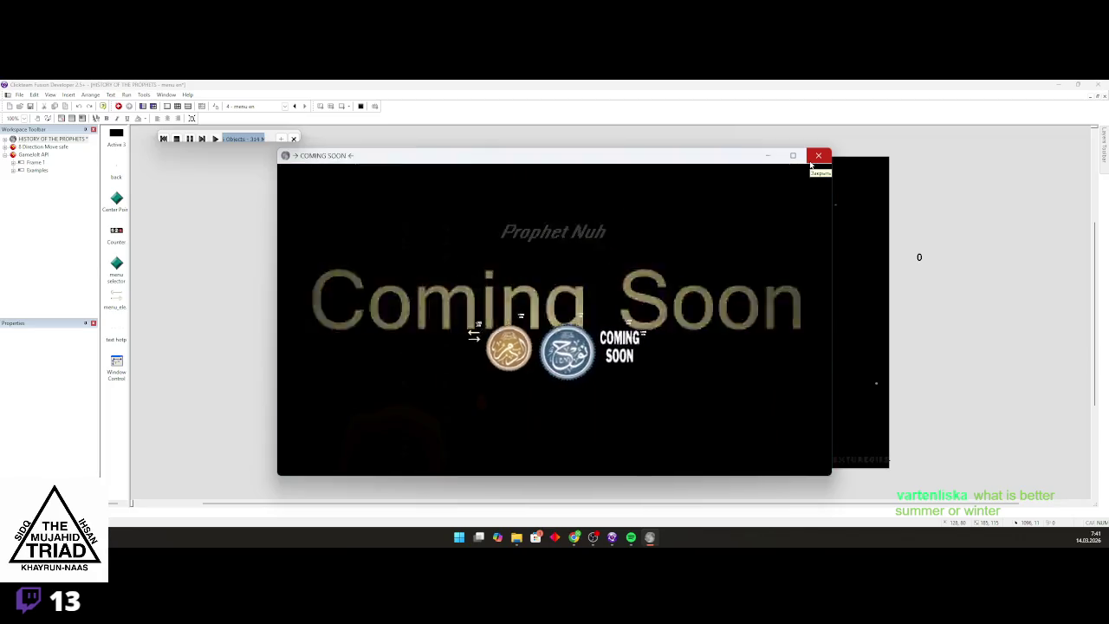
click(811, 160)
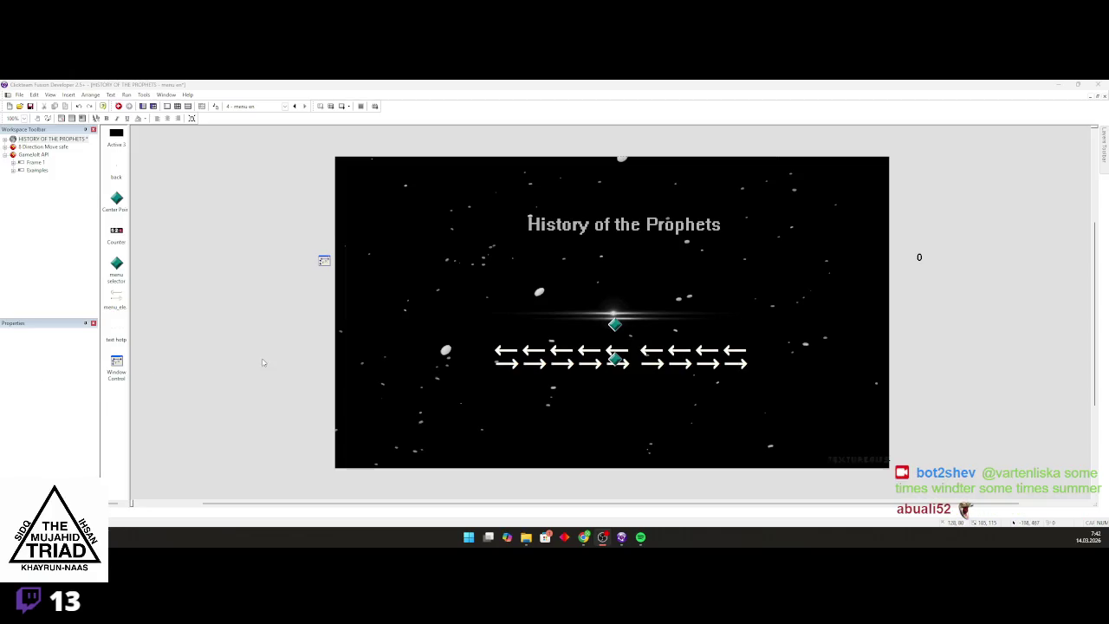
Open the disc rus disclaimer frame in the editor
scroll(408, 387, down, 1)
scroll(555, 393, up, 2)
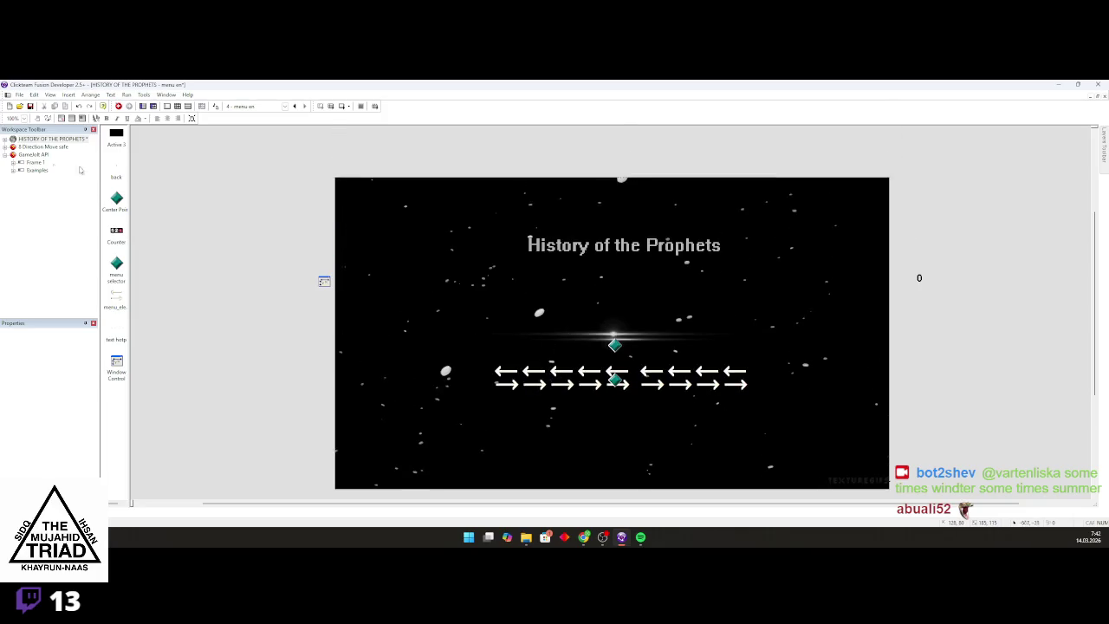
double_click(12, 138)
double_click(35, 162)
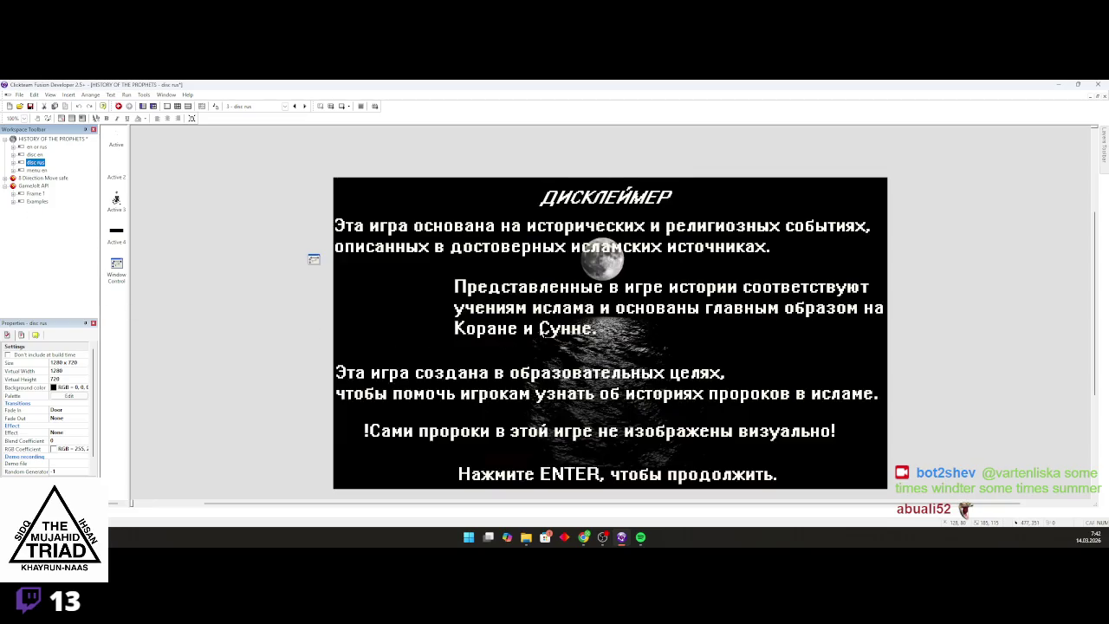
scroll(545, 330, down, 2)
Look over the disc en and language-select frames, then open the menu en frame
click(35, 154)
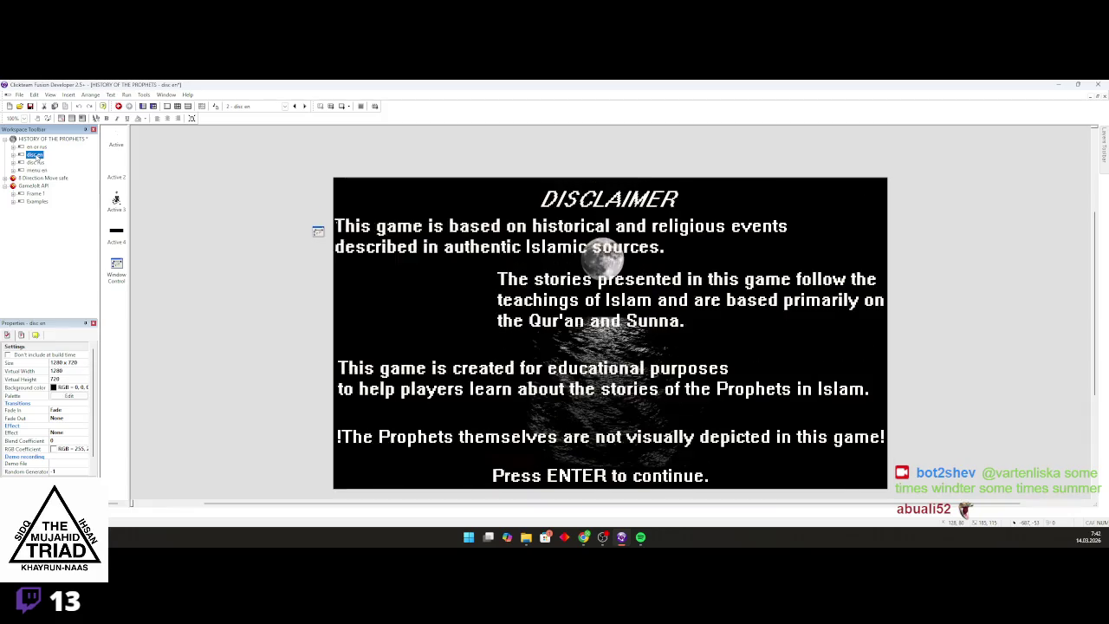
click(36, 147)
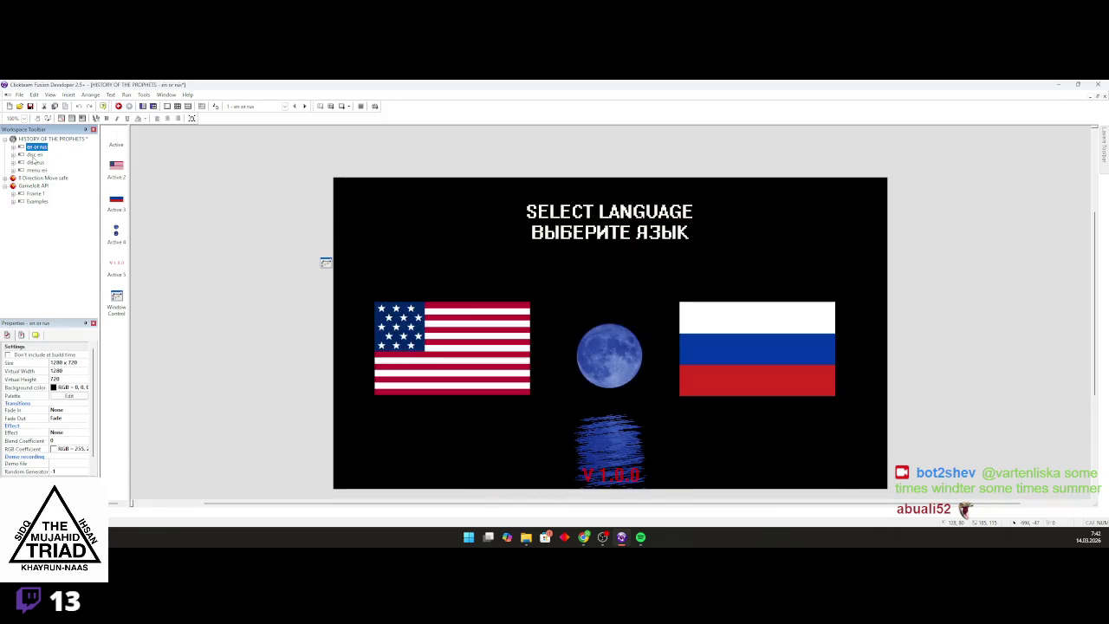
click(35, 154)
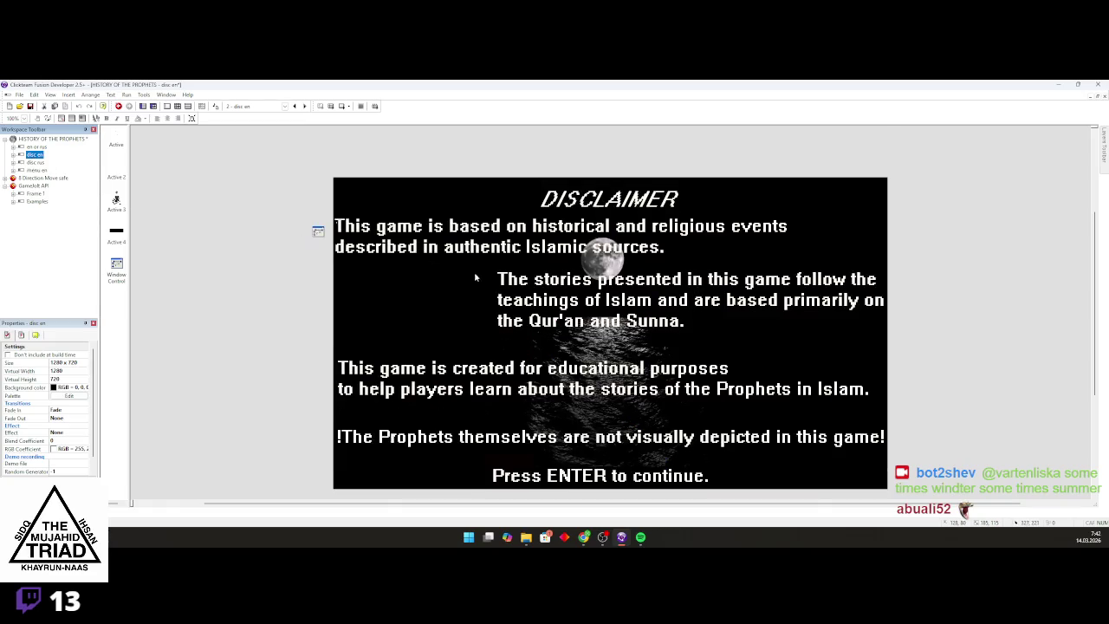
scroll(196, 224, down, 3)
scroll(81, 177, up, 2)
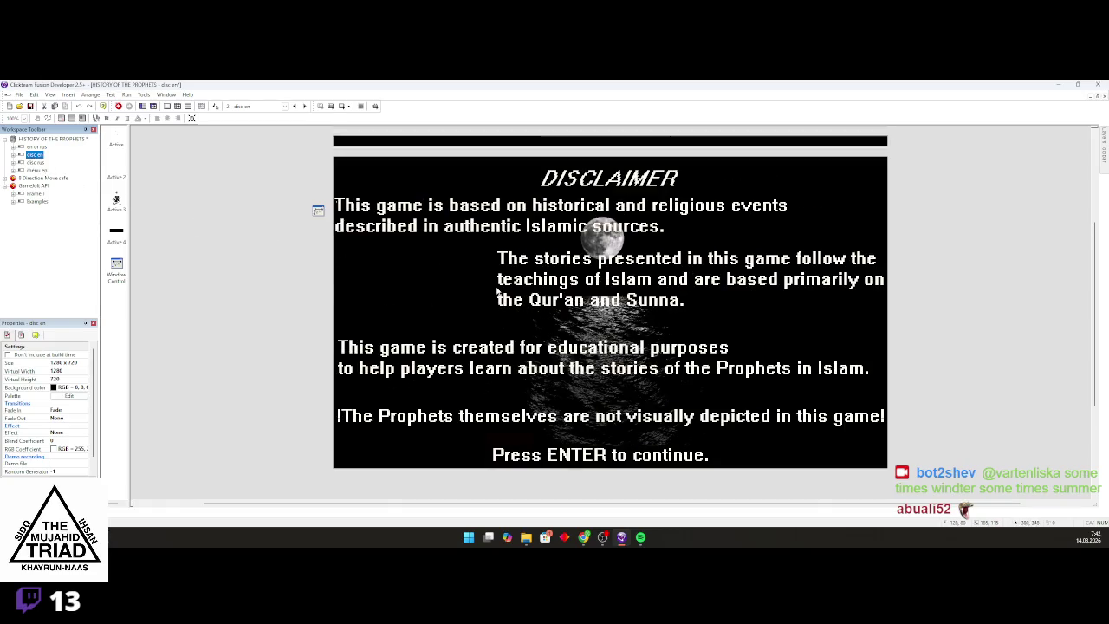
click(37, 169)
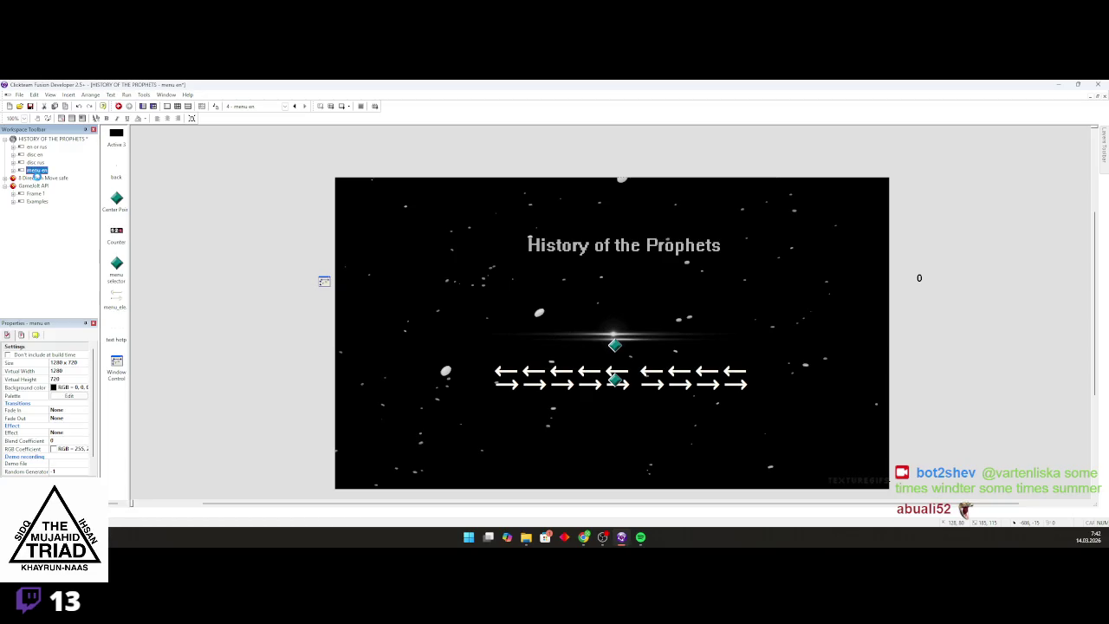
Duplicate the menu en frame, widen the Fusion window, and rename the copy 'adam en'
key(ctrl+c)
key(ctrl+v)
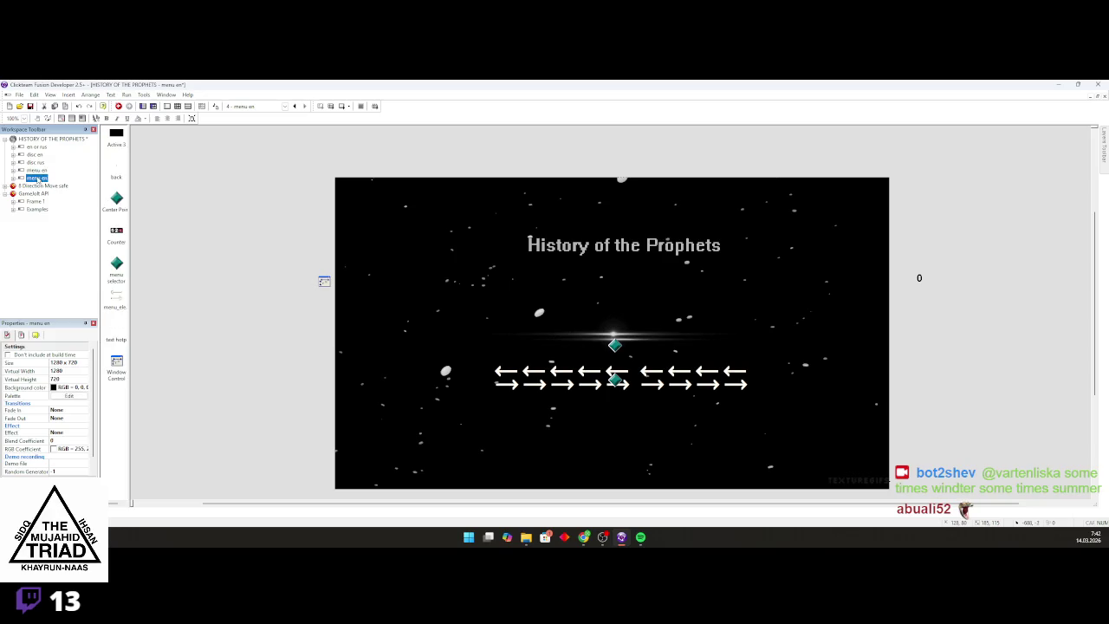
right_click(38, 179)
mouse_move(249, 84)
mouse_down()
mouse_move(658, 139)
mouse_move(1104, 173)
mouse_up()
mouse_move(553, 236)
mouse_down()
mouse_move(222, 243)
mouse_move(144, 260)
mouse_up()
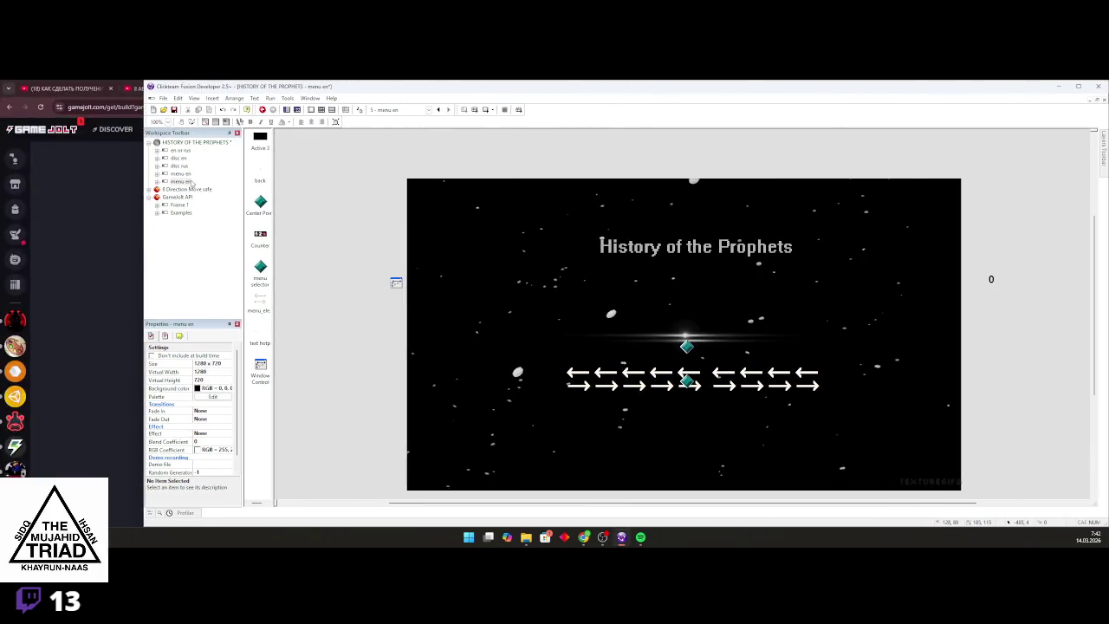
click(182, 181)
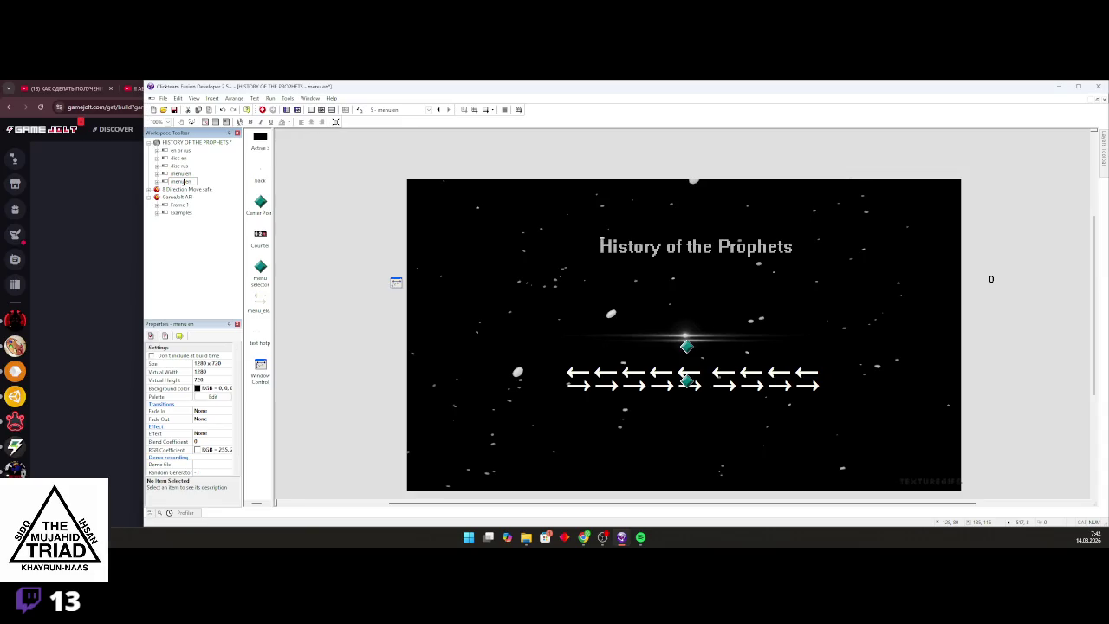
text(adam)
key(Return)
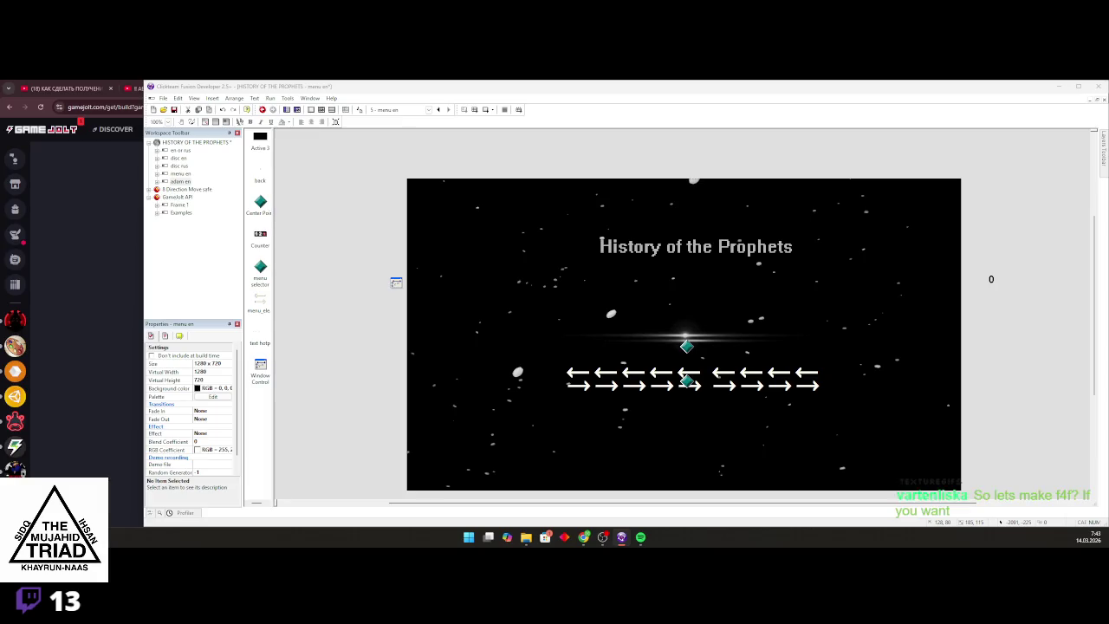
Switch over to the GameJolt download page in the browser
key(alt+Tab)
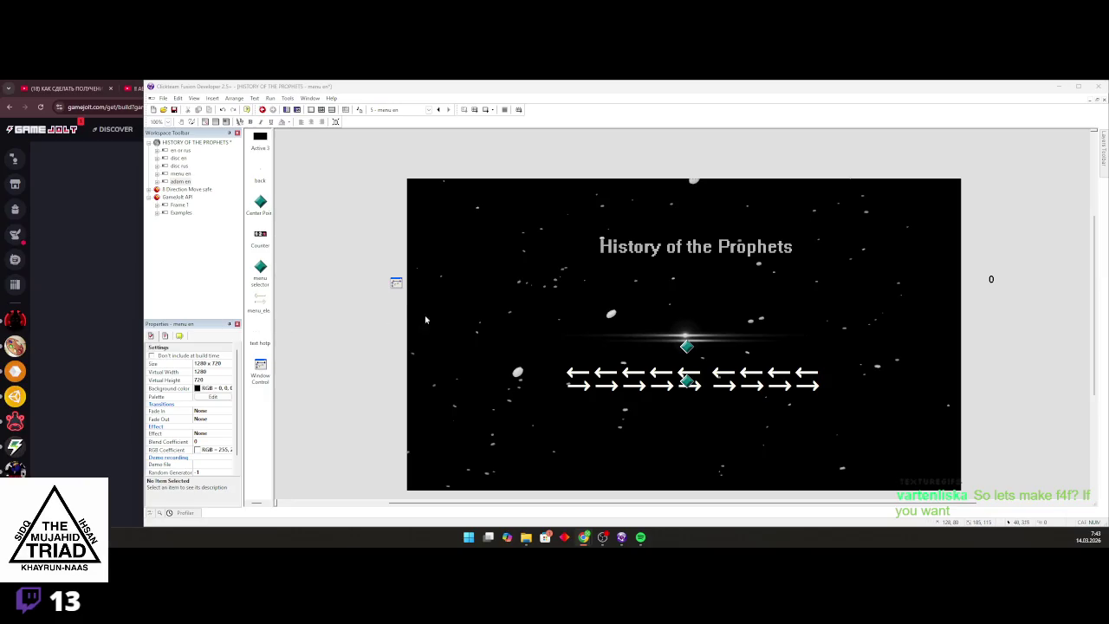
key(alt+Tab)
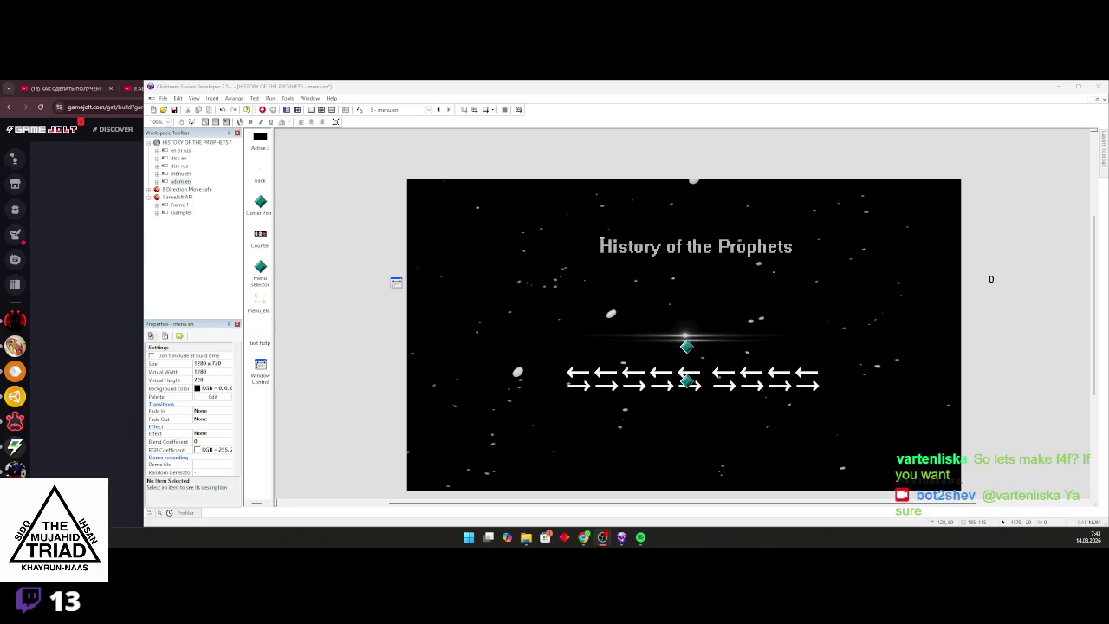
click(96, 155)
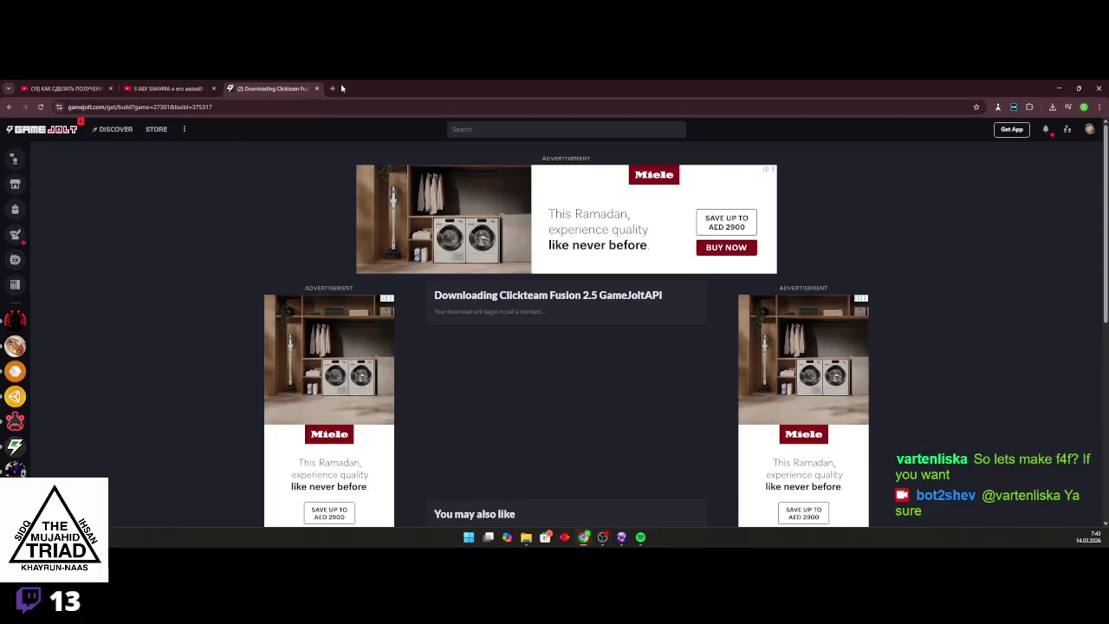
Open the streamer's own twitch.tv channel in a new tab and pause the stream
click(333, 89)
text(tw)
click(99, 126)
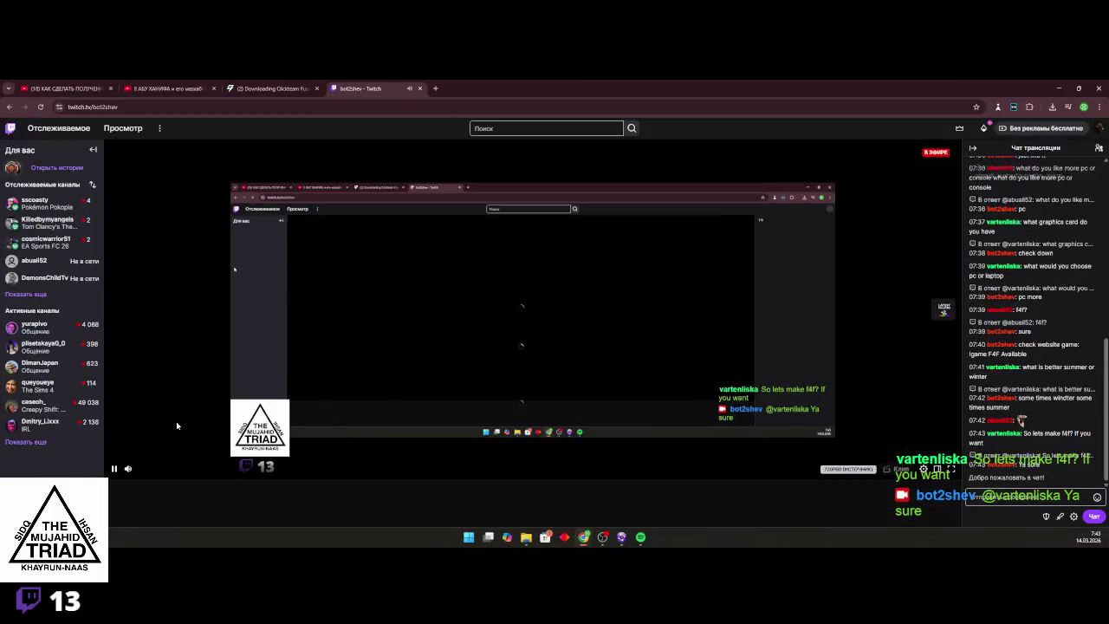
click(115, 469)
click(114, 470)
click(114, 469)
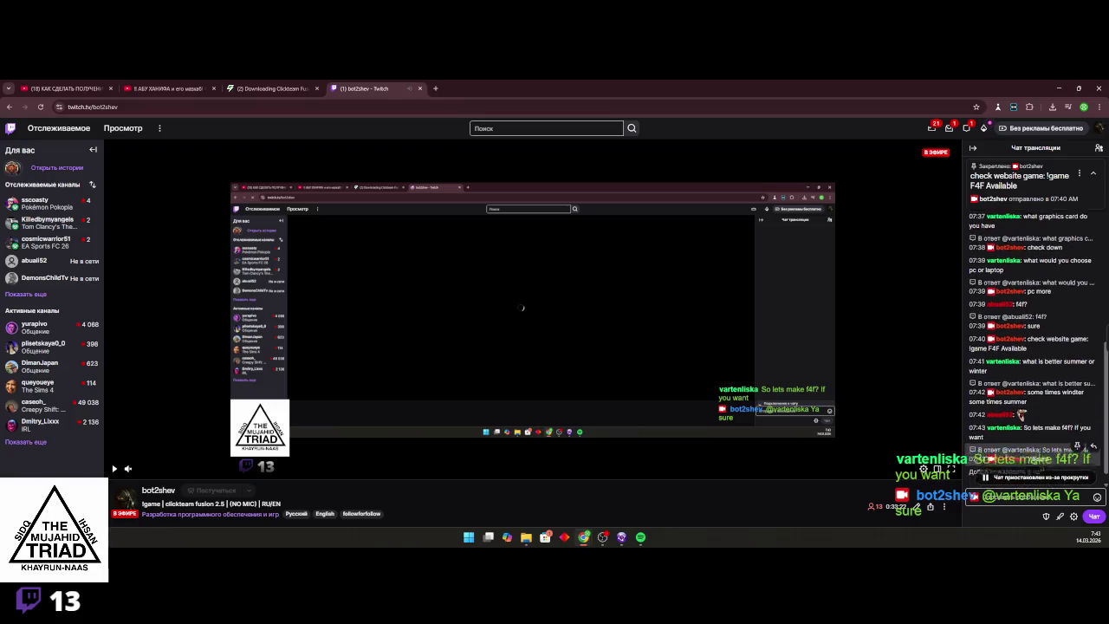
Follow a chatter from their chat profile card, then close the Twitch tab
scroll(1009, 423, down, 3)
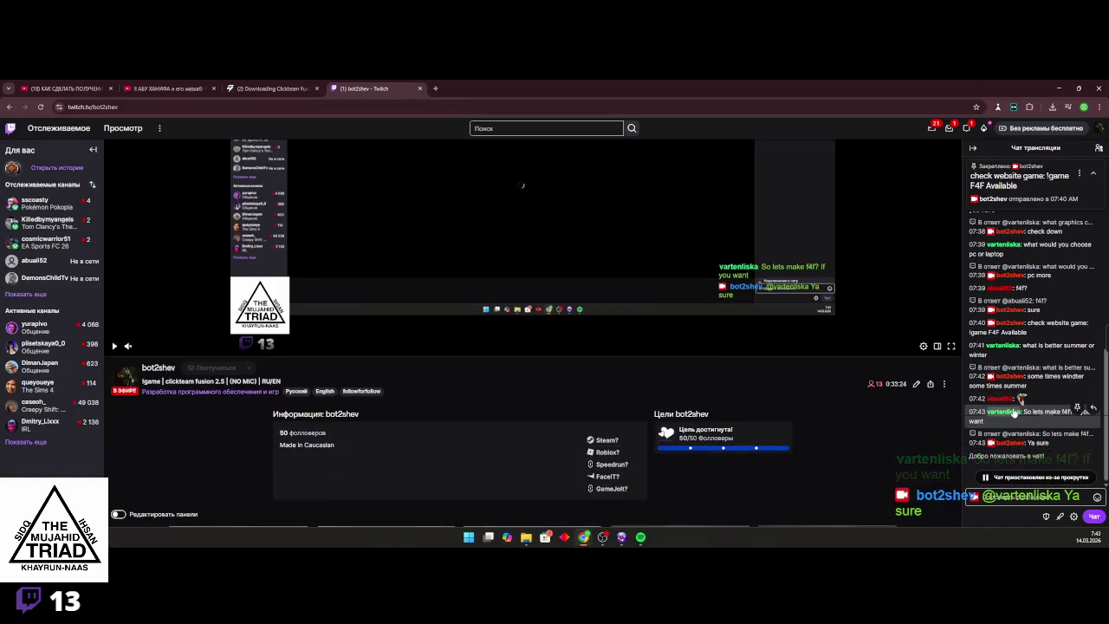
click(1002, 413)
click(1001, 460)
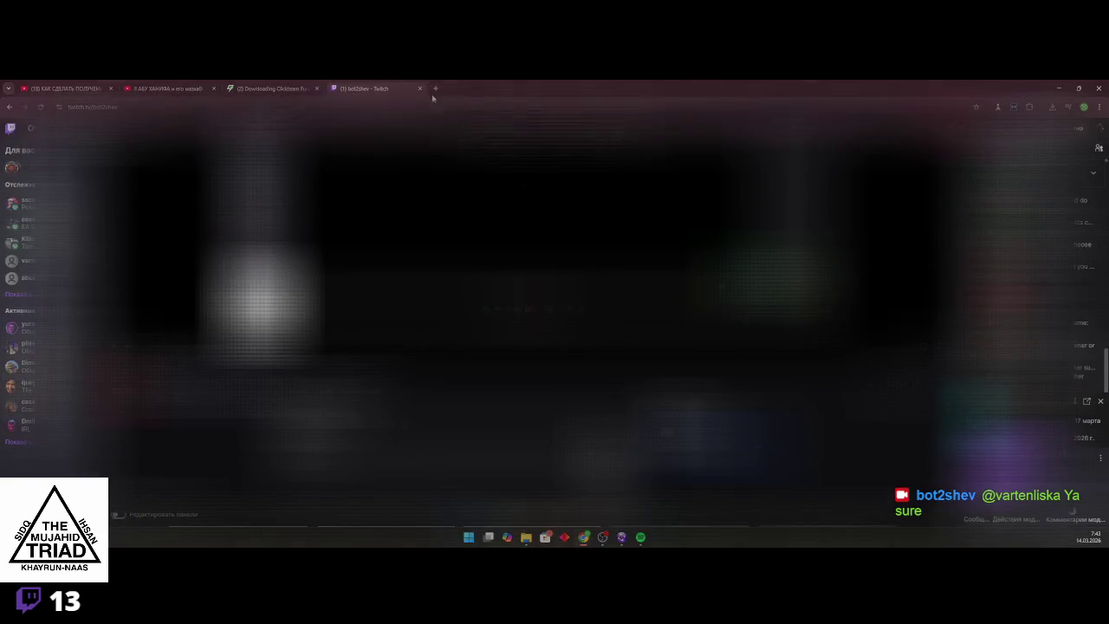
click(419, 89)
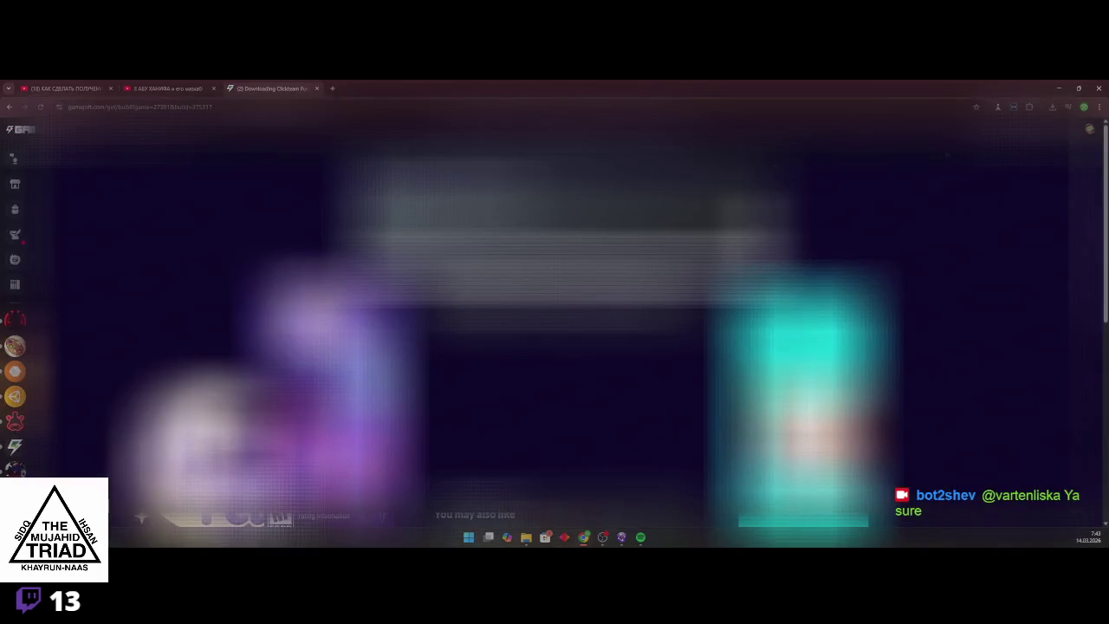
Minimize the browser to bring the Fusion editor back into view
click(1059, 88)
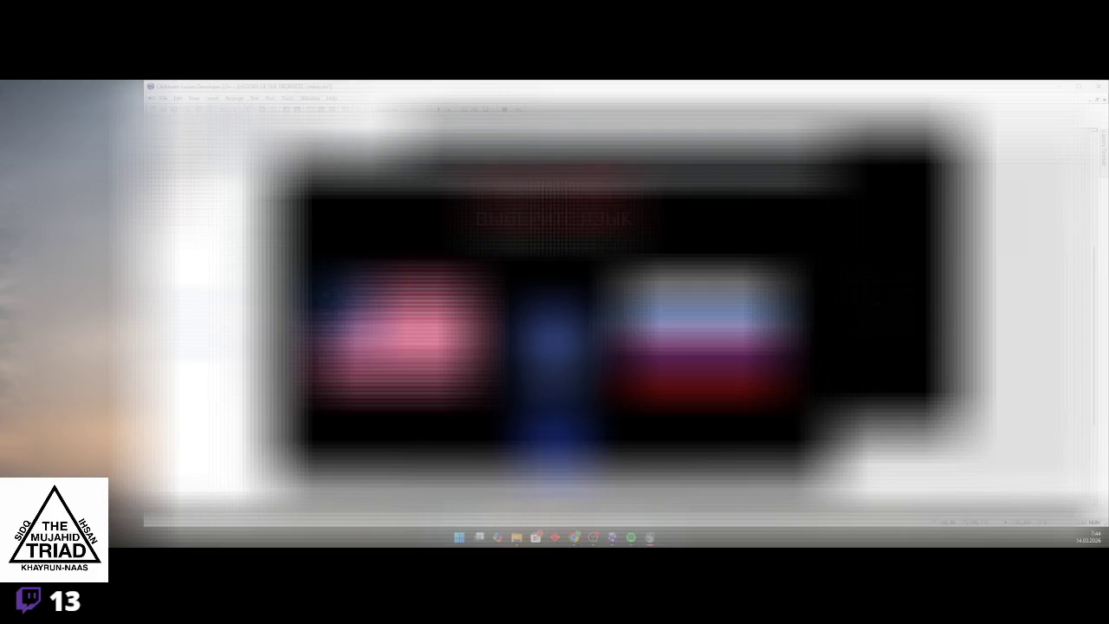
Close the running game preview and launch it again with F8
key(alt+F4)
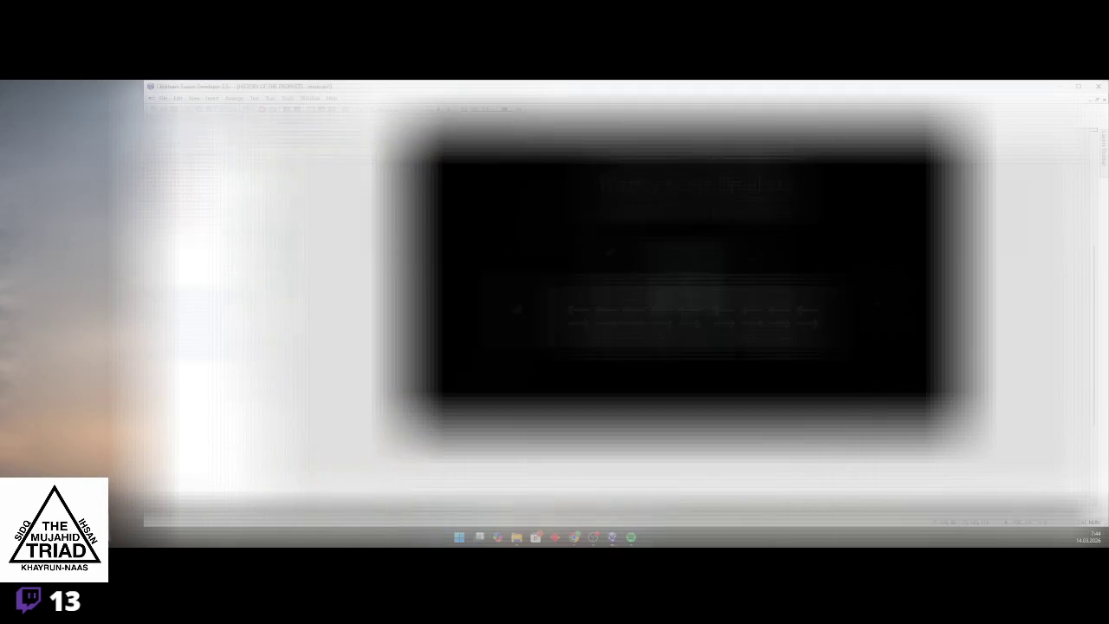
key(F8)
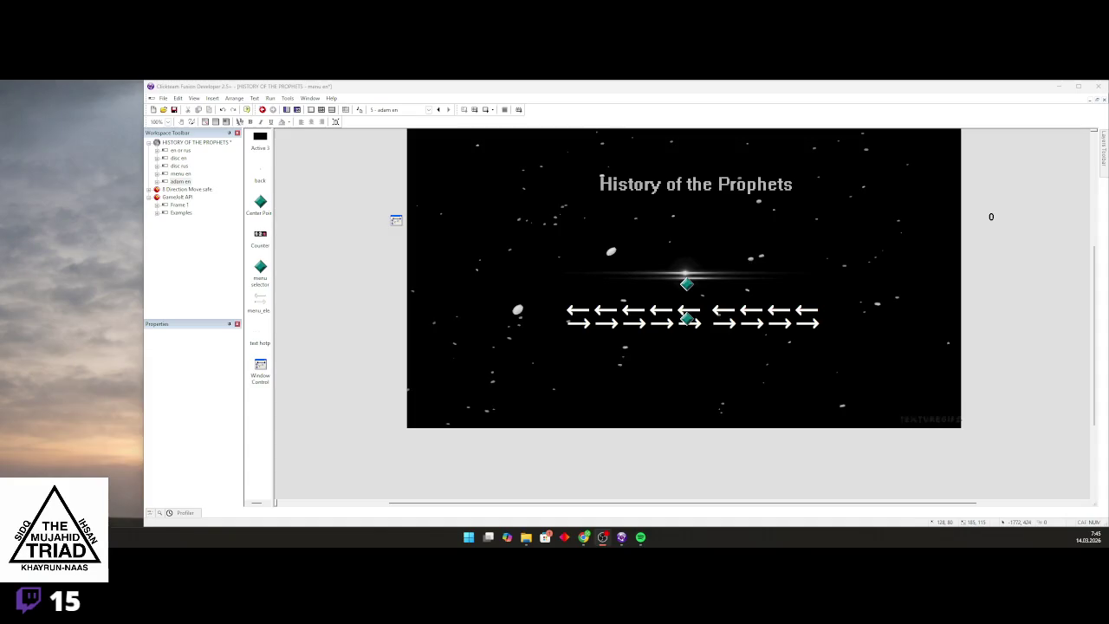
scroll(380, 244, up, 1)
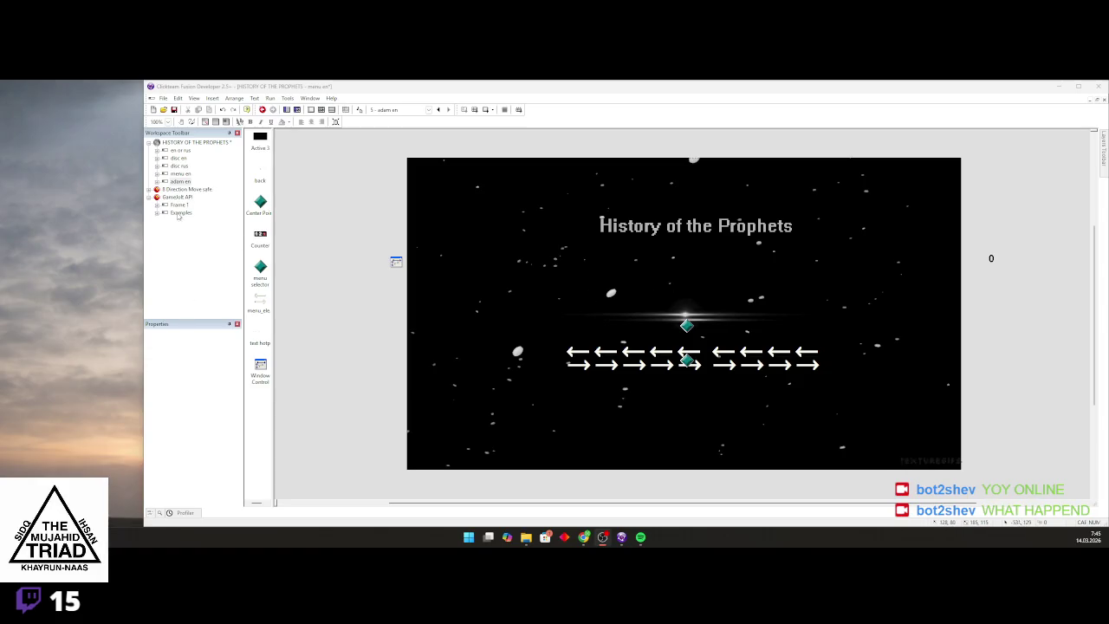
Select the adam en frame and open its History of the Prophets title image for editing
click(180, 182)
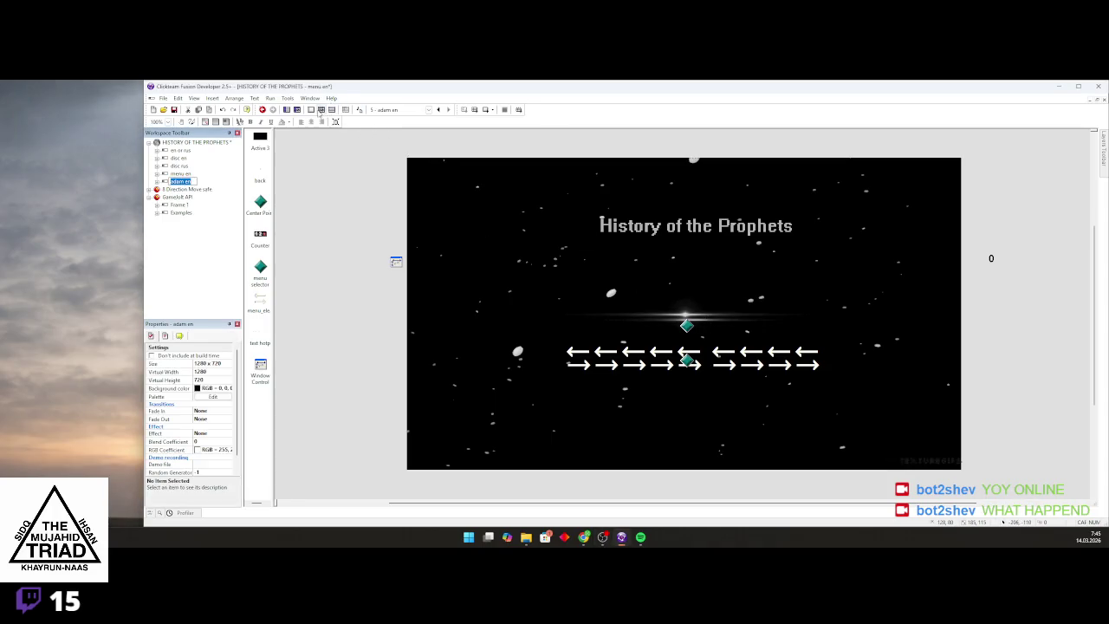
click(179, 175)
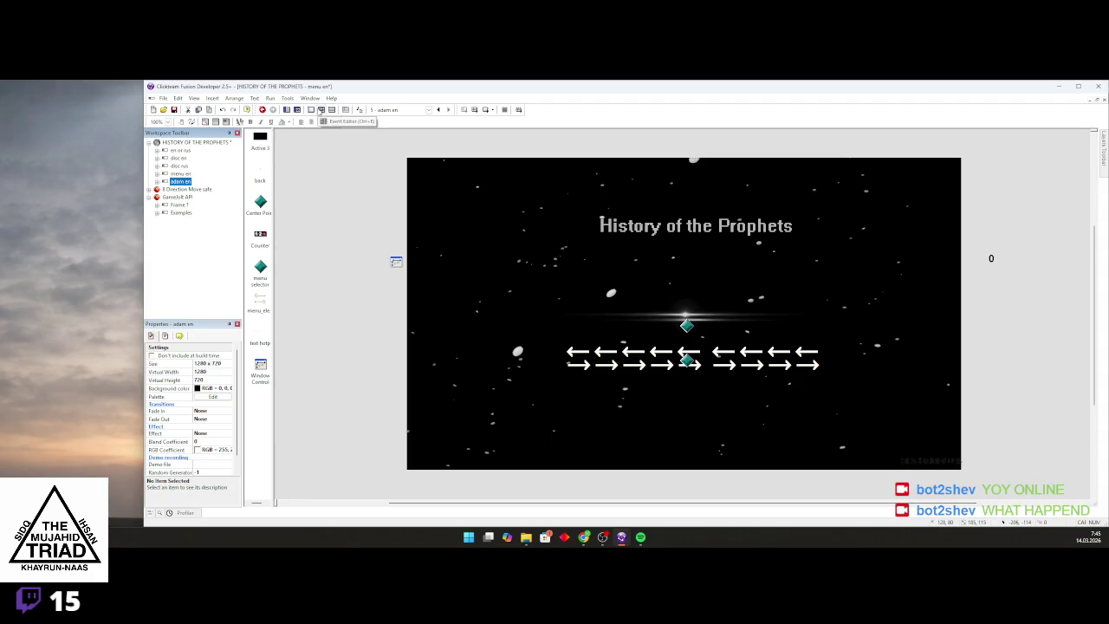
double_click(663, 231)
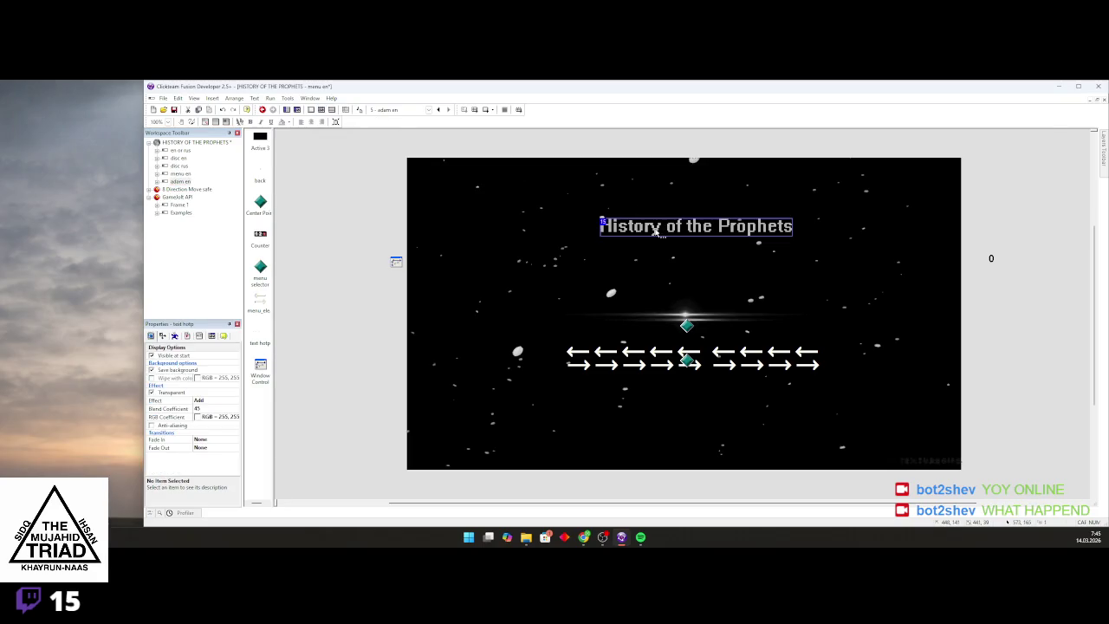
Replace the title lettering with the text 'ECHOSE CHAPTER', then bring the Chrome window forward
scroll(381, 389, up, 4)
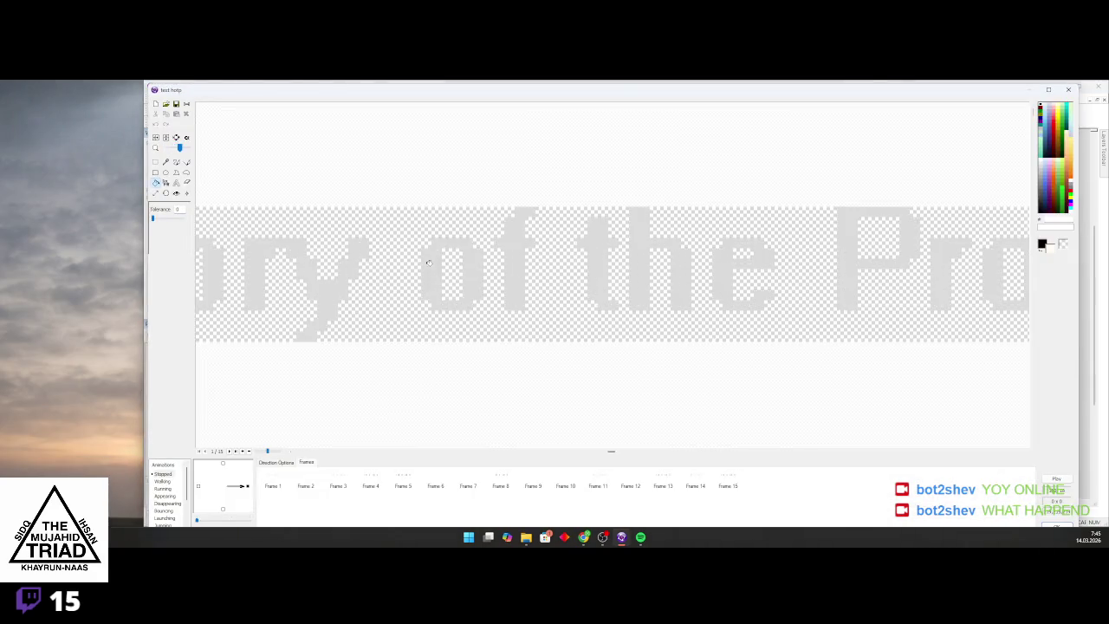
scroll(440, 258, down, 2)
click(156, 104)
click(176, 182)
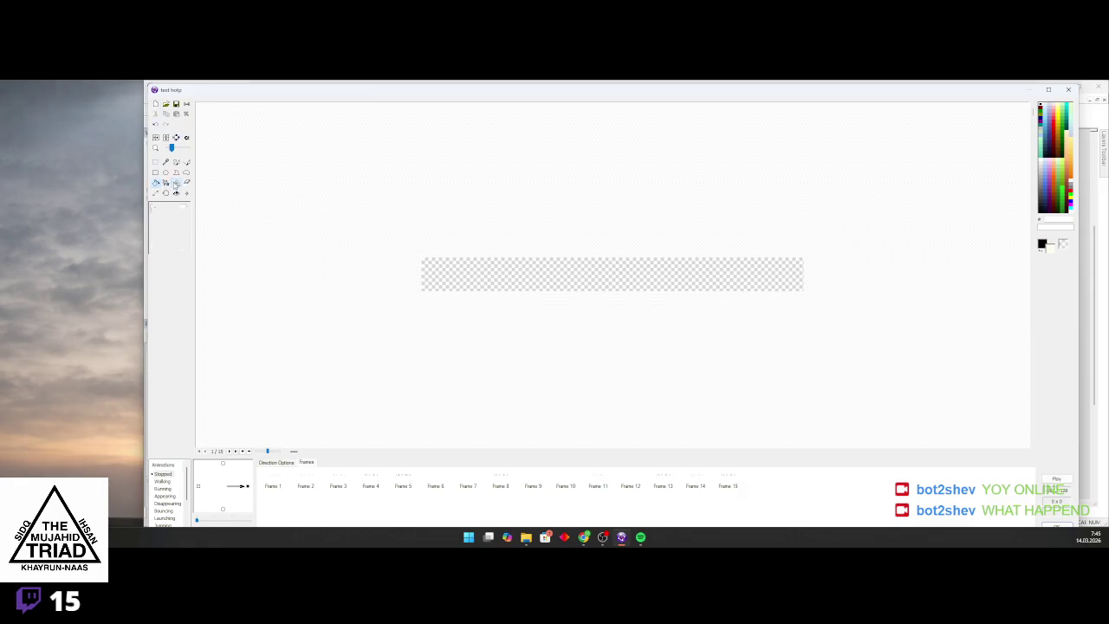
click(426, 258)
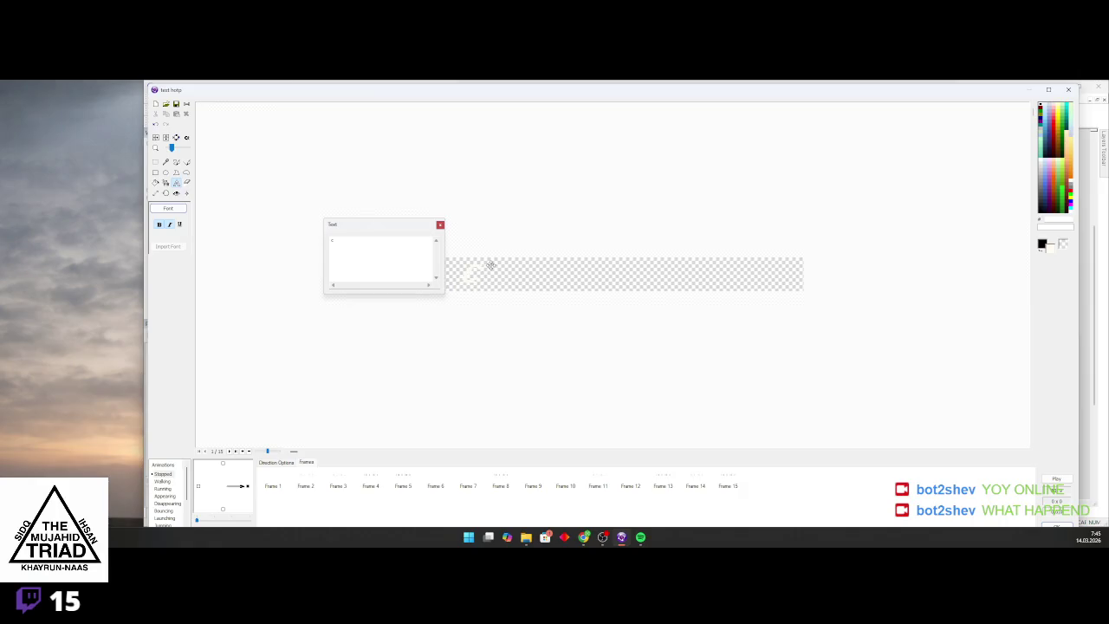
click(370, 245)
text(E)
text(CH)
text(OSE )
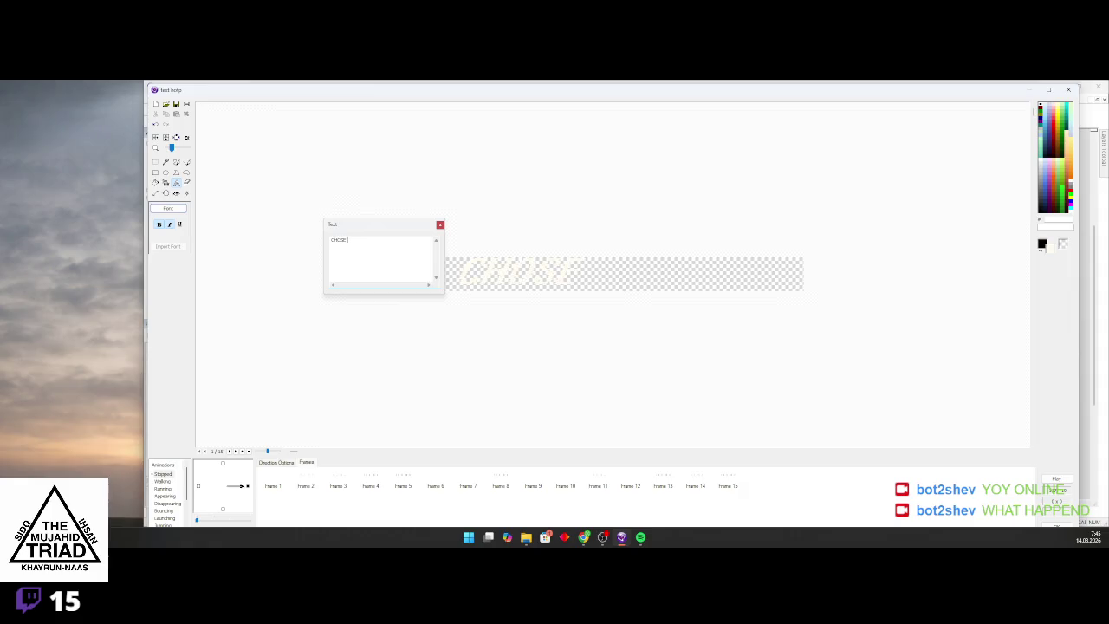
text(CHAPTER)
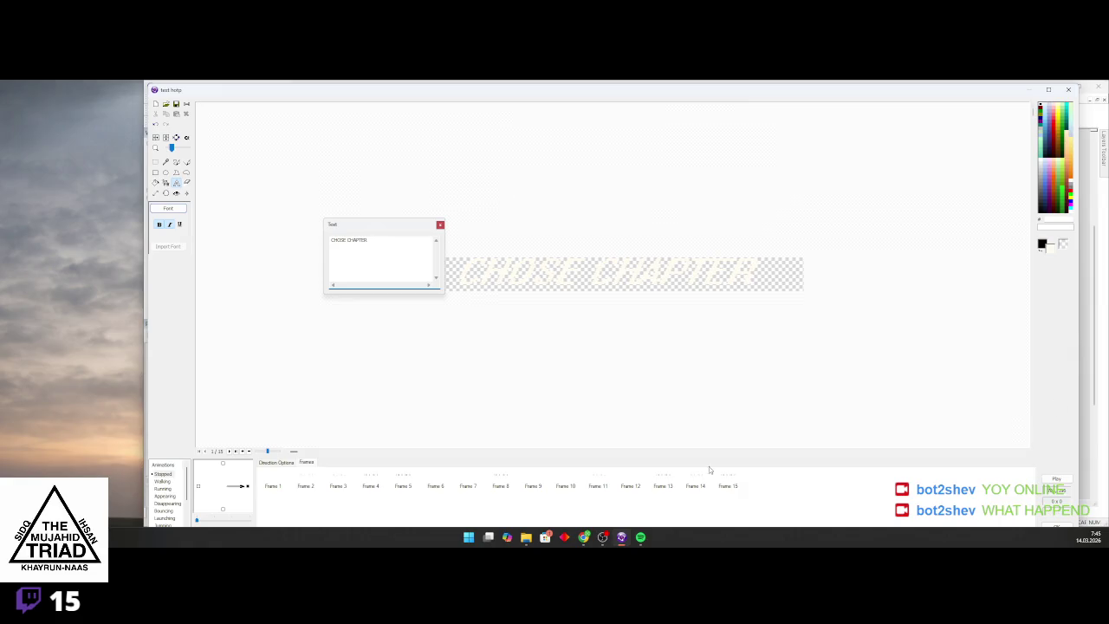
mouse_move(584, 537)
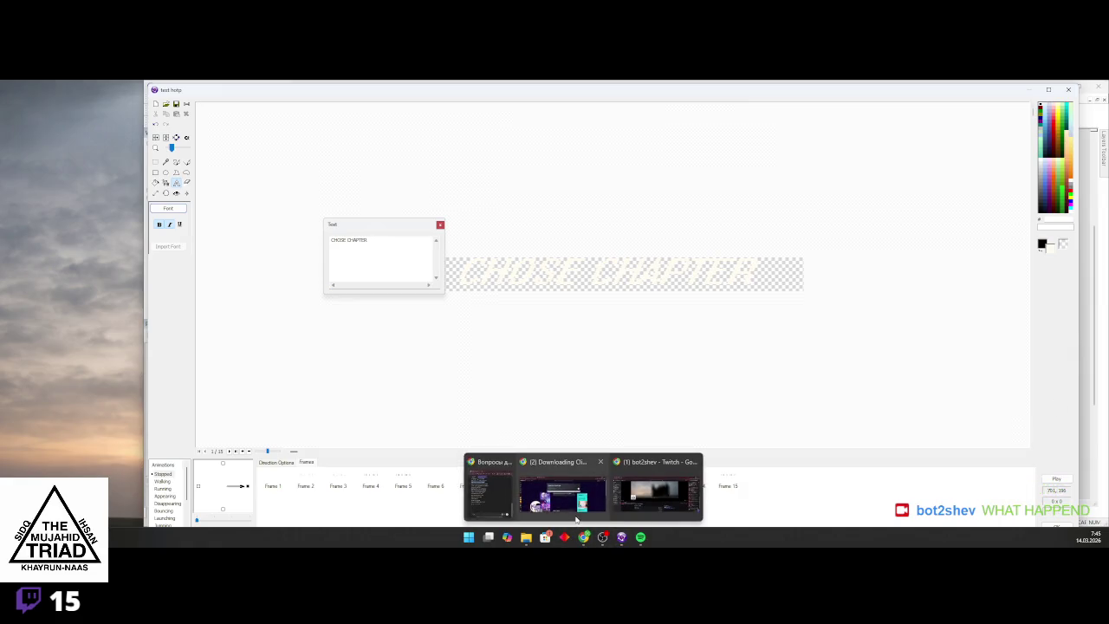
click(577, 511)
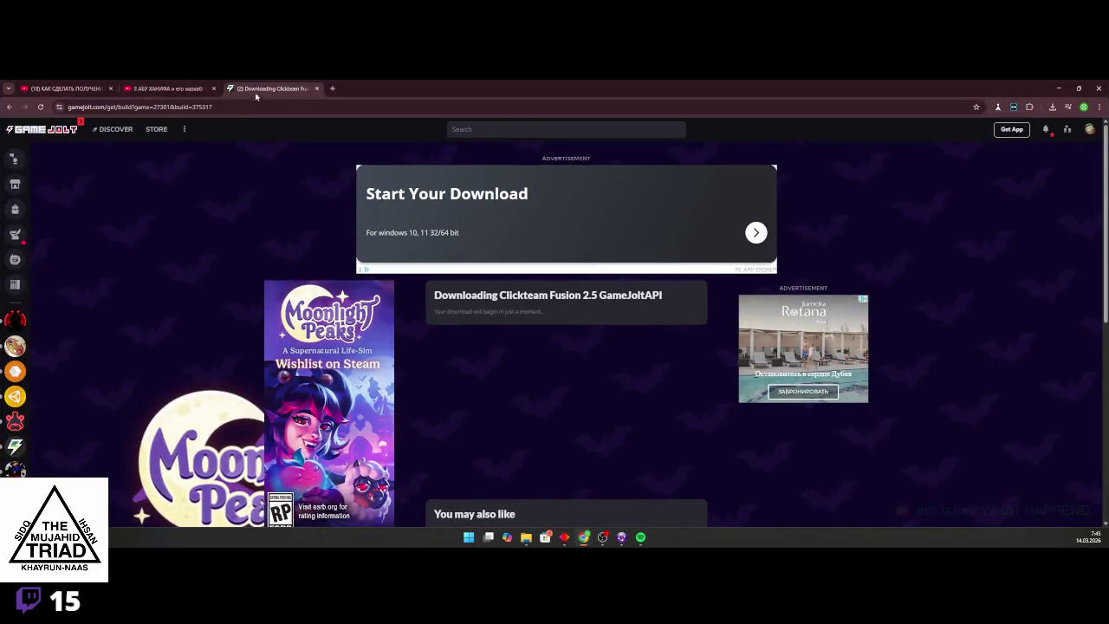
Open a new Chrome tab, type 'LOop stars' in the address bar, then clear it
click(331, 89)
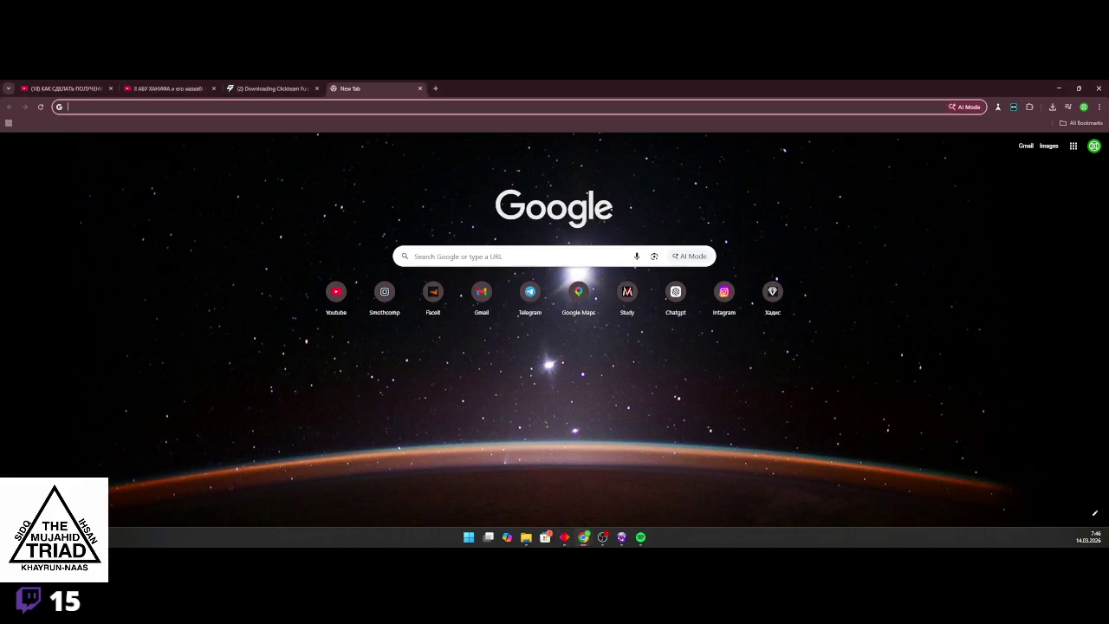
text(LOop stars)
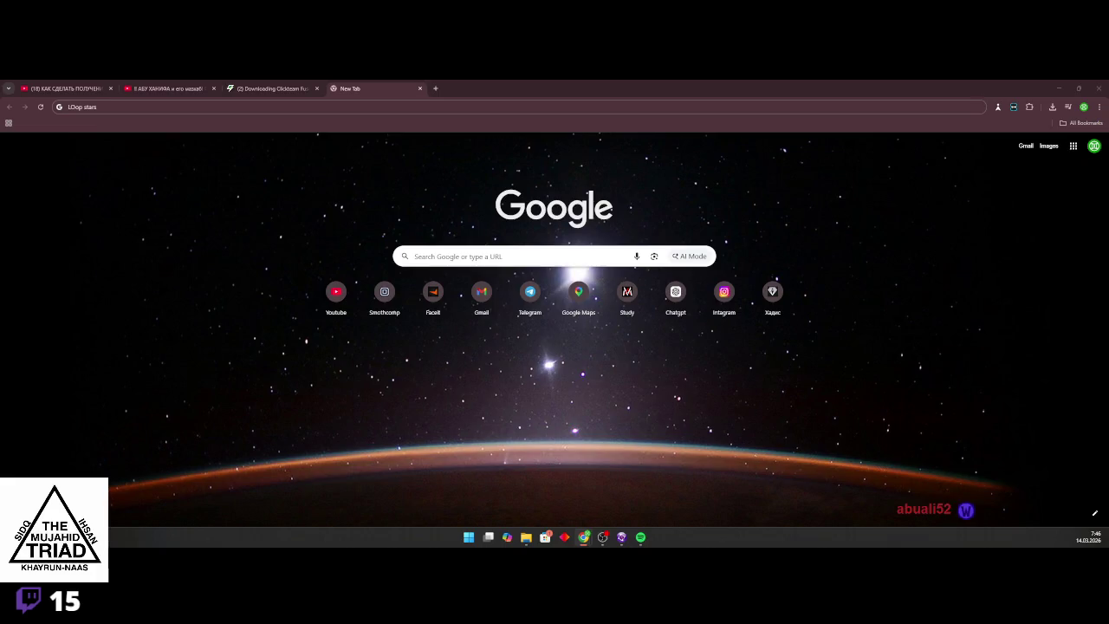
key(alt+Tab)
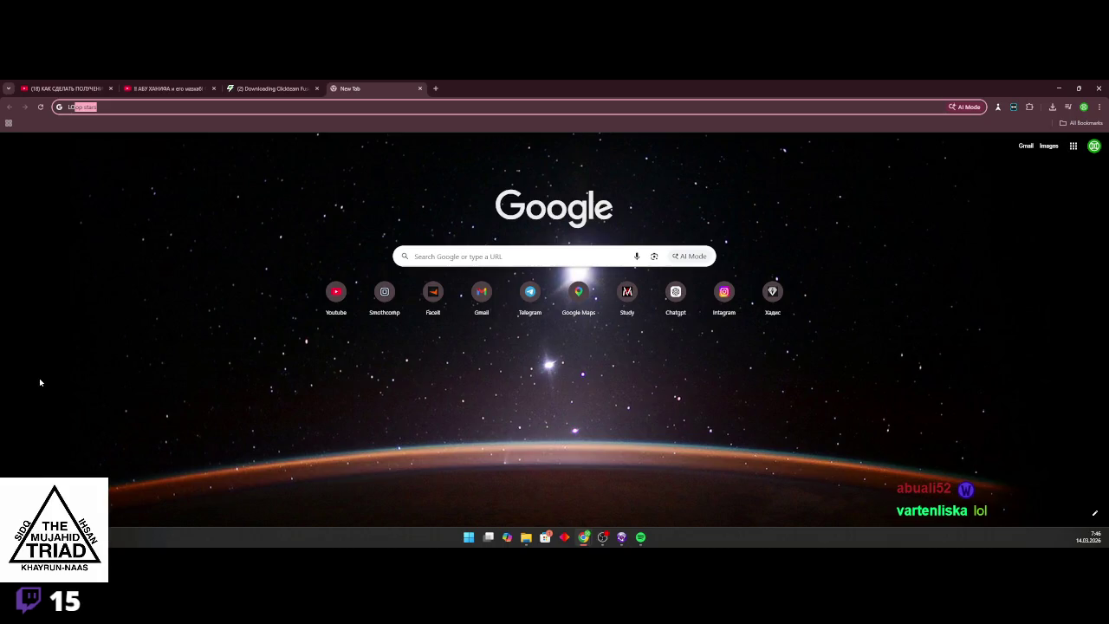
click(173, 302)
click(158, 105)
key(BackSpace)
Dismiss the address suggestions and return to the Game Jolt download tab
key(Down)
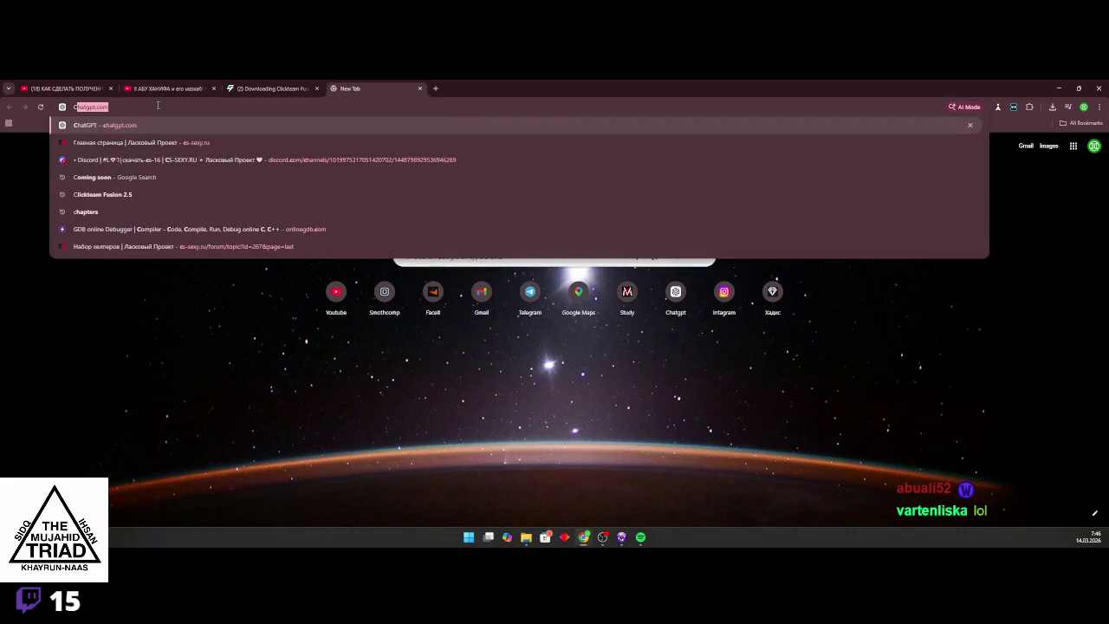
key(Down)
key(Escape)
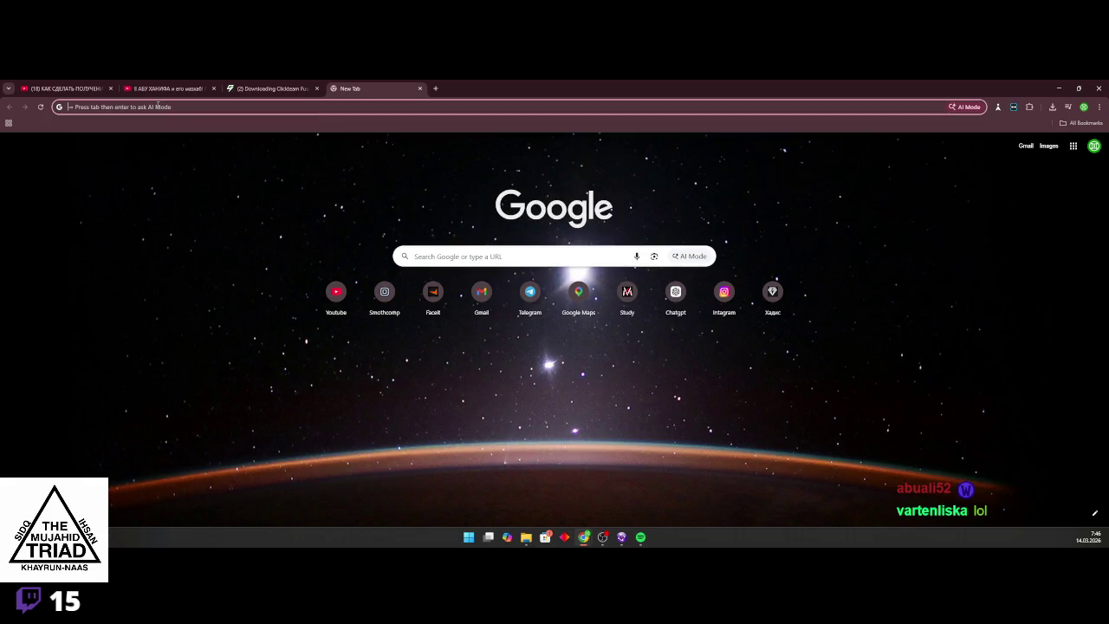
click(268, 88)
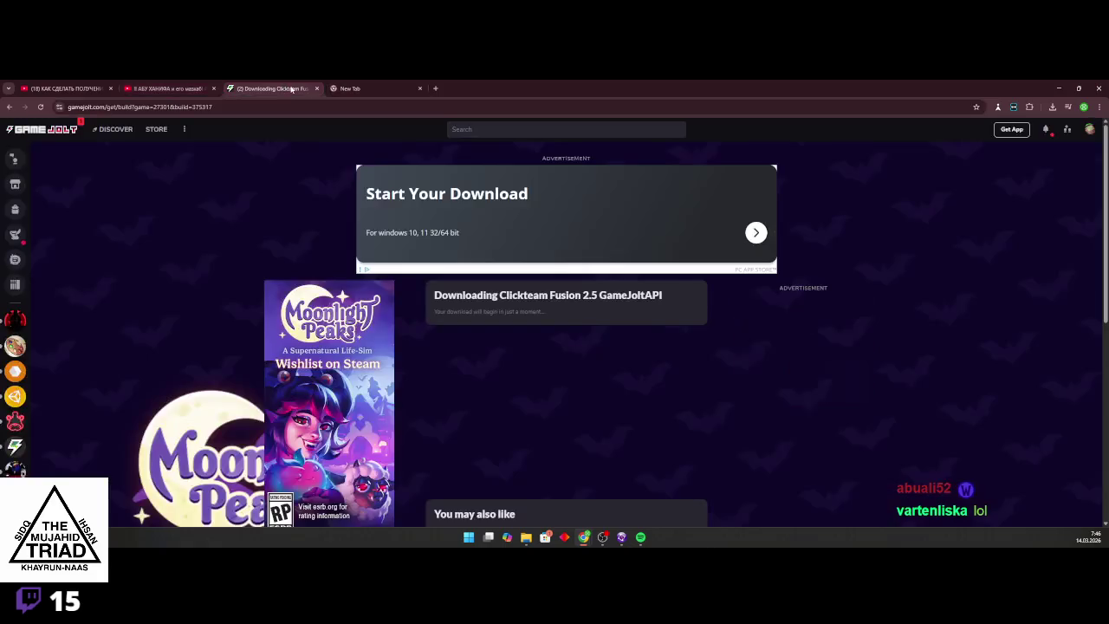
Check GameJolt notifications and open the profile from the top notification
click(1046, 129)
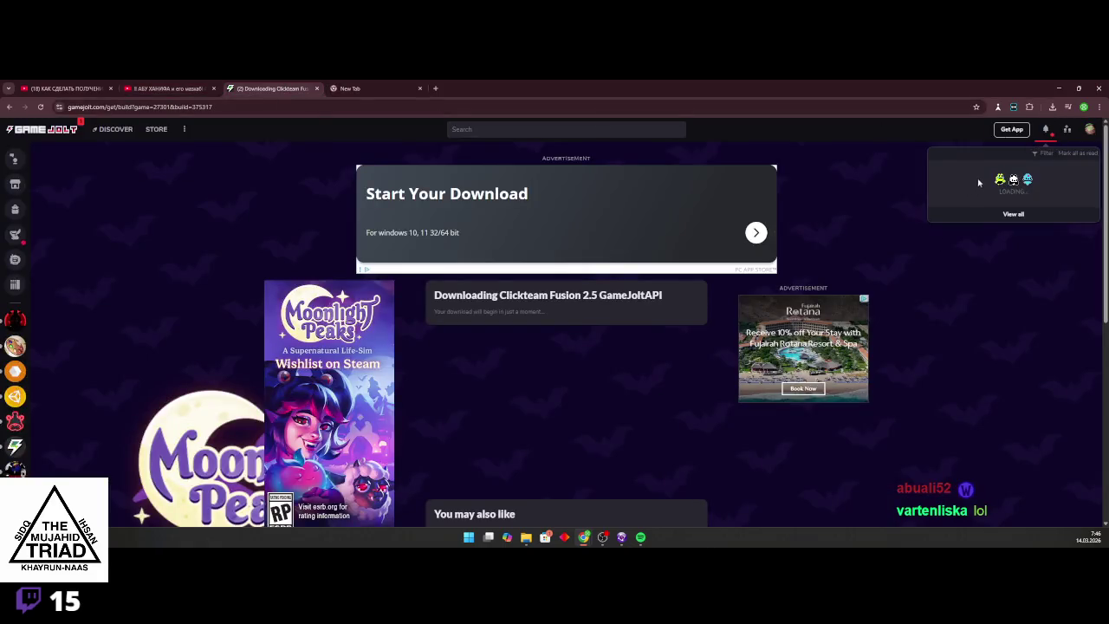
click(993, 183)
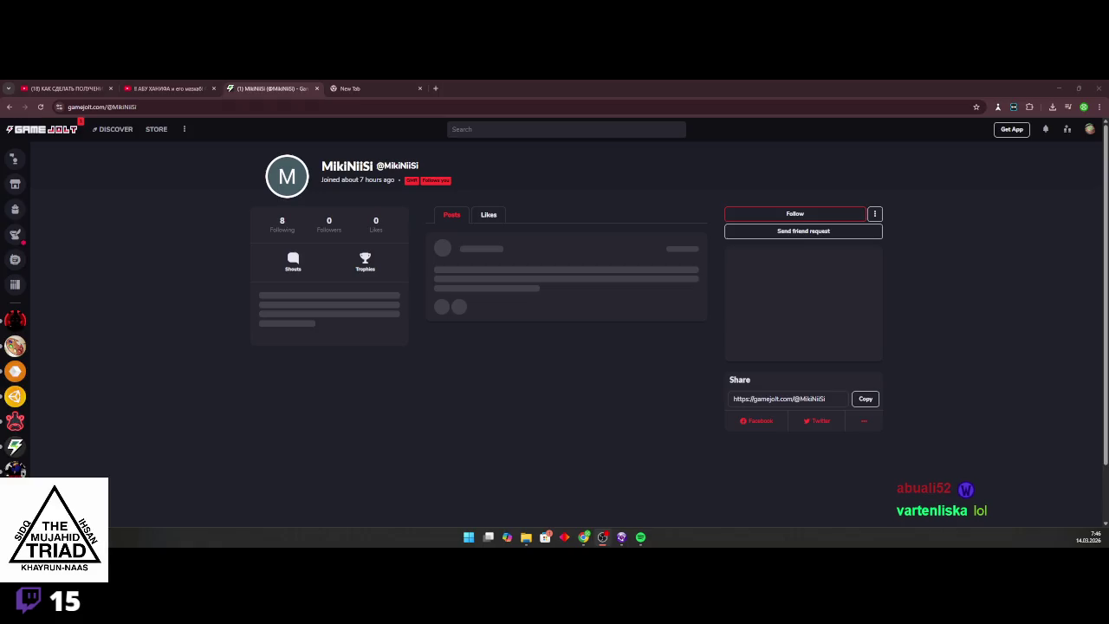
click(1088, 129)
click(984, 248)
Open History of the Prophets from Followed Games, view its dashboard, then go to the Game Library
click(15, 283)
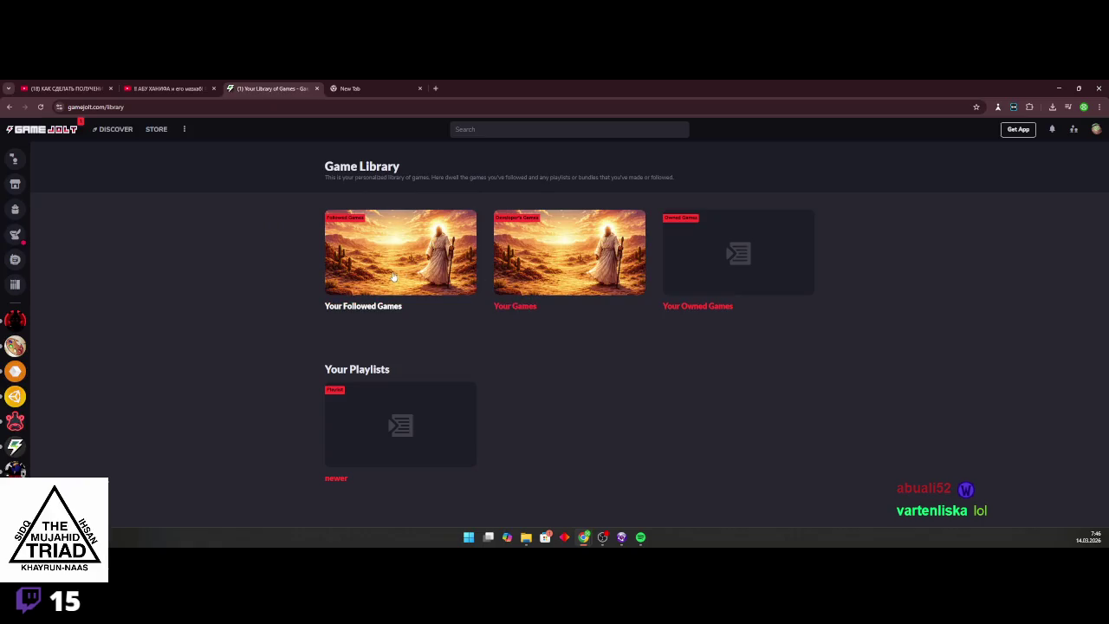
click(364, 259)
click(326, 337)
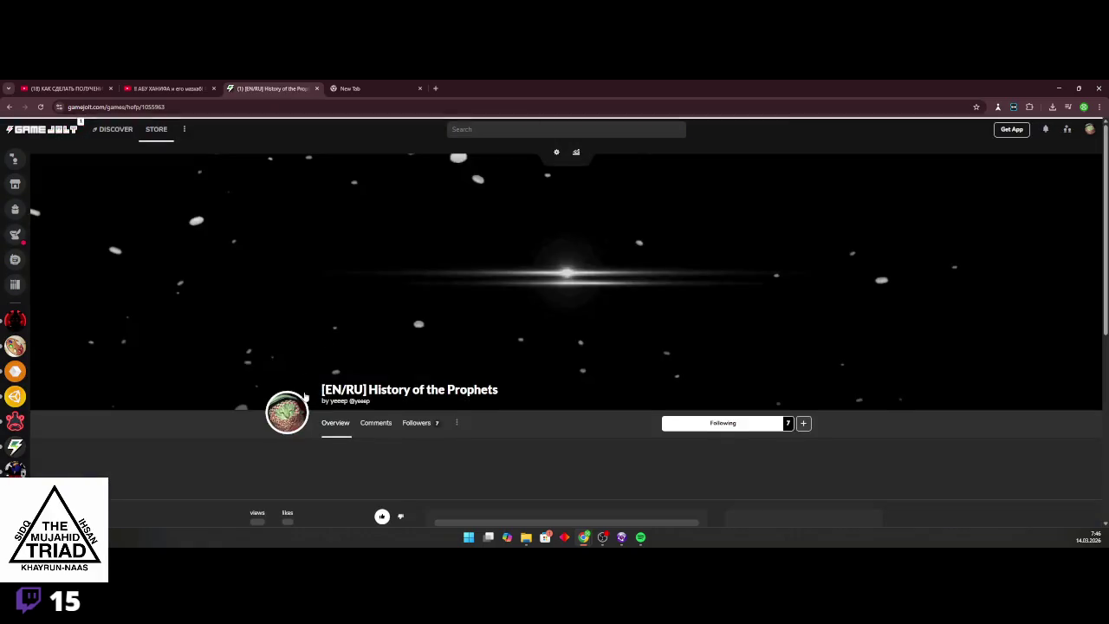
scroll(519, 342, down, 1)
scroll(729, 351, up, 1)
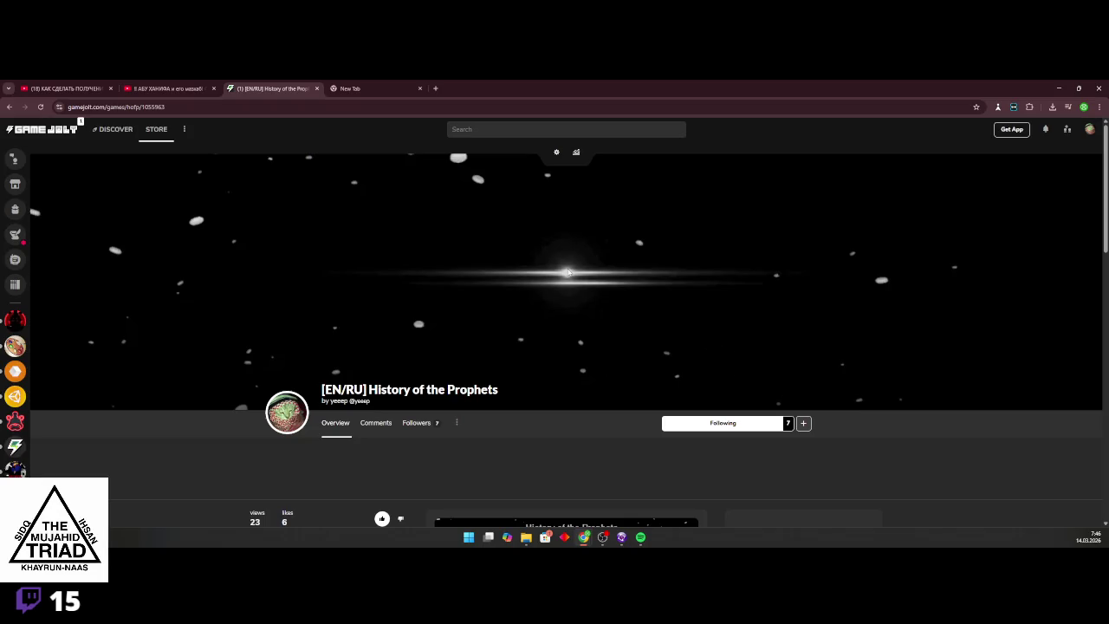
click(556, 152)
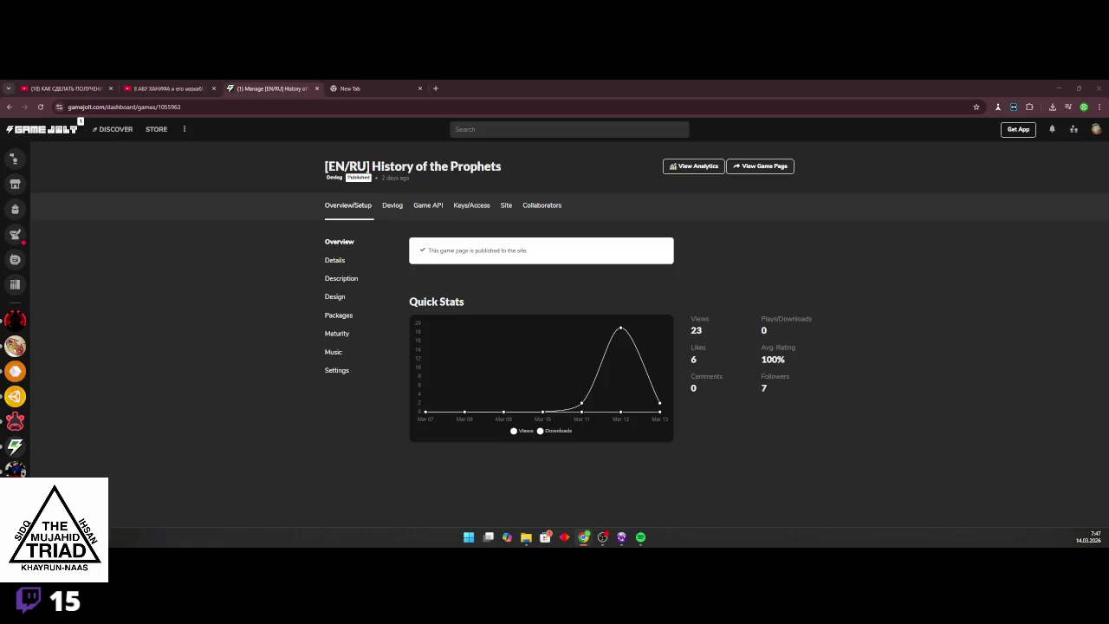
click(1095, 129)
click(1012, 237)
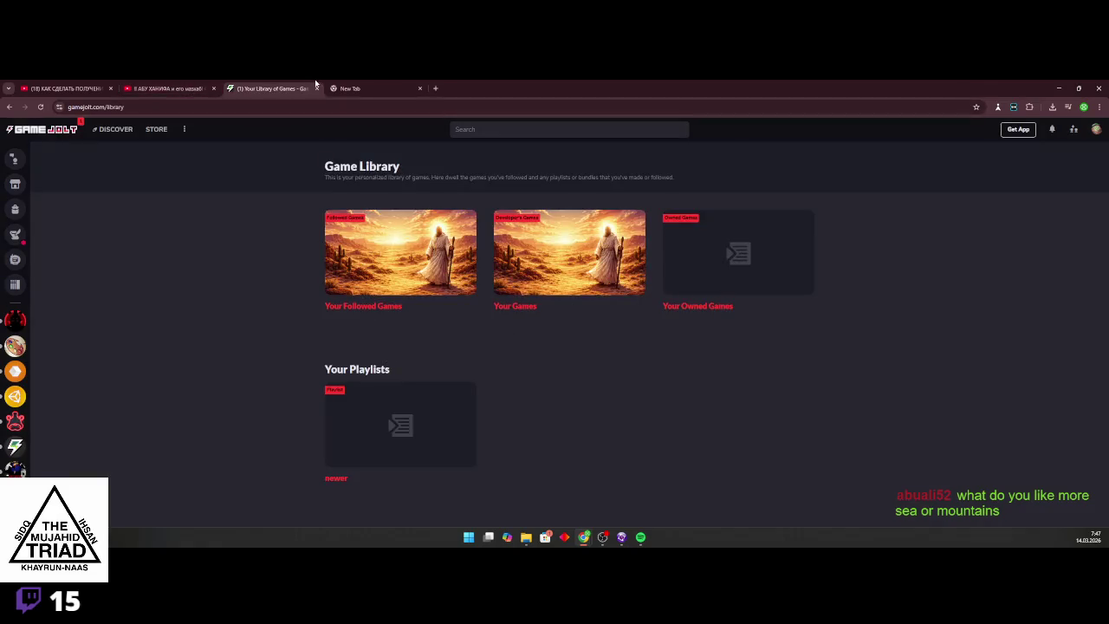
mouse_move(640, 537)
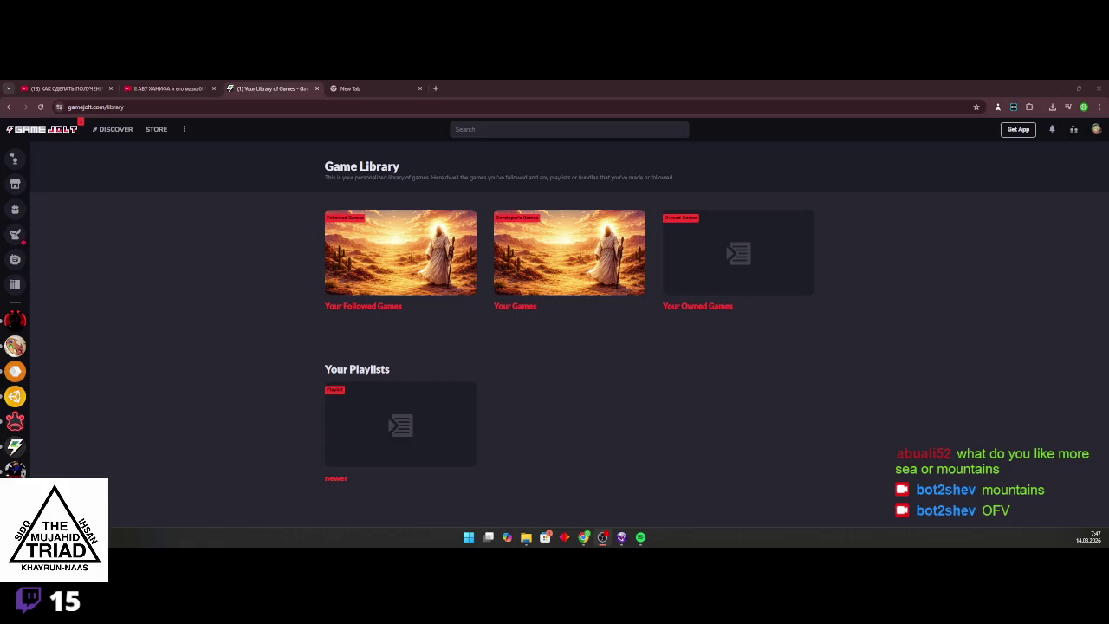
click(589, 357)
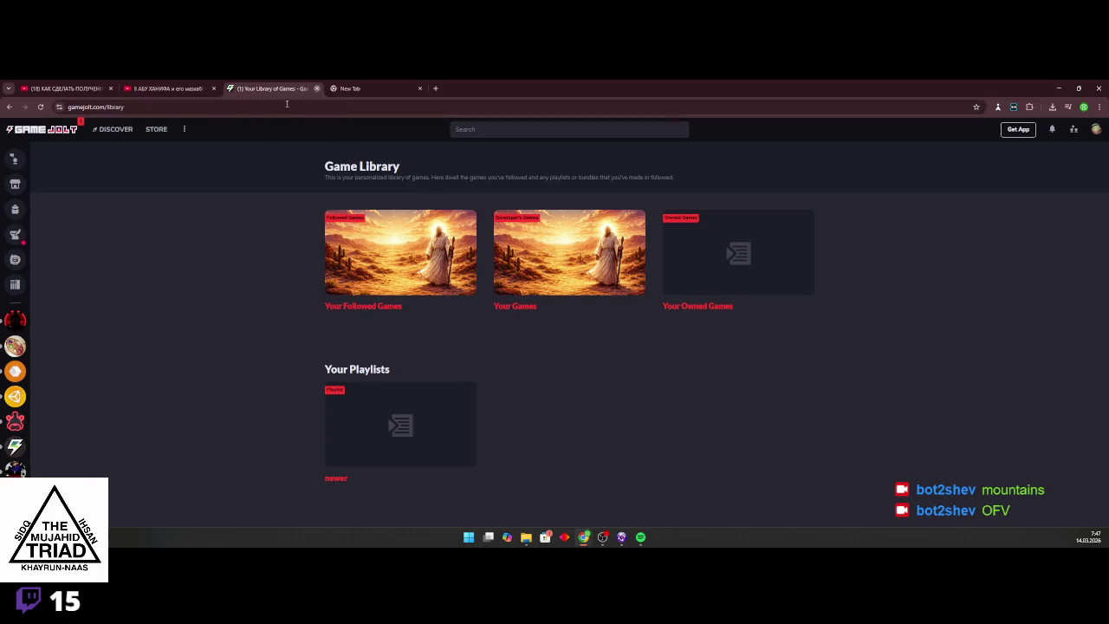
click(317, 90)
text(пер)
Translate 'Выберите главу' to 'Select a chapter' in Google Translate, then switch back to Fusion
click(111, 130)
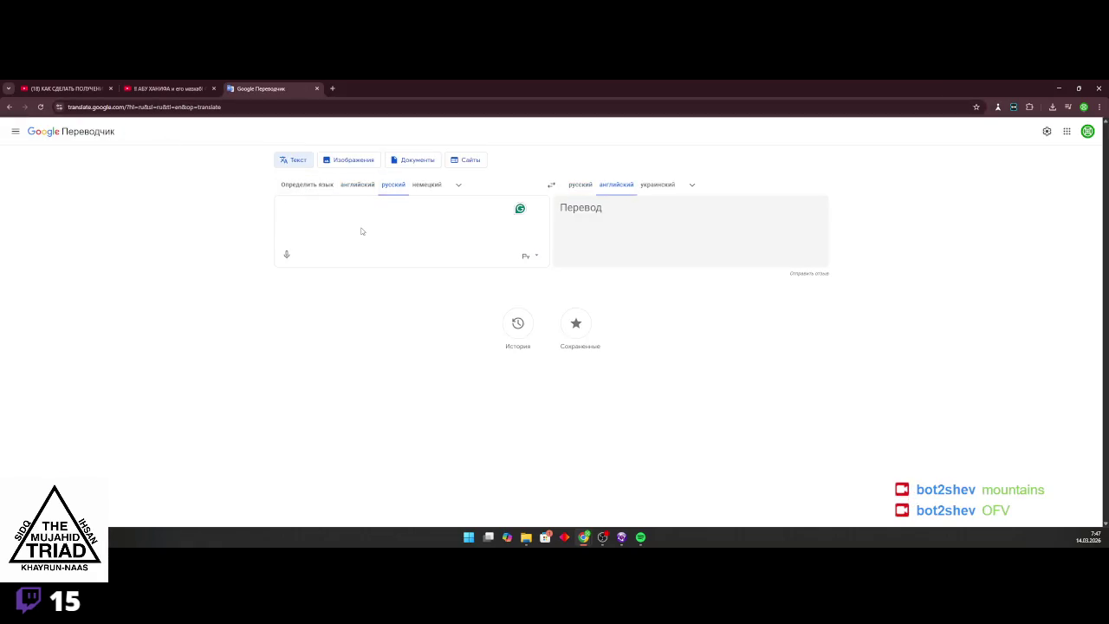
text(Выб)
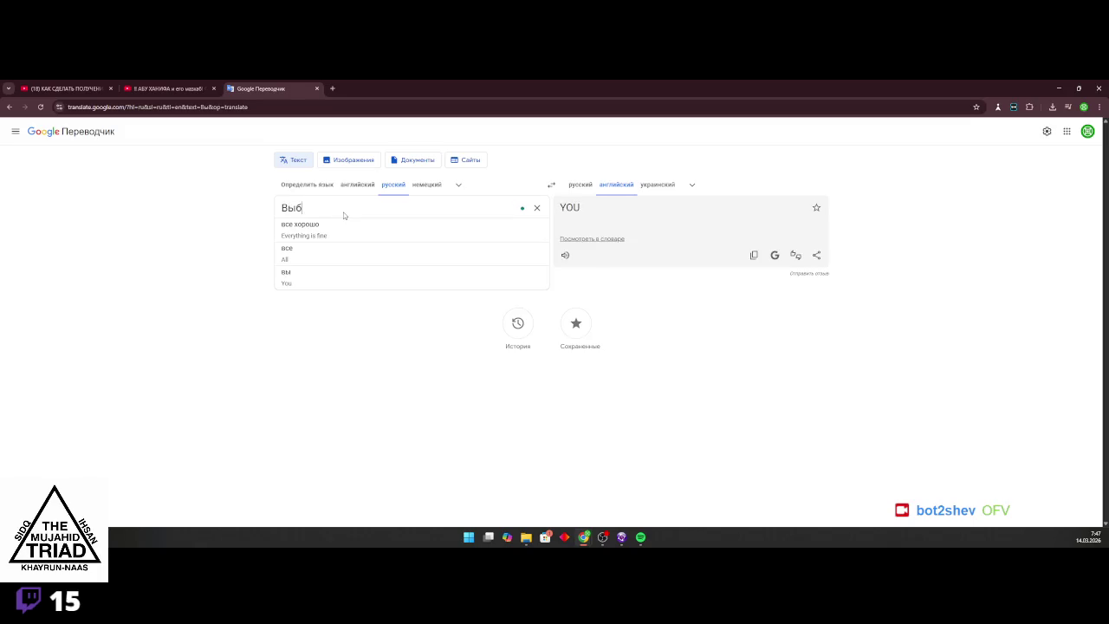
text(ерите главу)
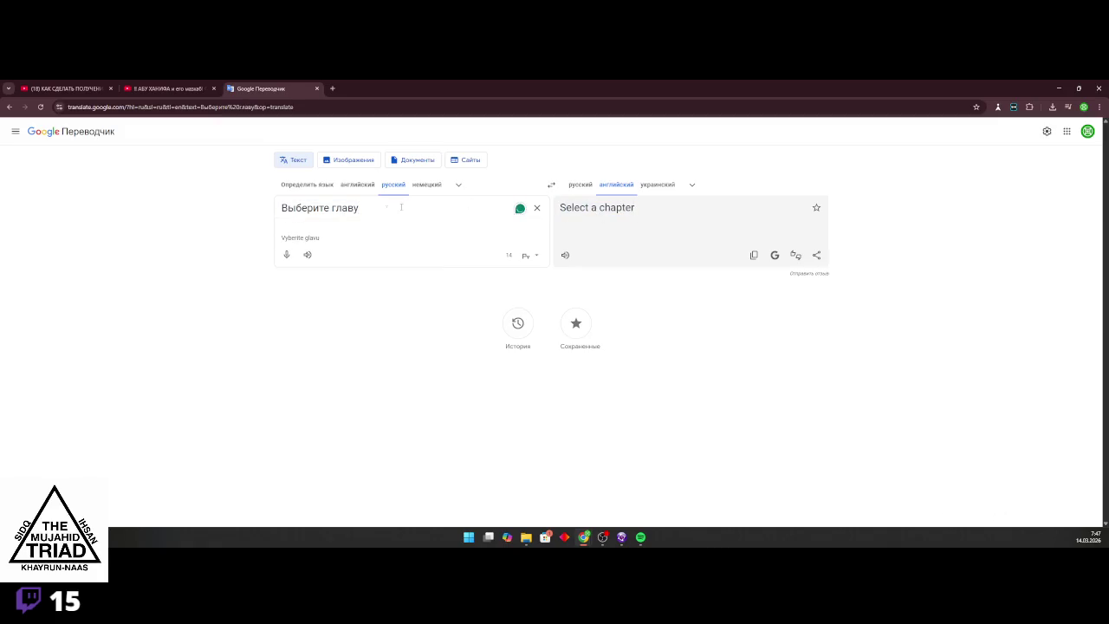
key(ctrl+a)
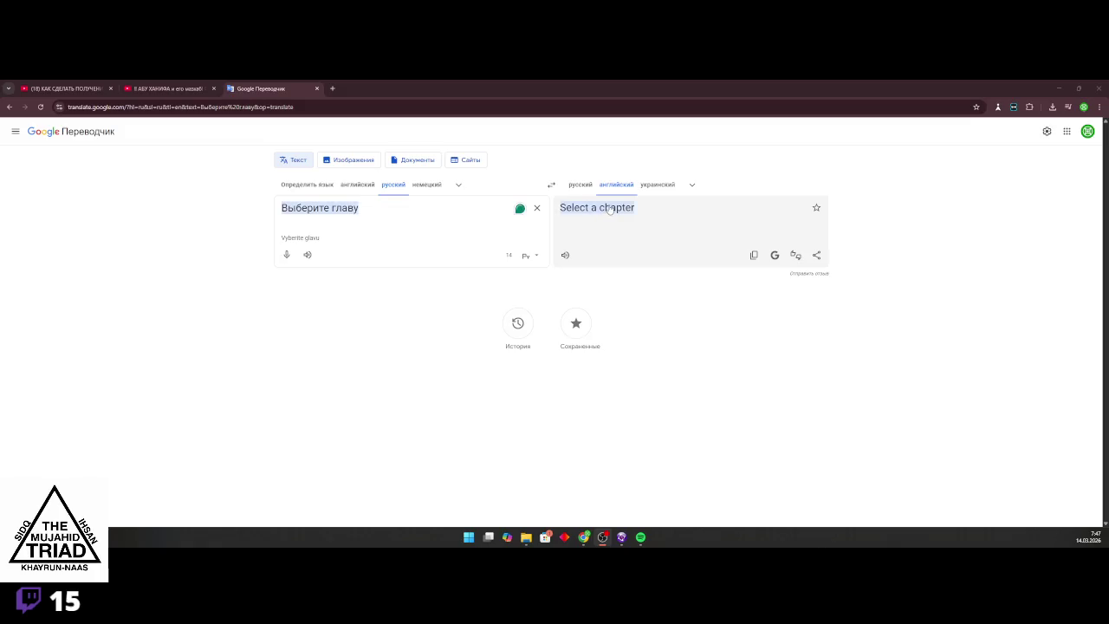
key(alt+Tab)
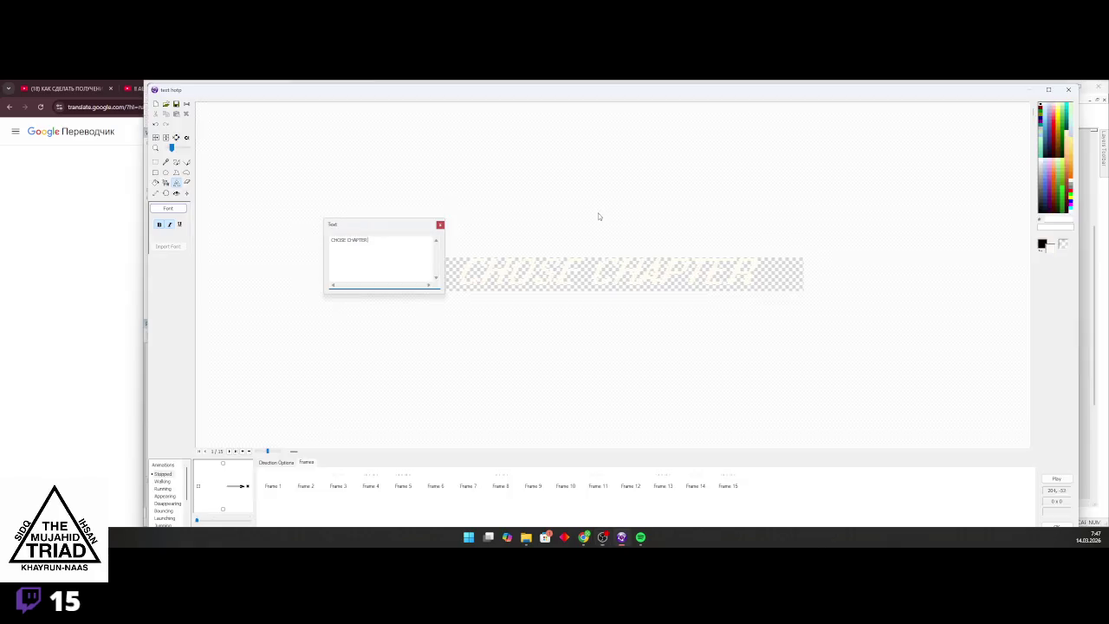
Replace the title text CHOSE CHAPTER with 'Select Chapter' and switch back to the browser
key(ctrl+a)
text(SELECT)
key(BackSpace)
key(BackSpace)
key(BackSpace)
text(elect)
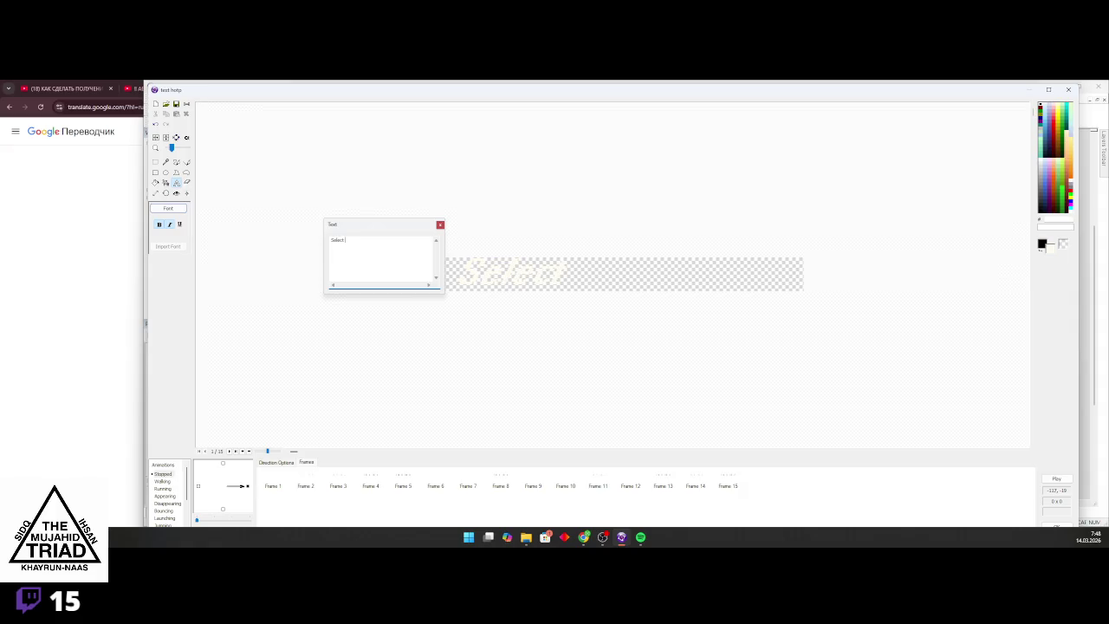
text( Chapter)
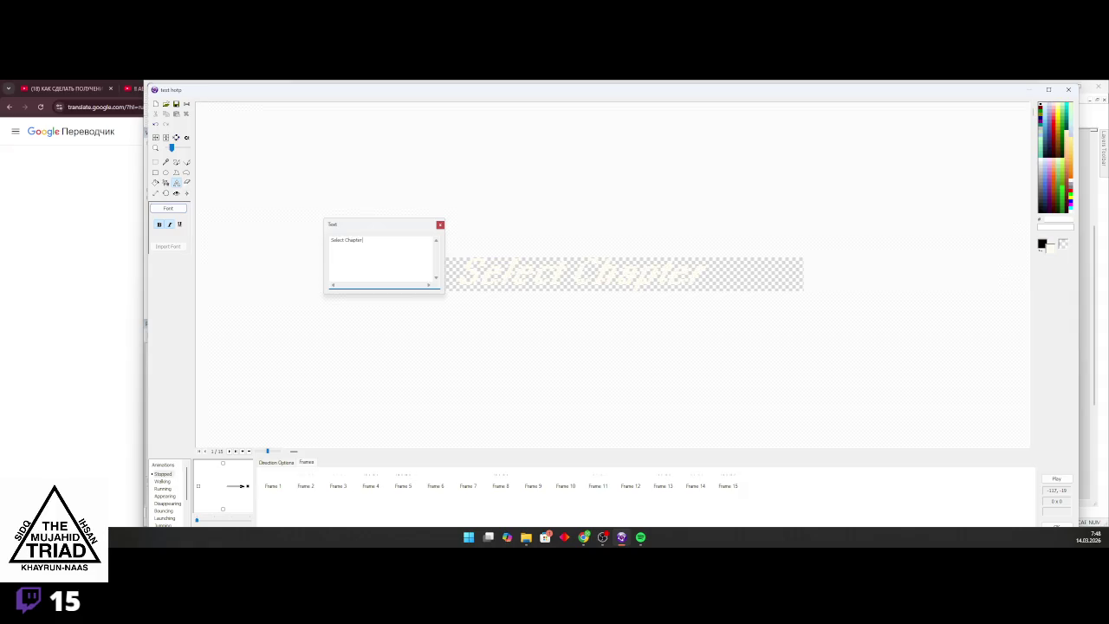
click(90, 224)
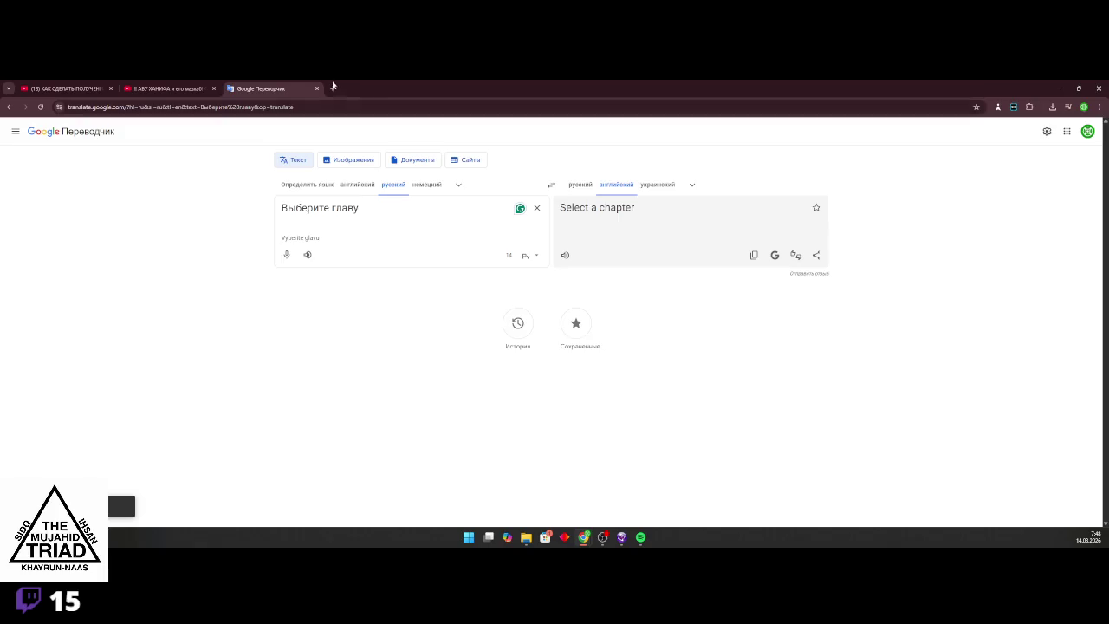
Search Google Images for 'Select a chapter', trimming the query to 'Select chapter'
click(332, 88)
text(Select a chapter)
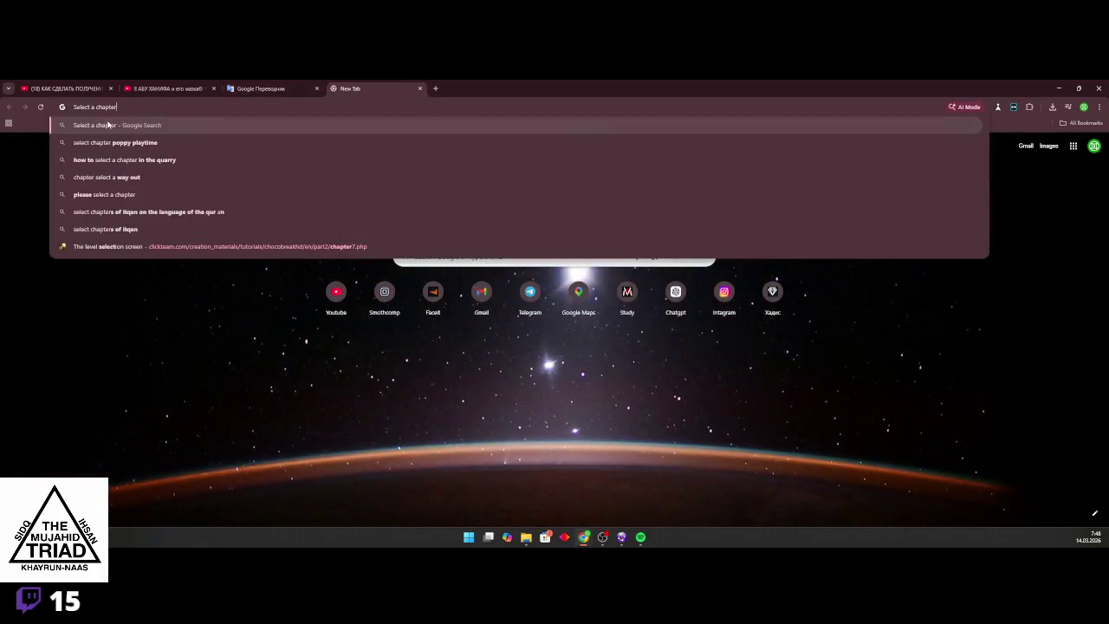
click(107, 124)
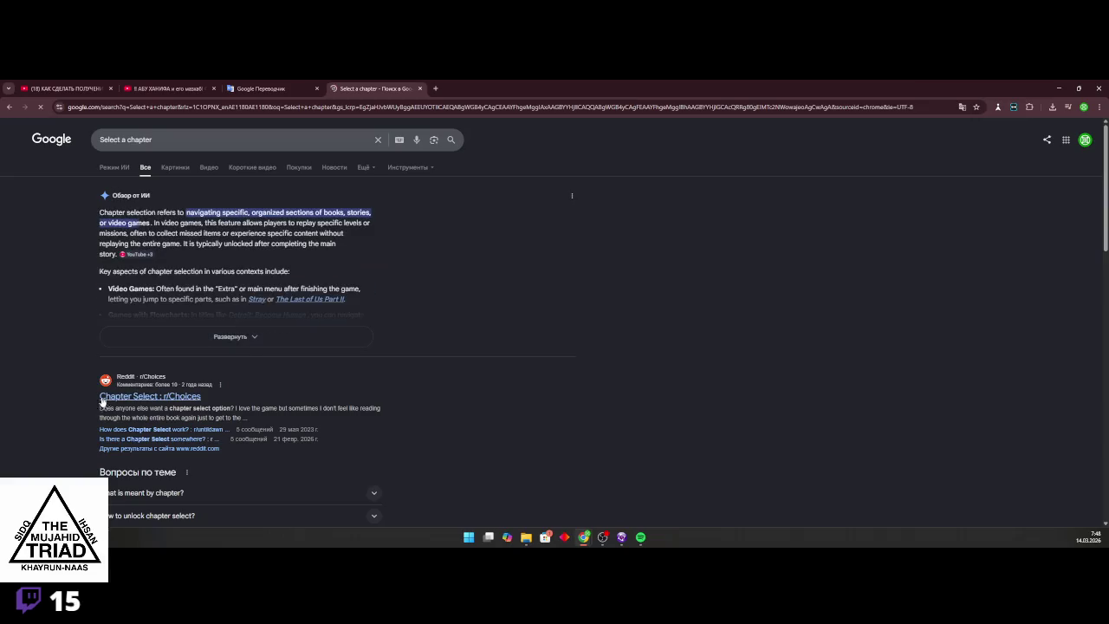
click(175, 167)
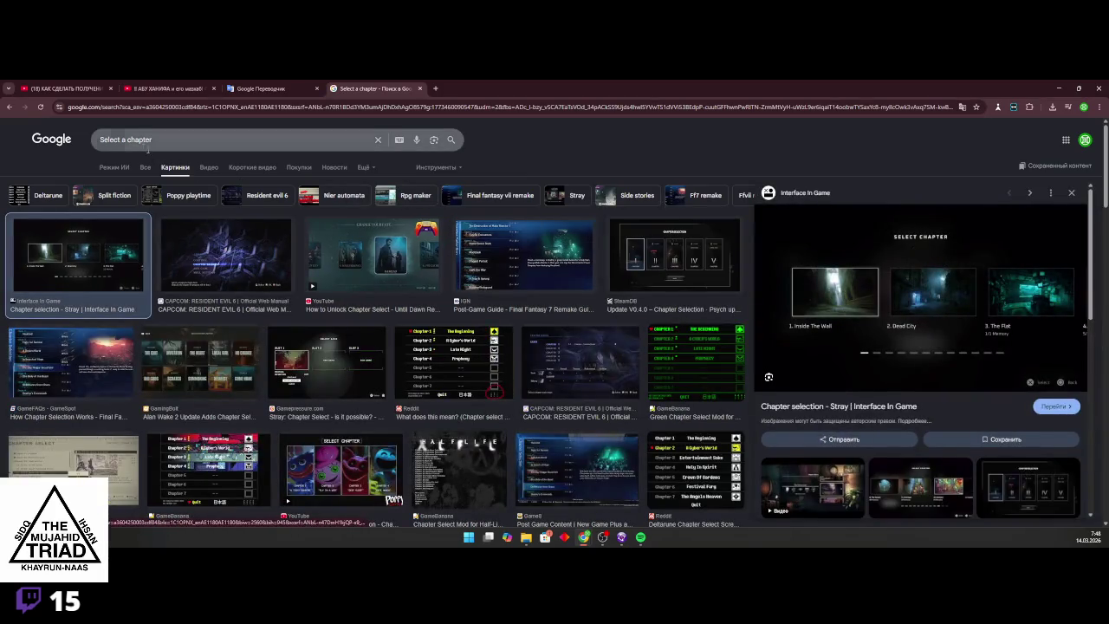
click(127, 139)
key(BackSpace)
key(BackSpace)
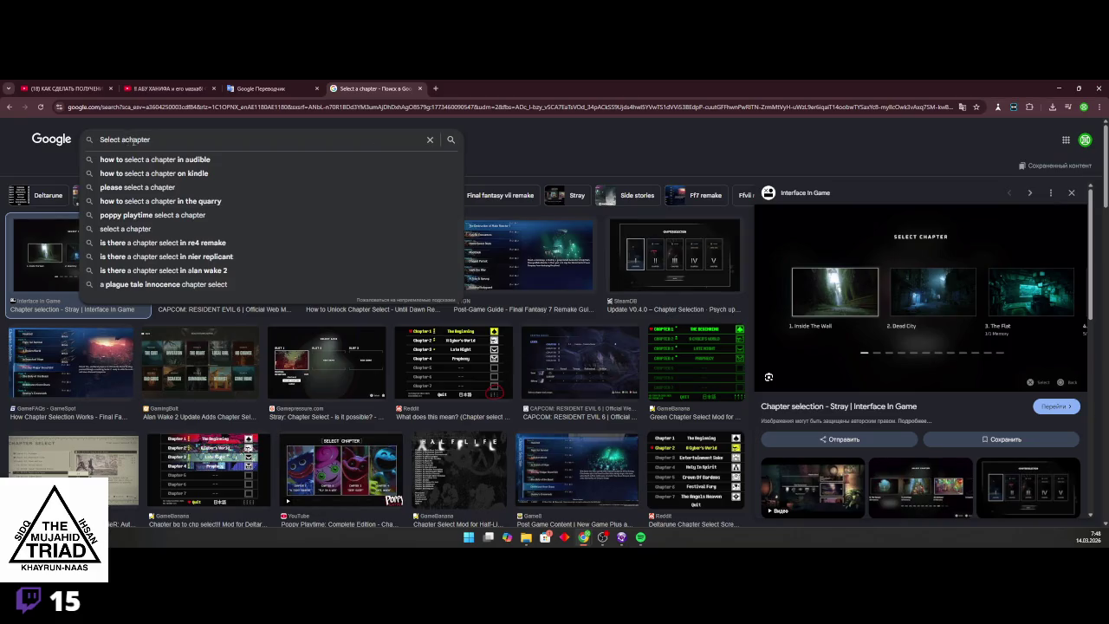
key(ctrl+a)
key(ctrl+c)
Glance at Spotify, minimise it, and bring Fusion's title picture editor back
click(644, 540)
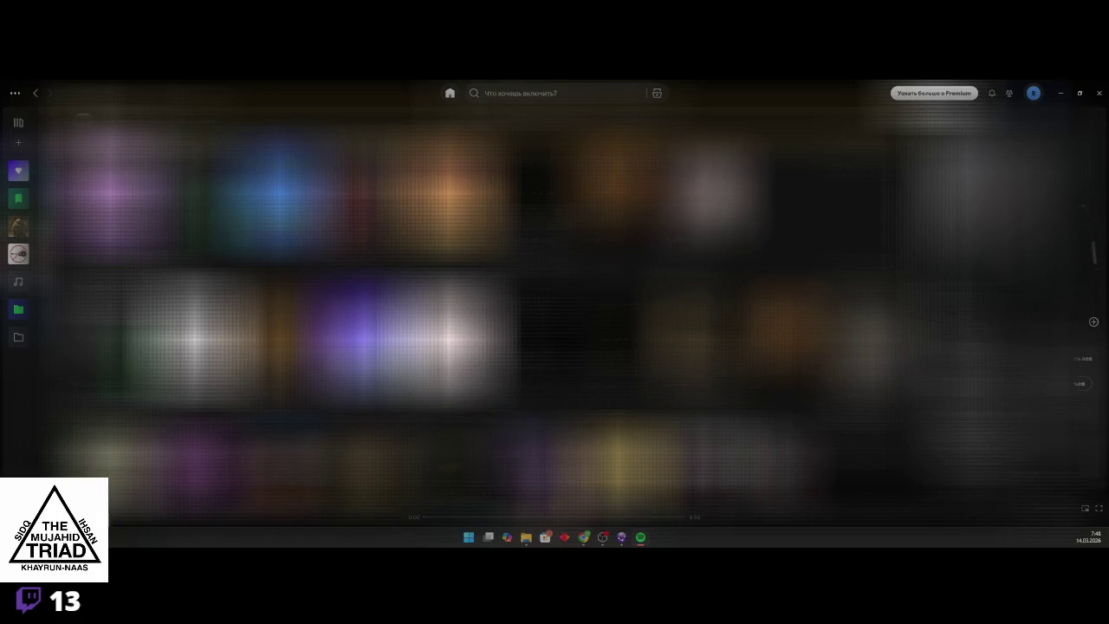
click(1060, 92)
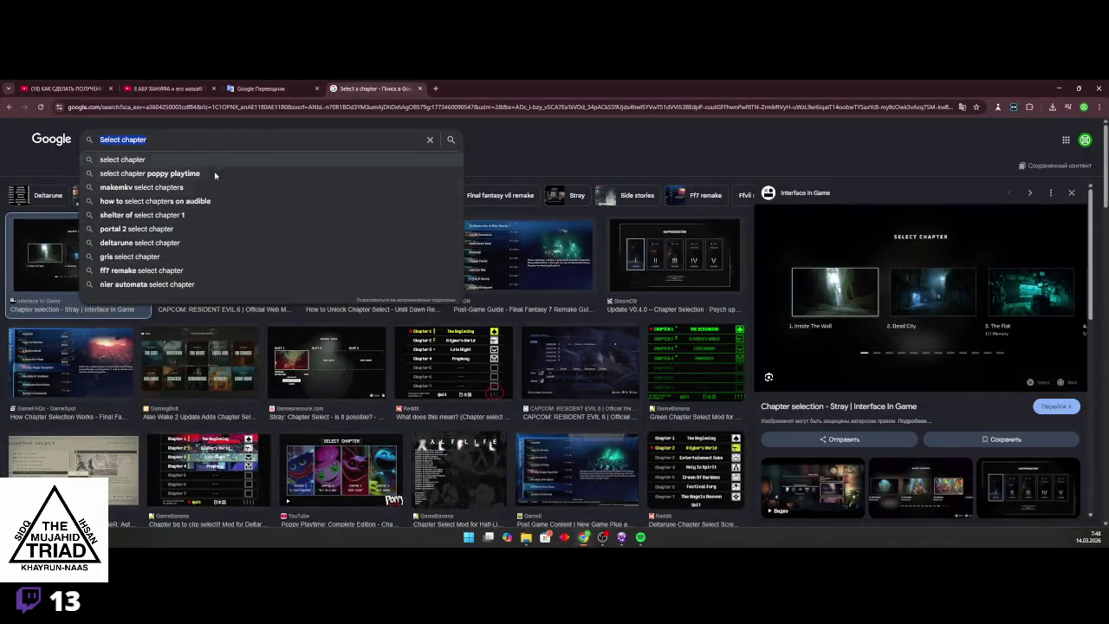
click(621, 539)
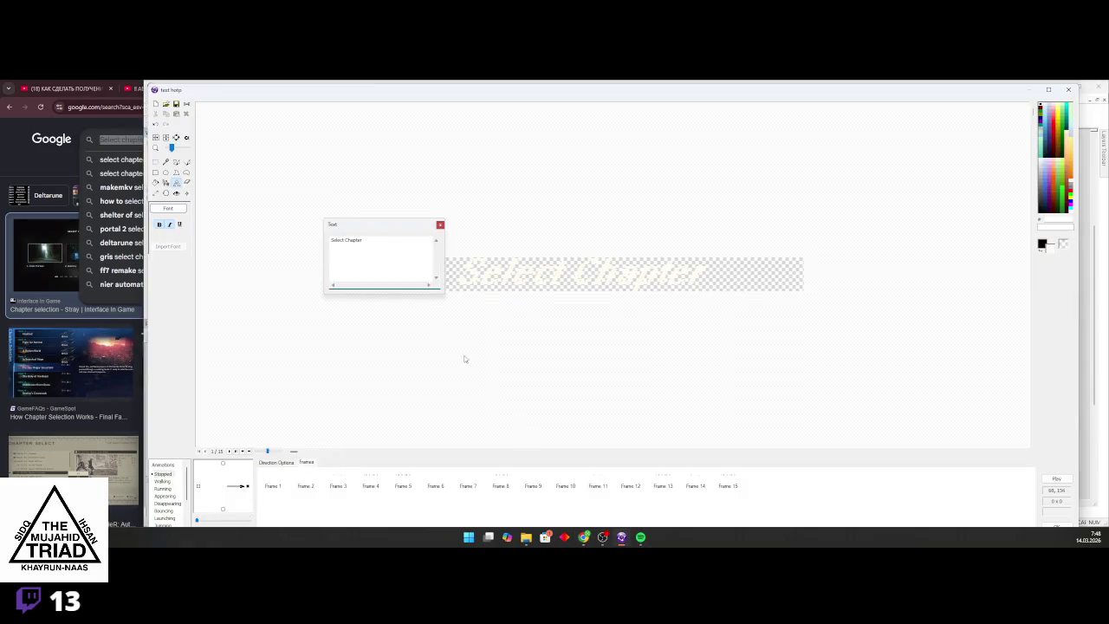
Try pasting a lowercase title, then undo to keep 'Select Chapter'
triple_click(349, 242)
key(ctrl+v)
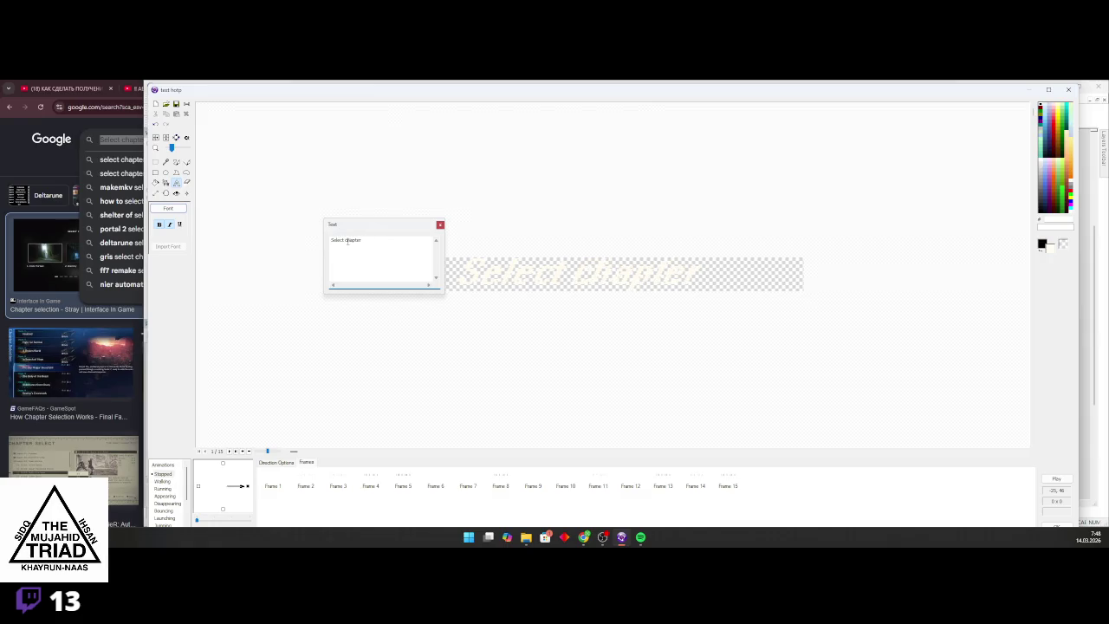
key(ctrl+z)
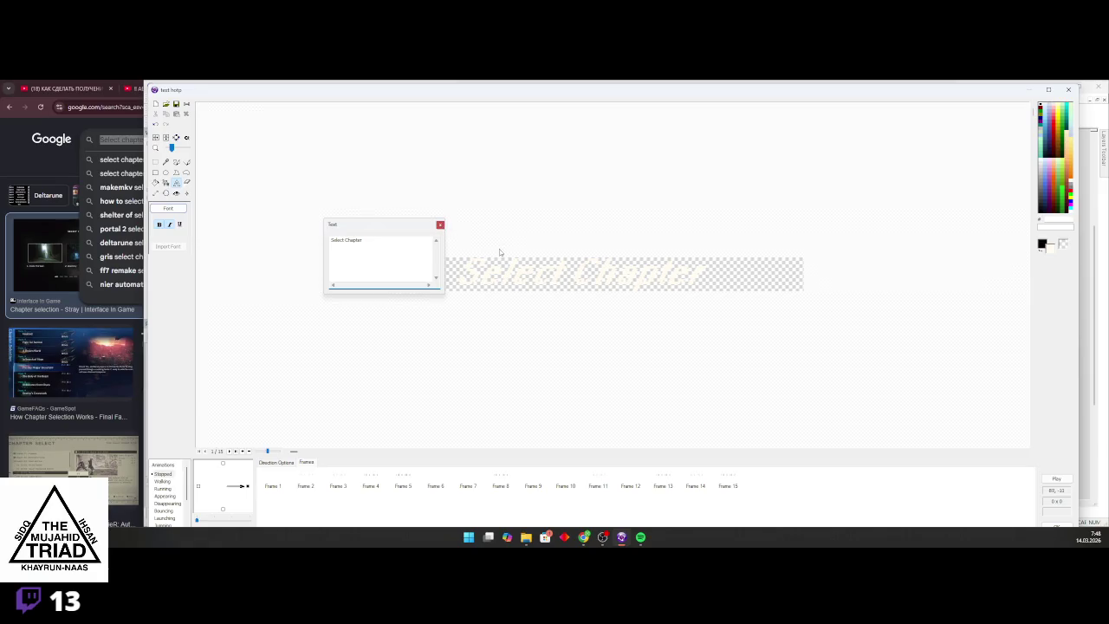
click(516, 269)
scroll(606, 299, up, 3)
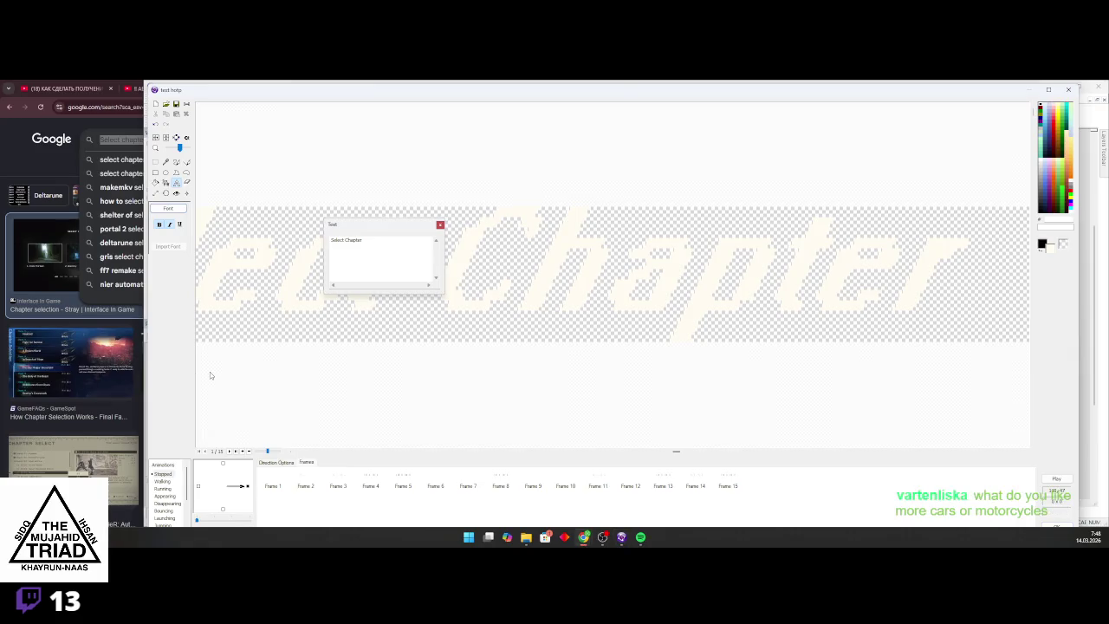
scroll(312, 296, down, 3)
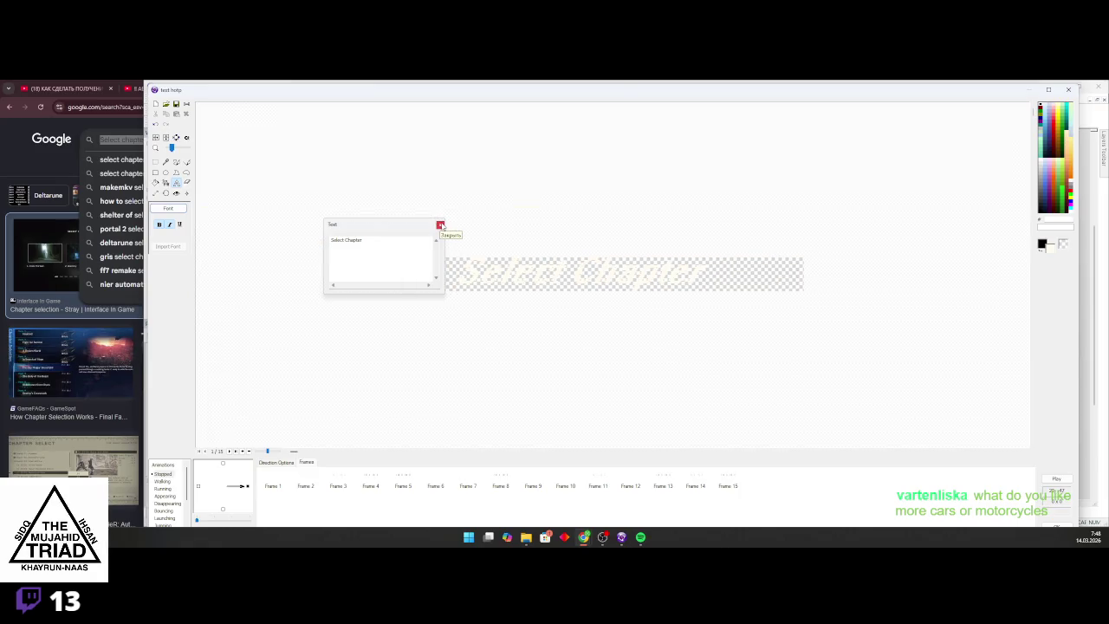
click(440, 226)
Delete animation frames 2–15 and resize the editor window over the right half
drag(296, 490, 737, 482)
key(Delete)
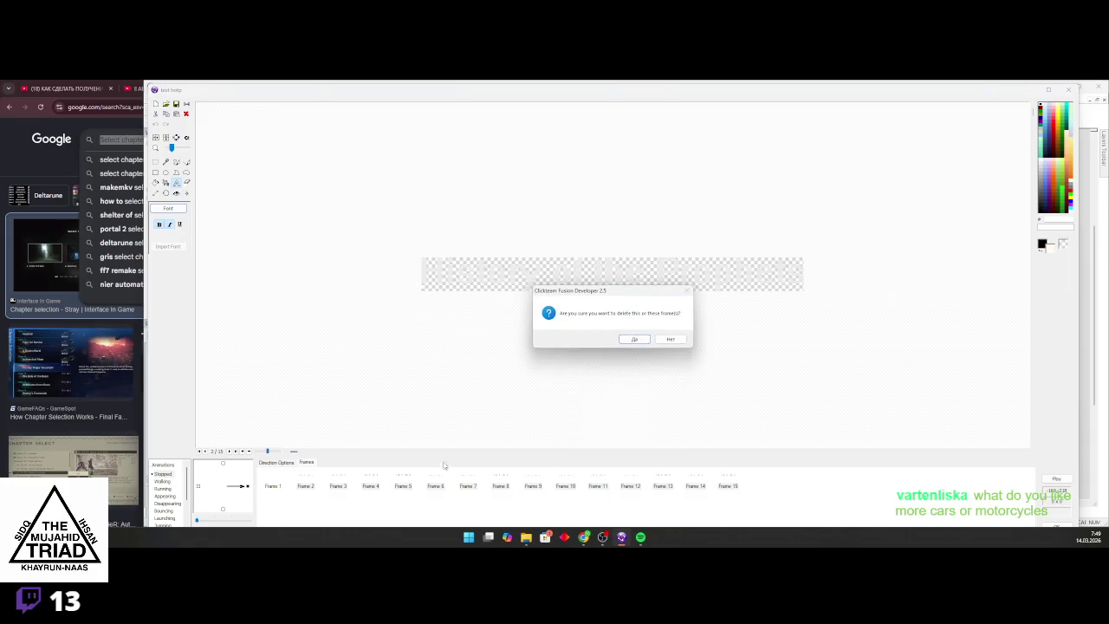
click(645, 338)
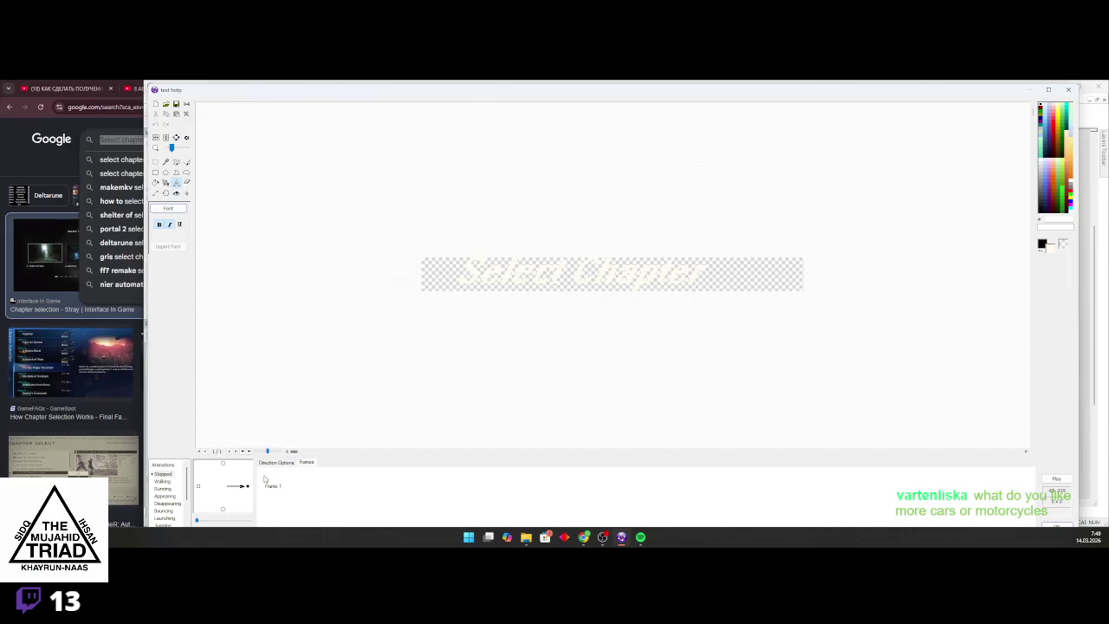
scroll(425, 409, up, 2)
scroll(606, 414, down, 2)
double_click(946, 87)
drag(812, 91, 1107, 260)
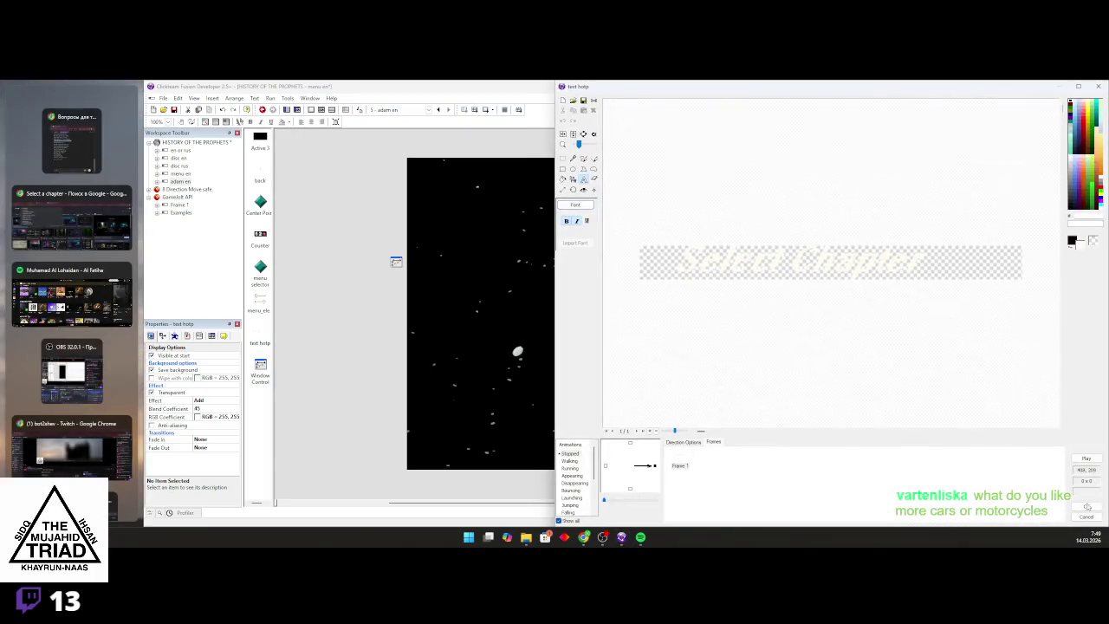
Close the 'text hotp' picture editor, keeping the single-frame Select Chapter title
click(1087, 507)
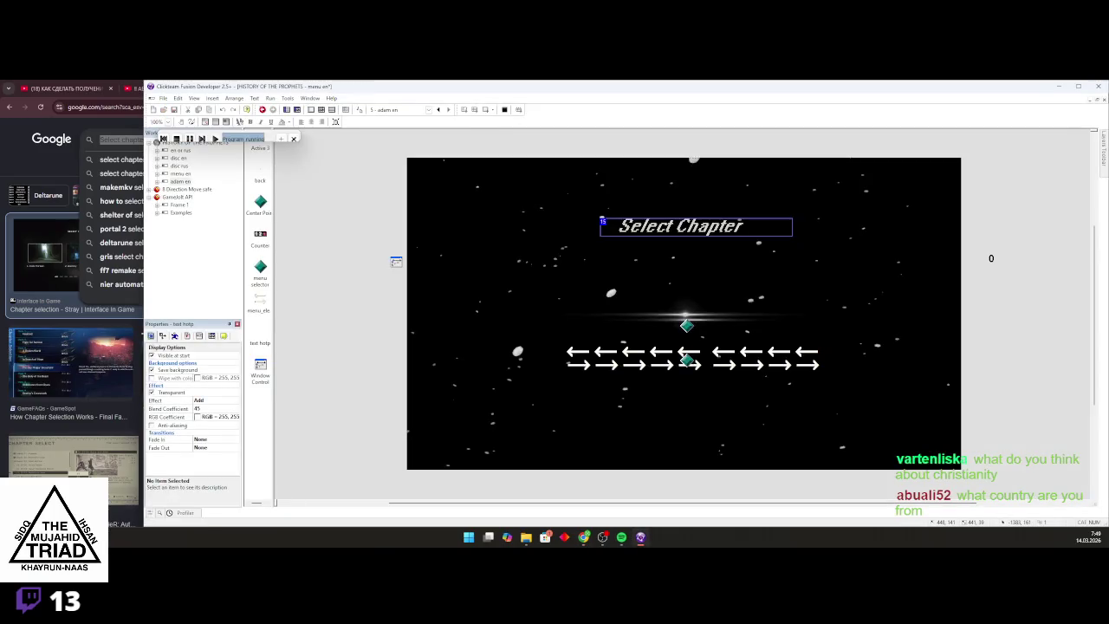
In the test game, enter Prophet Adam from the chapter menu and slide to Coming Soon
click(633, 536)
key(Escape)
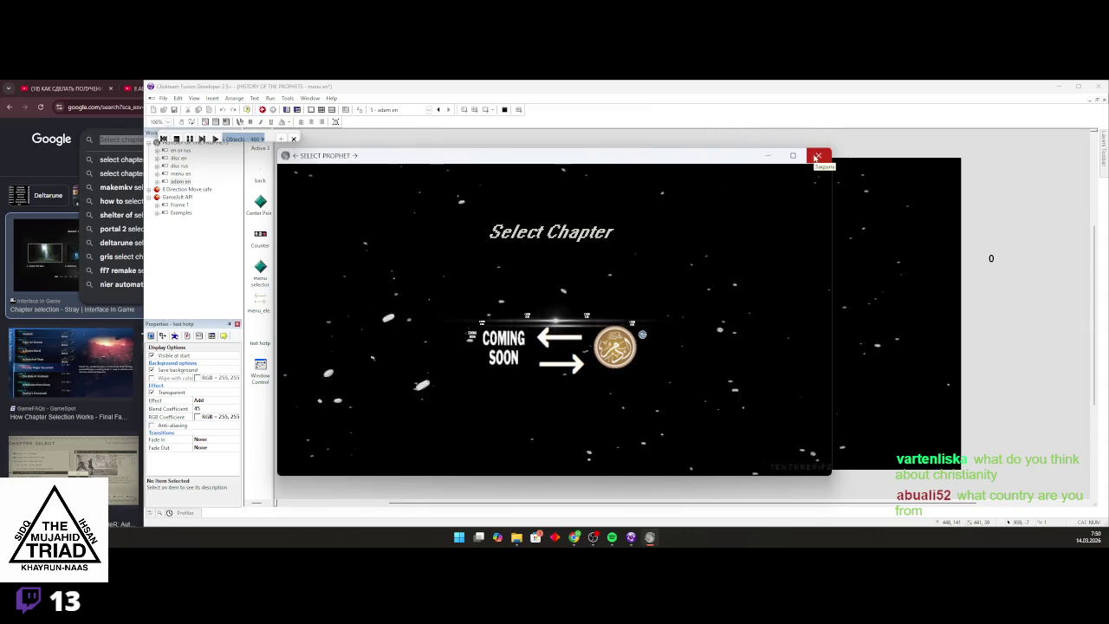
key(Return)
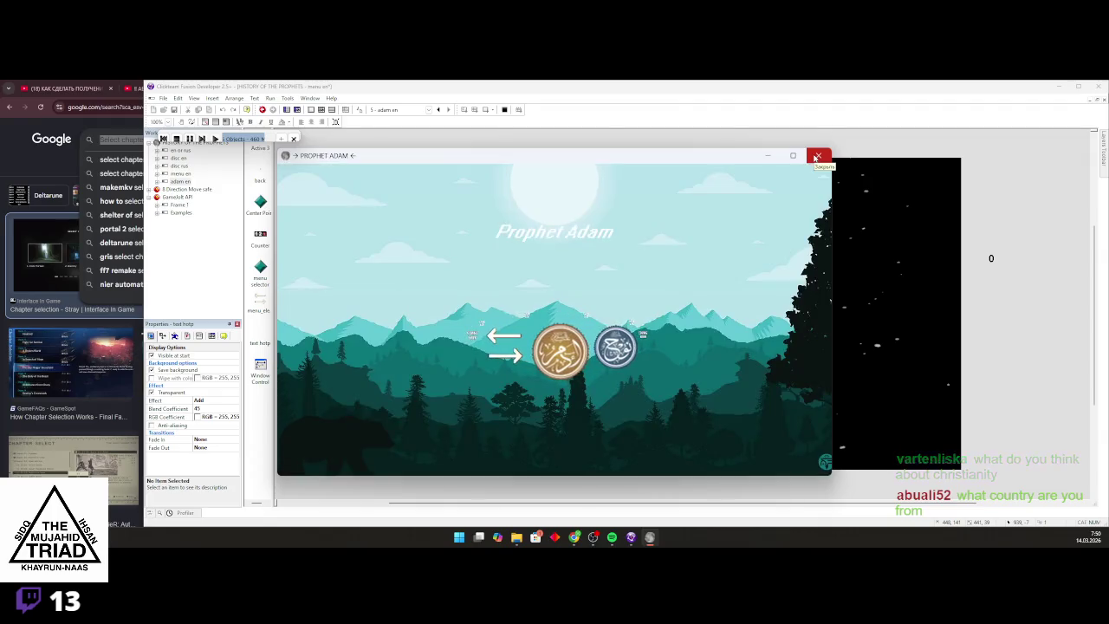
key(Escape)
key(Left)
key(Right)
key(Return)
key(Right)
key(Left)
key(Escape)
Re-enter Prophet Adam a few times, check Prophet Nuh Coming Soon, then close the test game
key(Return)
key(Escape)
key(Return)
key(Escape)
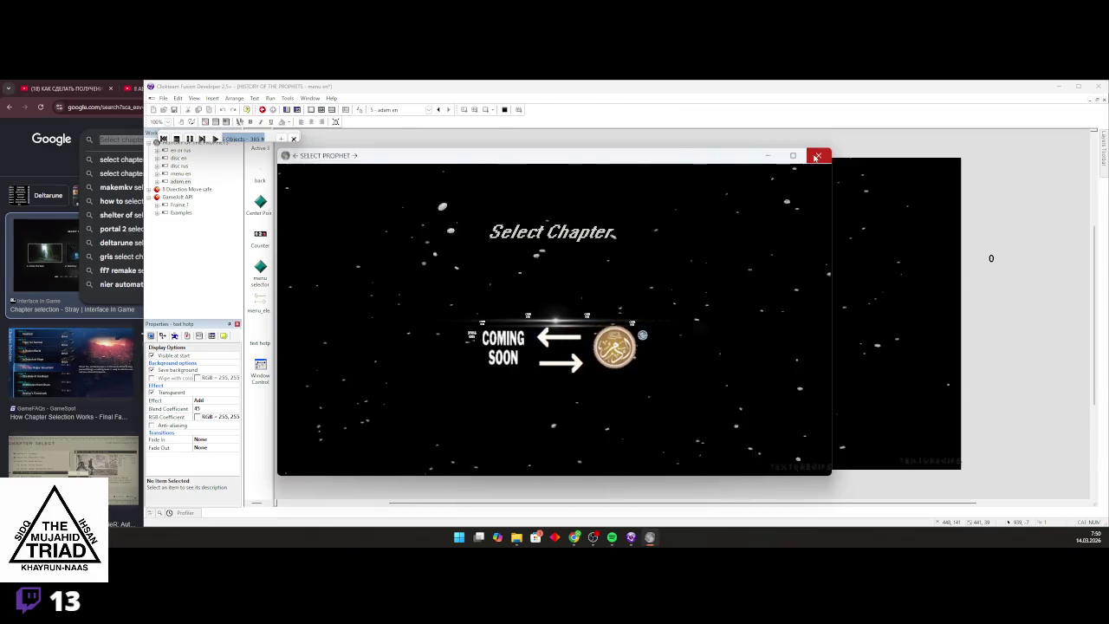
key(Return)
key(Right)
key(Left)
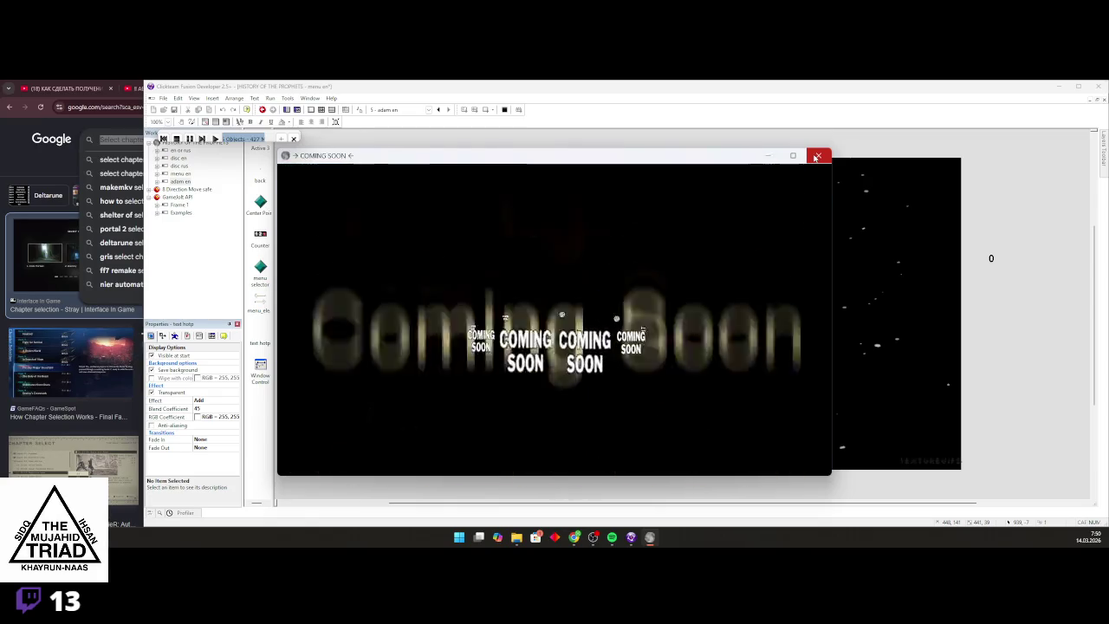
key(Escape)
click(817, 156)
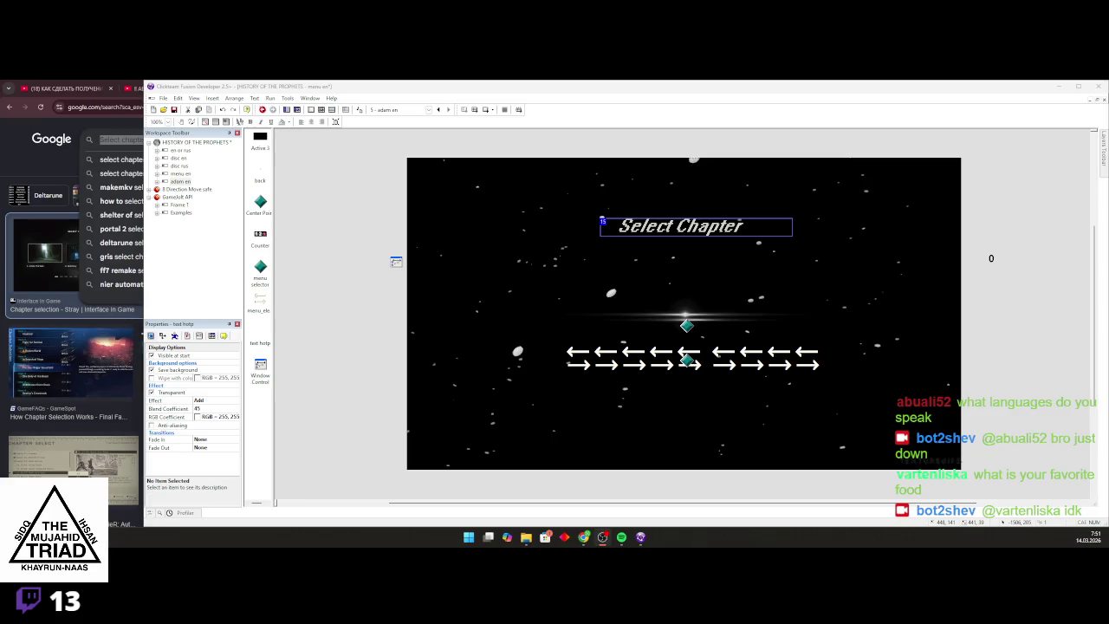
click(621, 537)
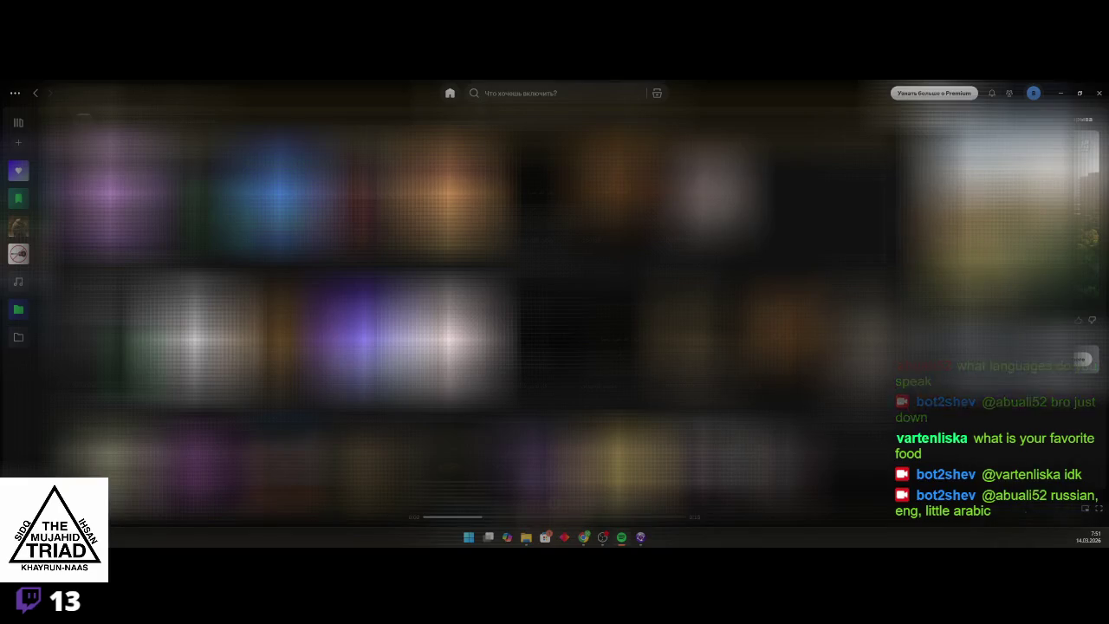
Minimize Spotify to return to the adam en frame's event editor
click(1059, 90)
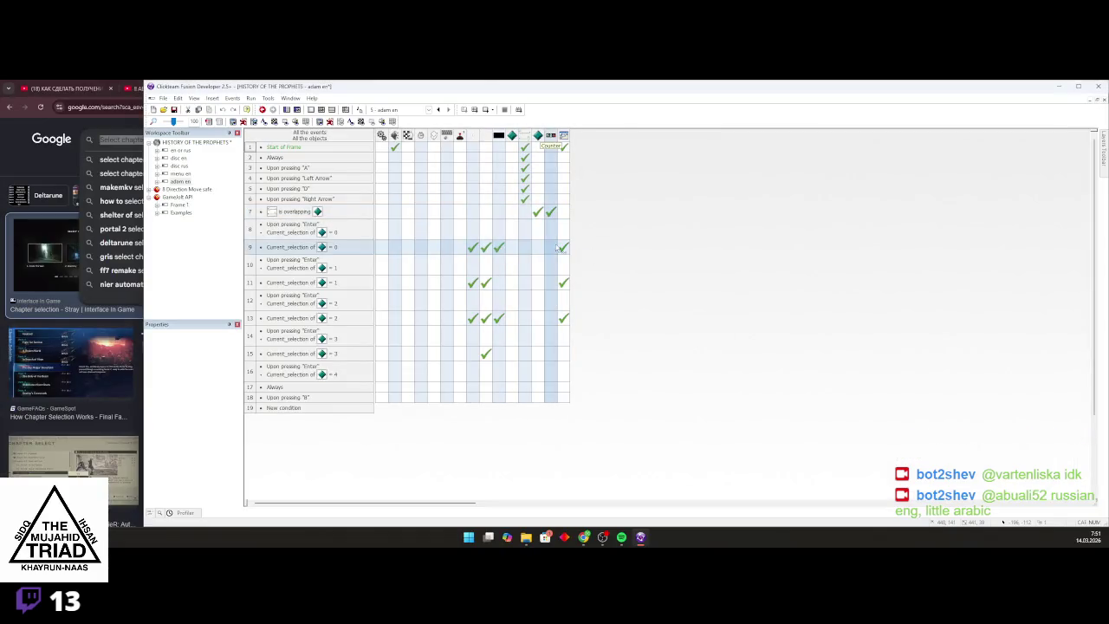
Change row 9's Set Title action from SELECT PROPHET to SELECT CHAPTER
right_click(564, 248)
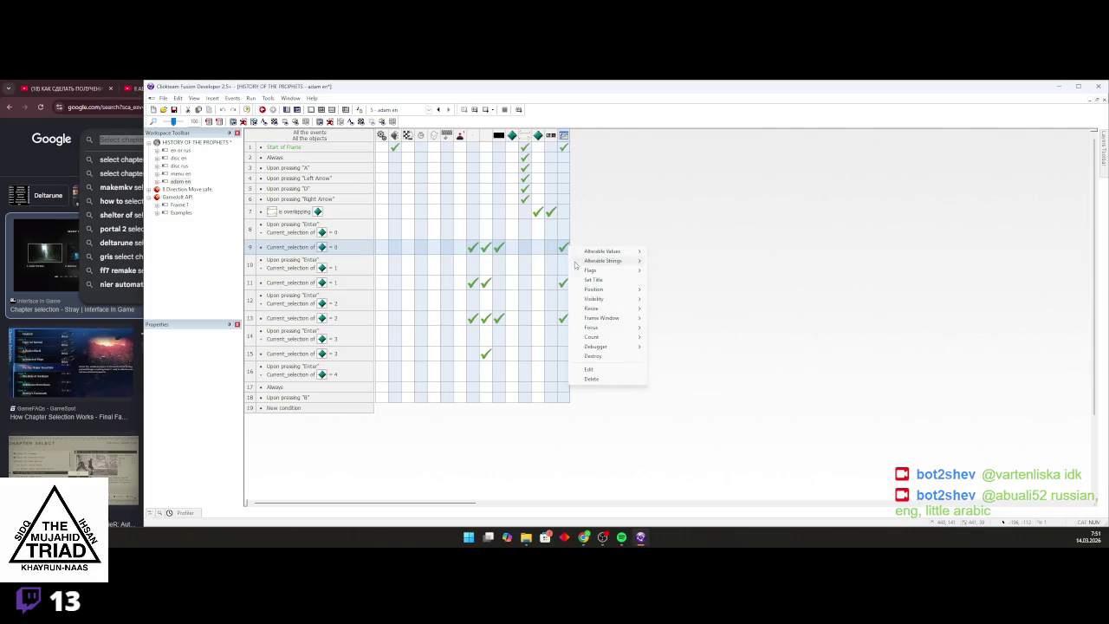
click(588, 369)
text(CHAPTER §")
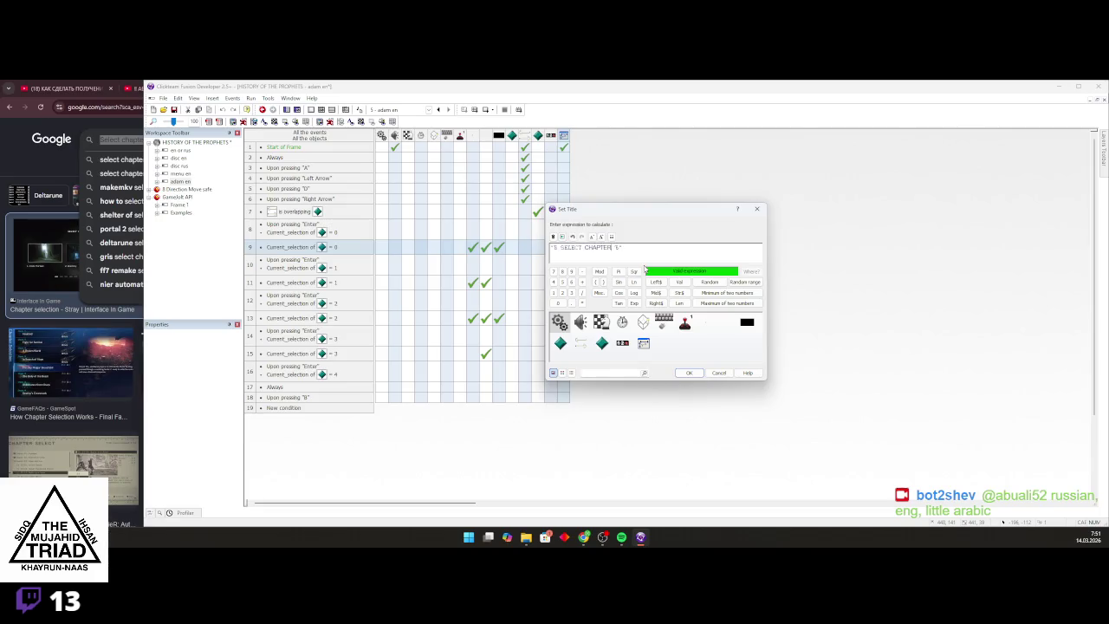
click(688, 373)
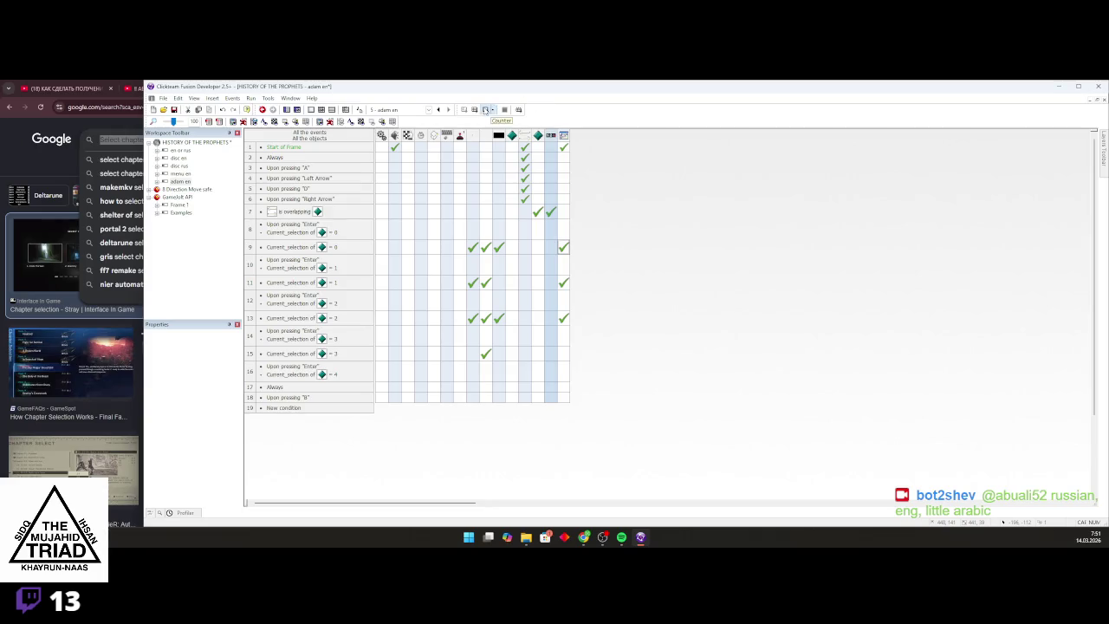
Test-run the frame with F8, close the preview, and minimize Fusion
key(F8)
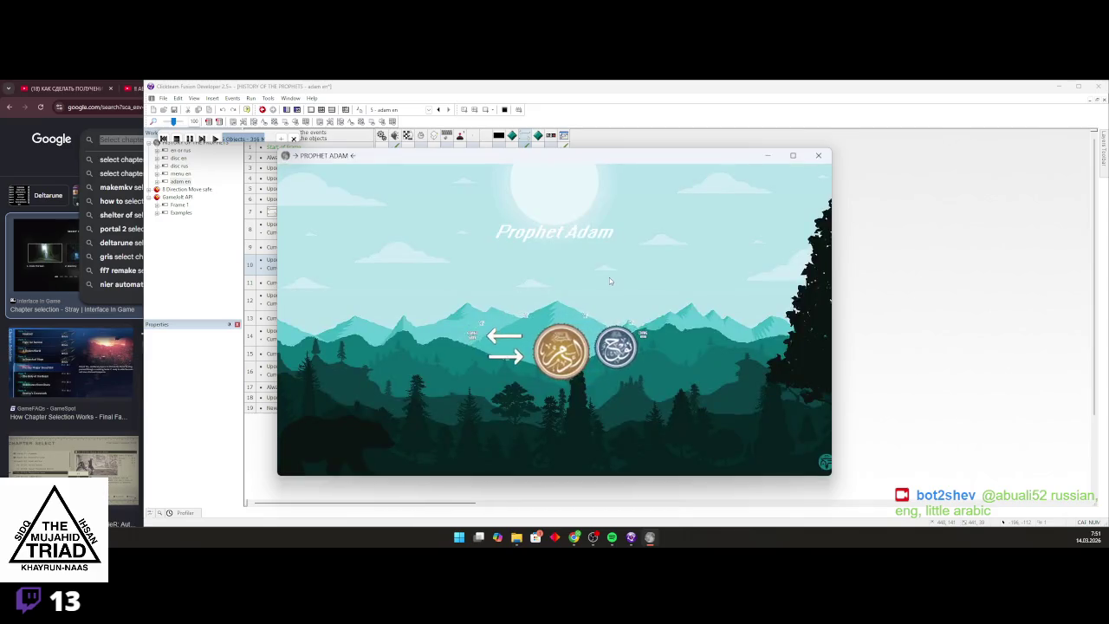
click(818, 155)
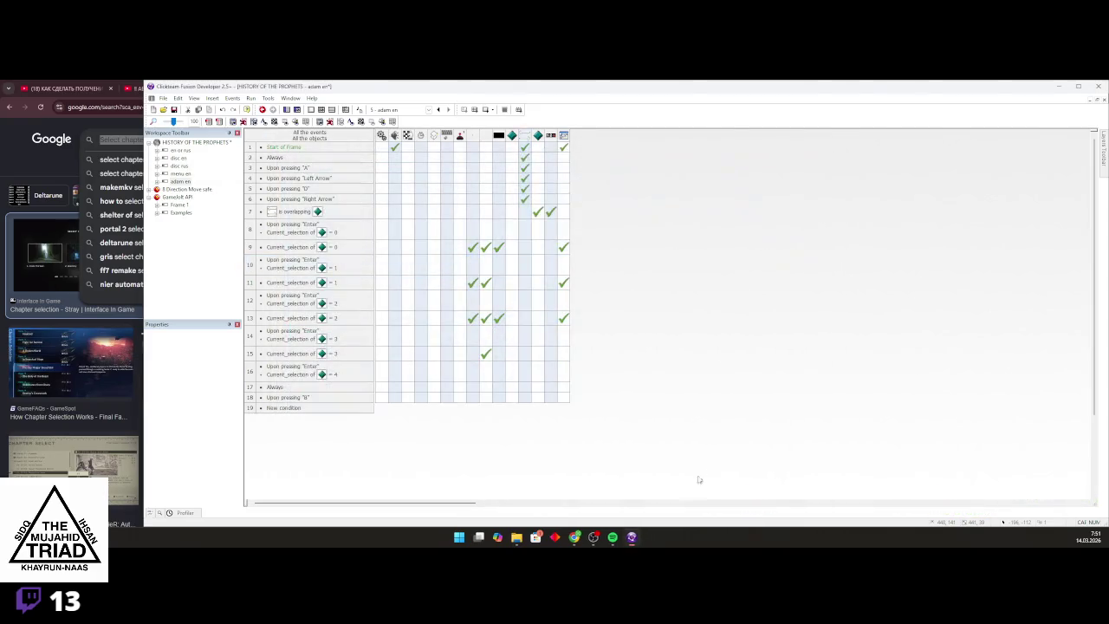
click(641, 537)
Raise Spotify's volume nearly to maximum, then minimize the player
click(641, 537)
click(621, 537)
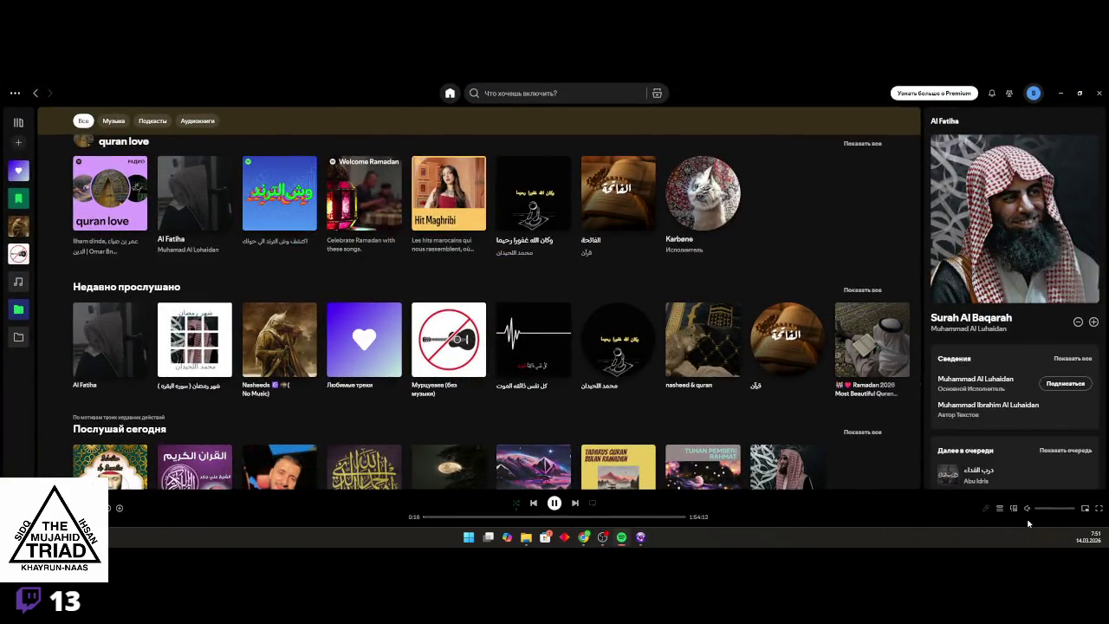
drag(1033, 508, 1065, 508)
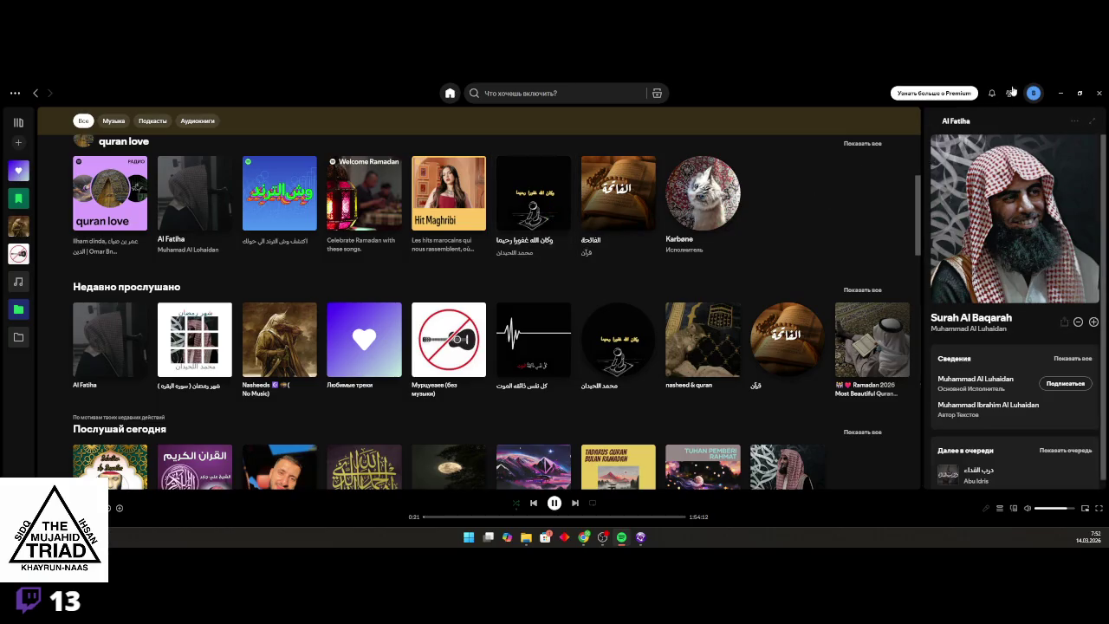
click(1064, 93)
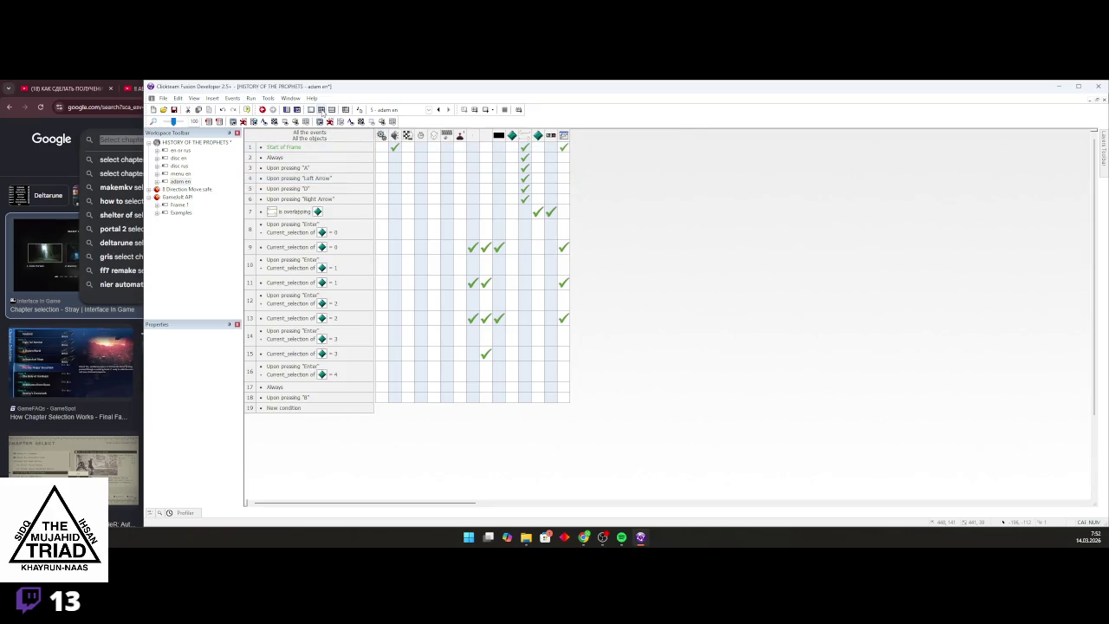
Search Google for 'CP 1' and switch to its image results
click(126, 106)
text(CP 1)
key(Return)
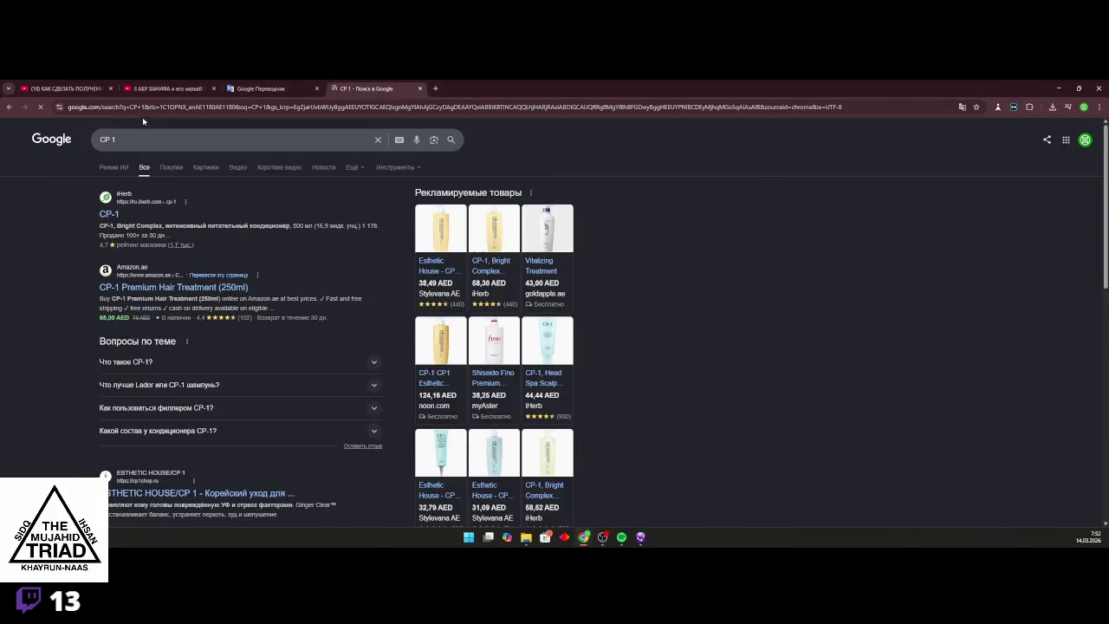
click(173, 168)
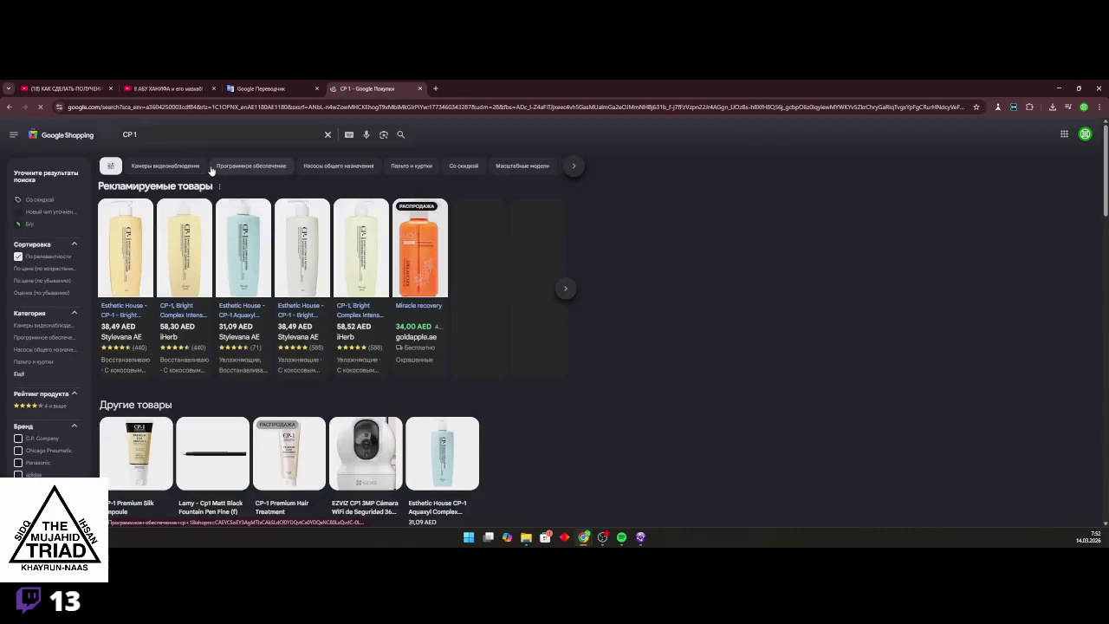
click(7, 107)
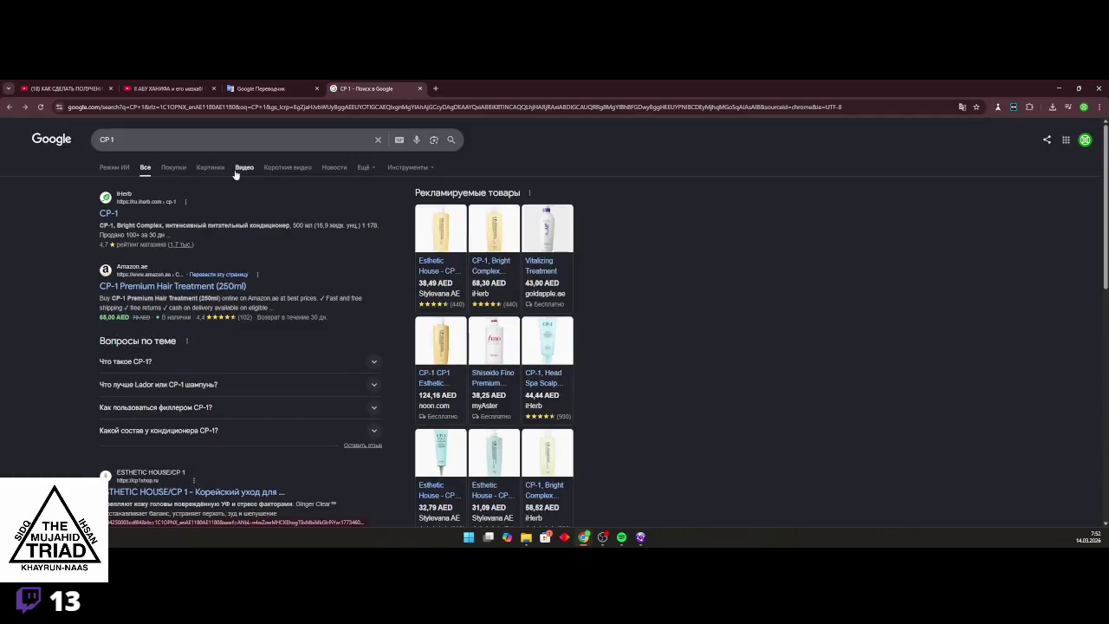
click(210, 168)
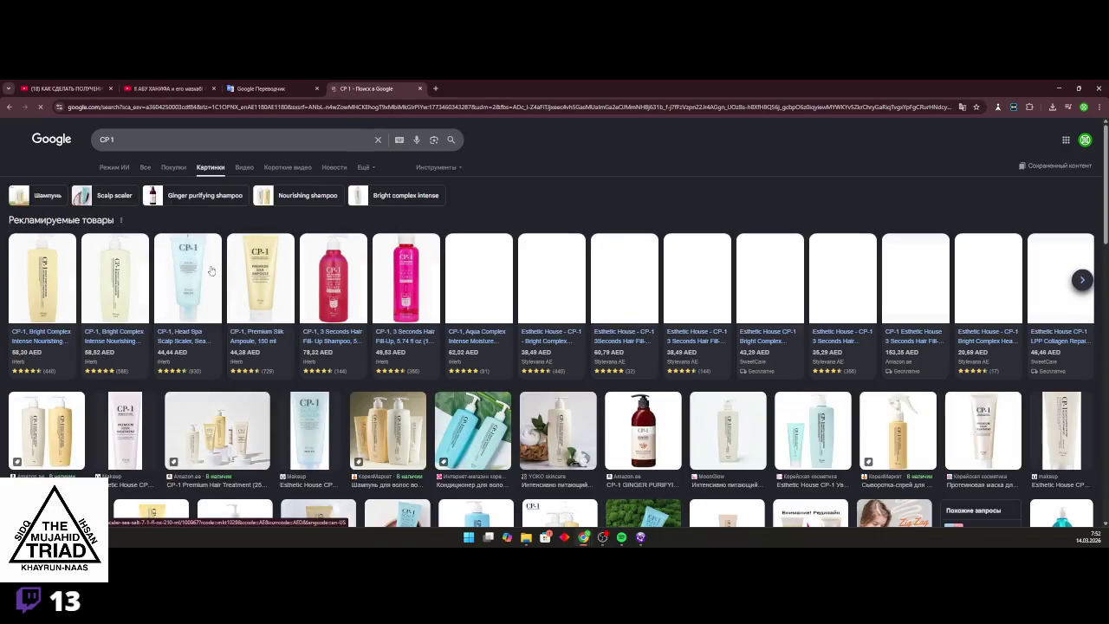
scroll(220, 271, down, 3)
Refine the image search to 'CP 1 png chapter 1'
click(179, 133)
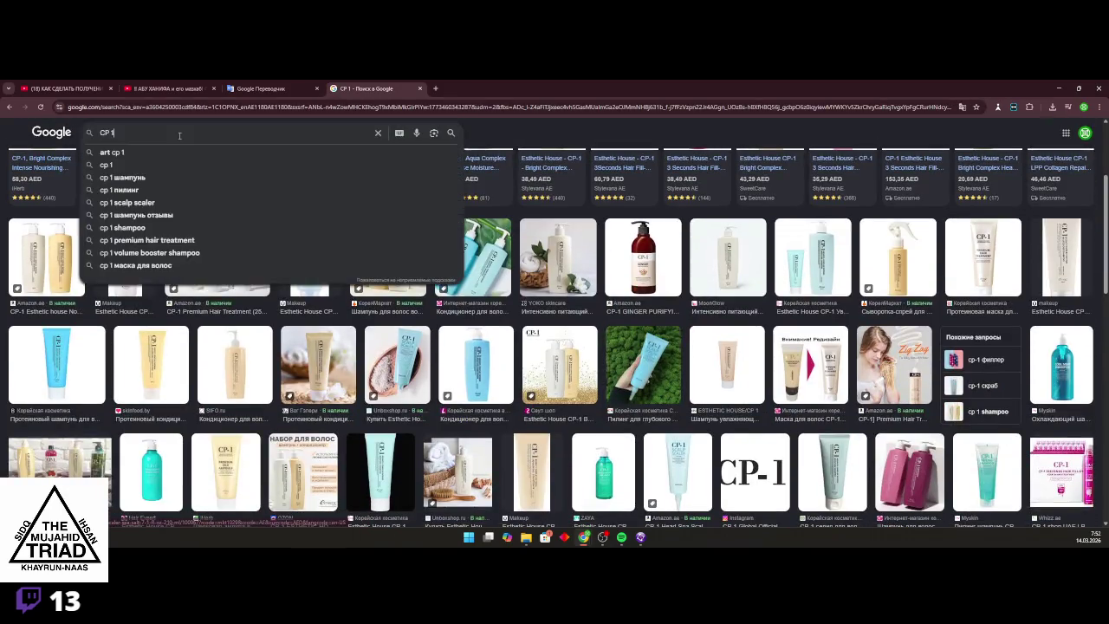
text(png)
key(Return)
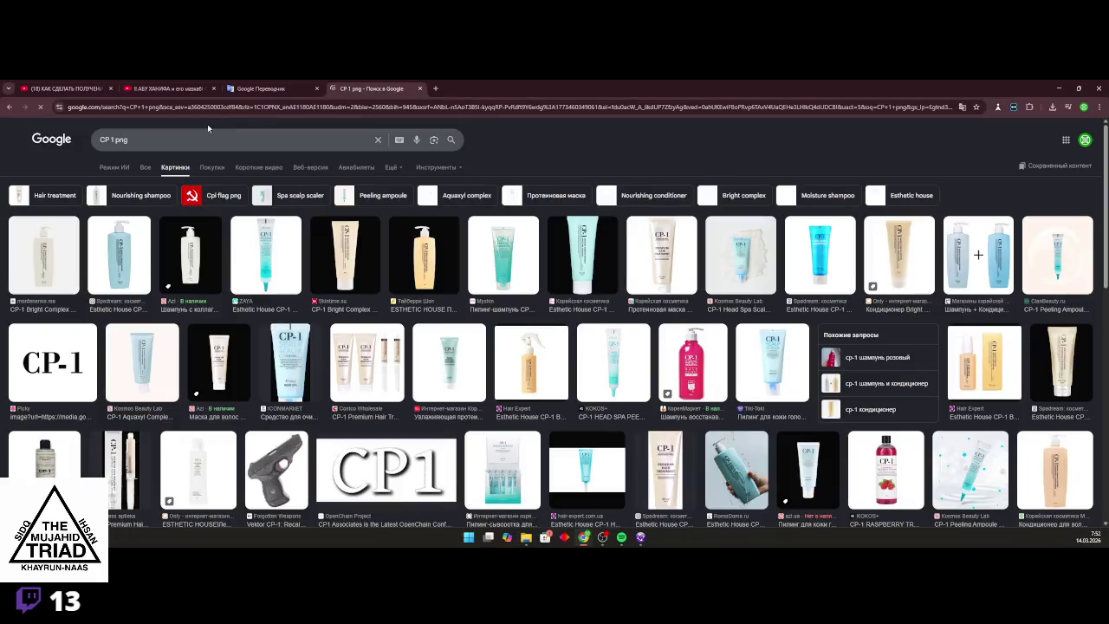
click(199, 131)
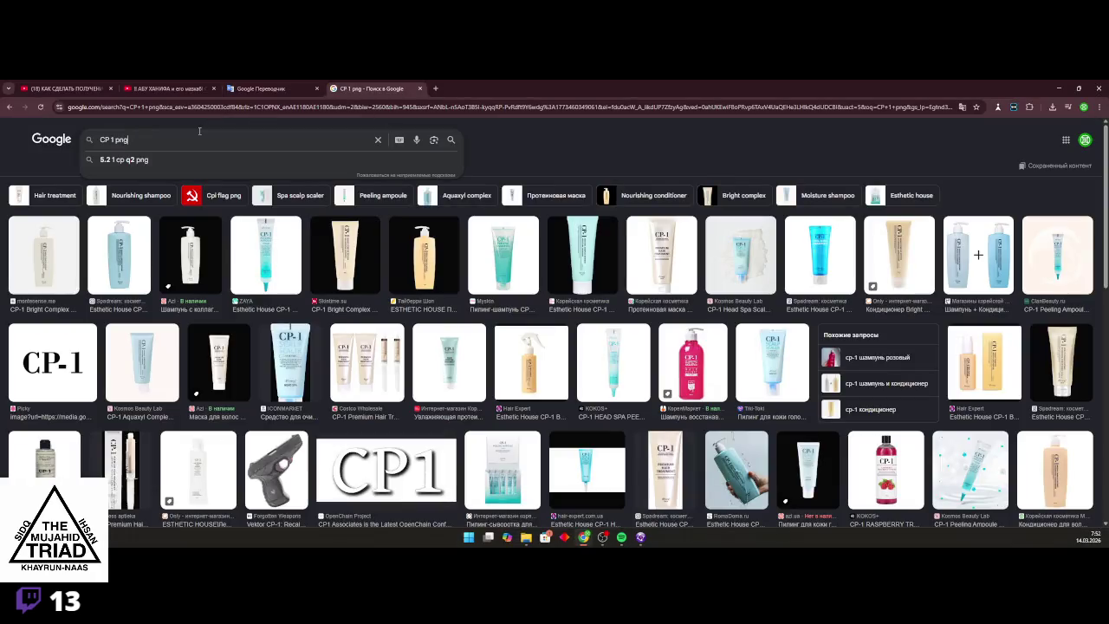
text( cha)
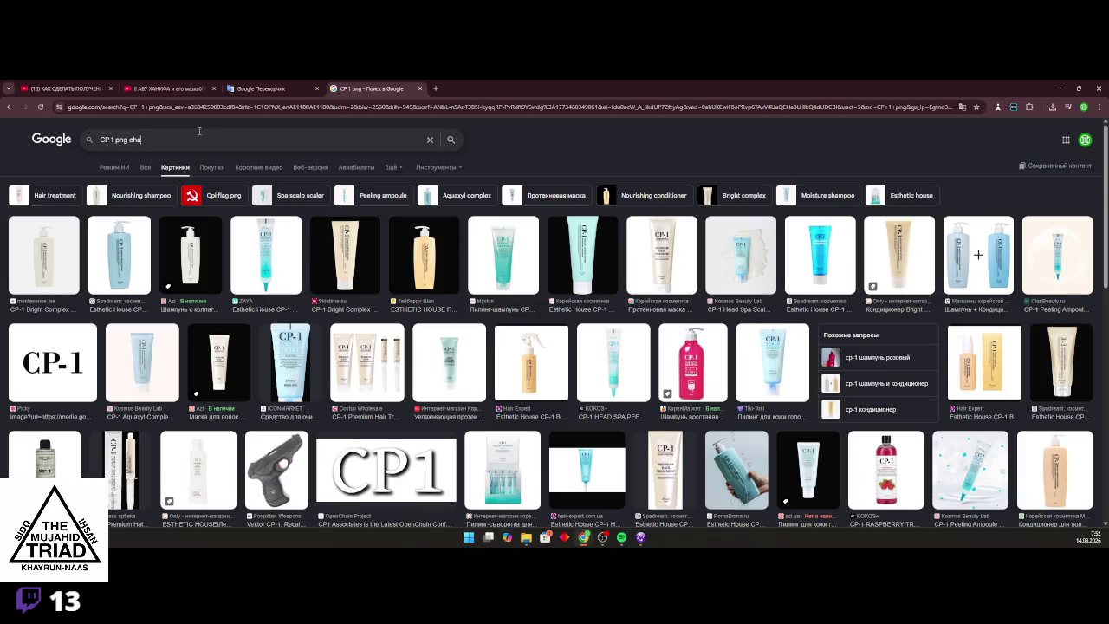
text(pter 1)
key(Return)
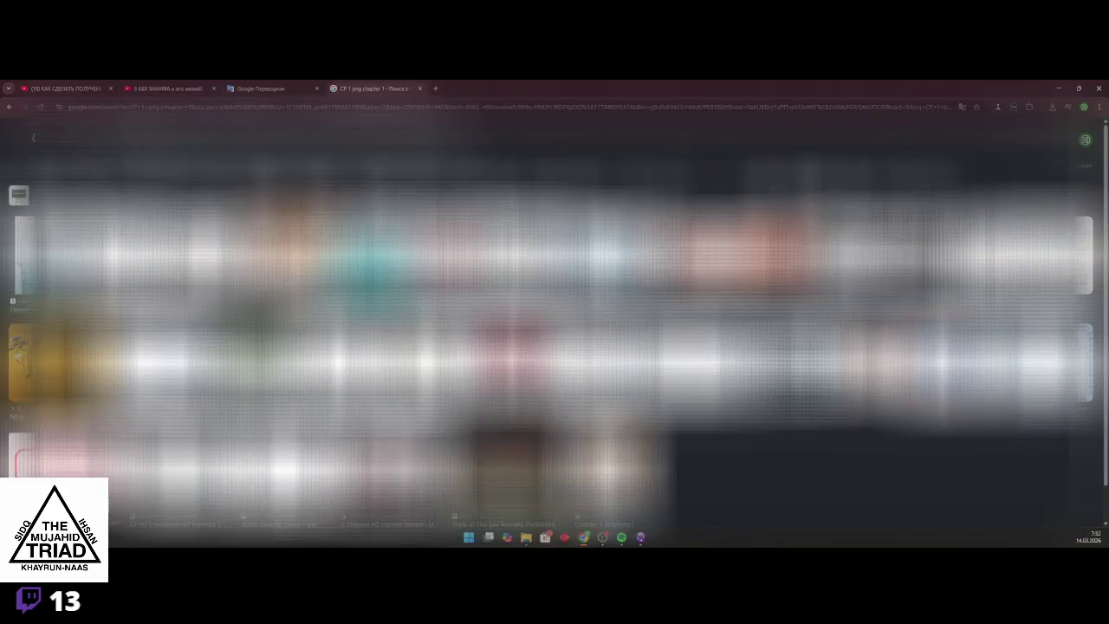
Open a larger preview of one Chapter 1 image result, then return to Fusion
scroll(555, 329, down, 1)
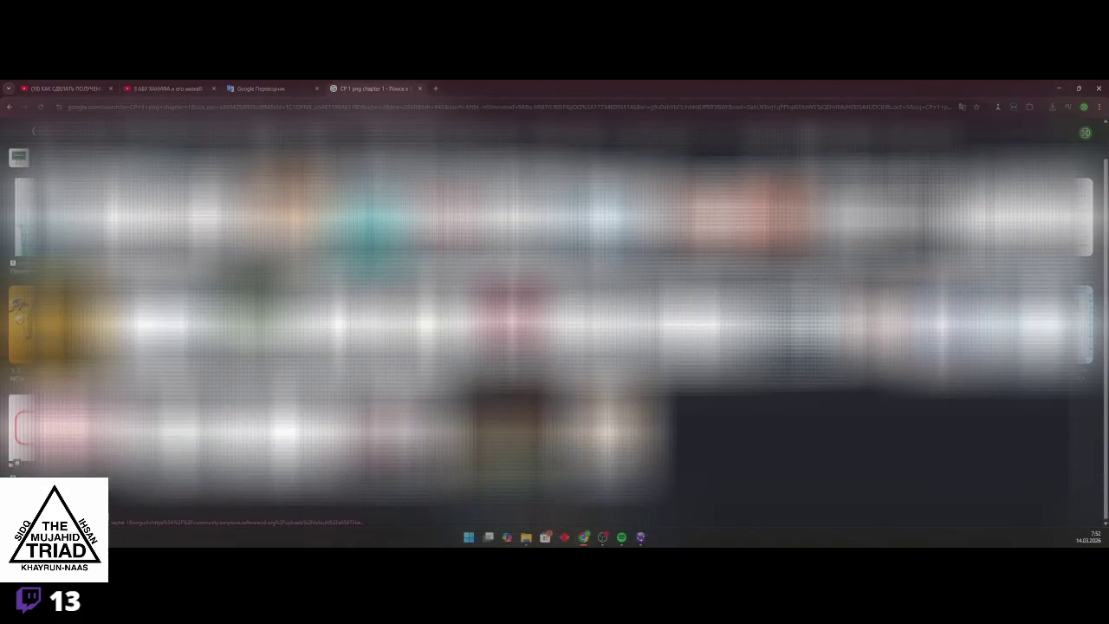
click(511, 425)
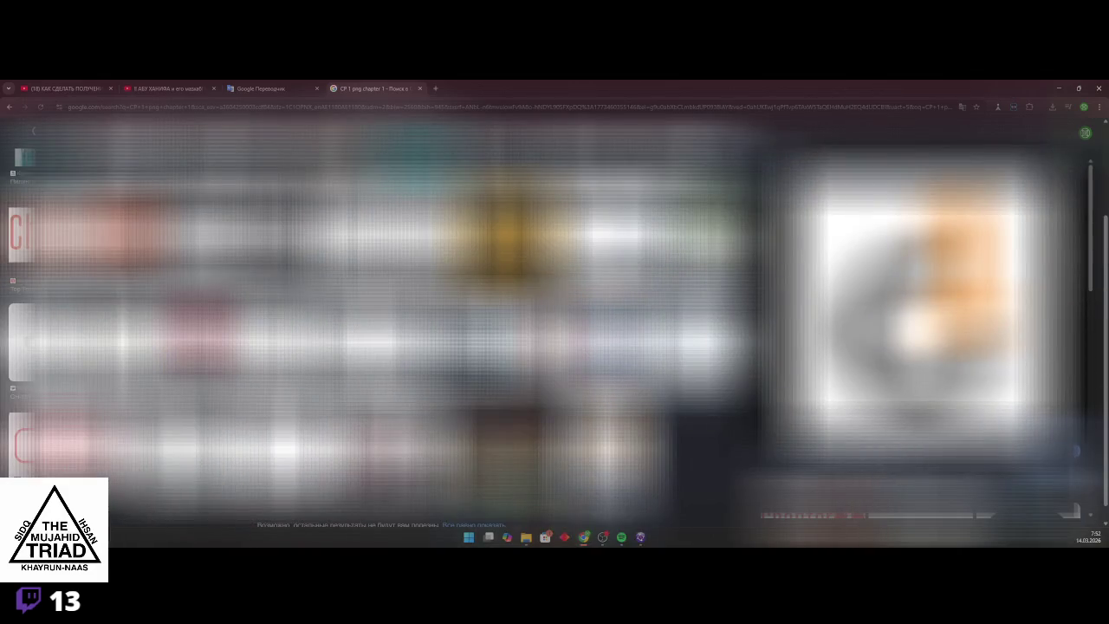
scroll(918, 338, down, 3)
scroll(918, 338, up, 3)
scroll(386, 324, down, 1)
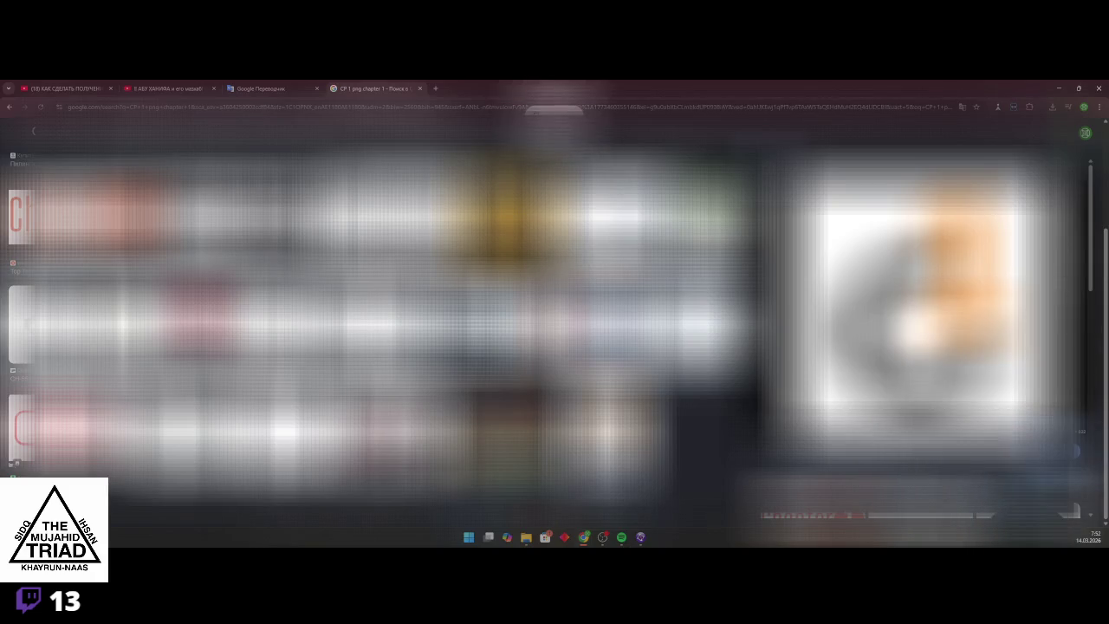
key(alt+Tab)
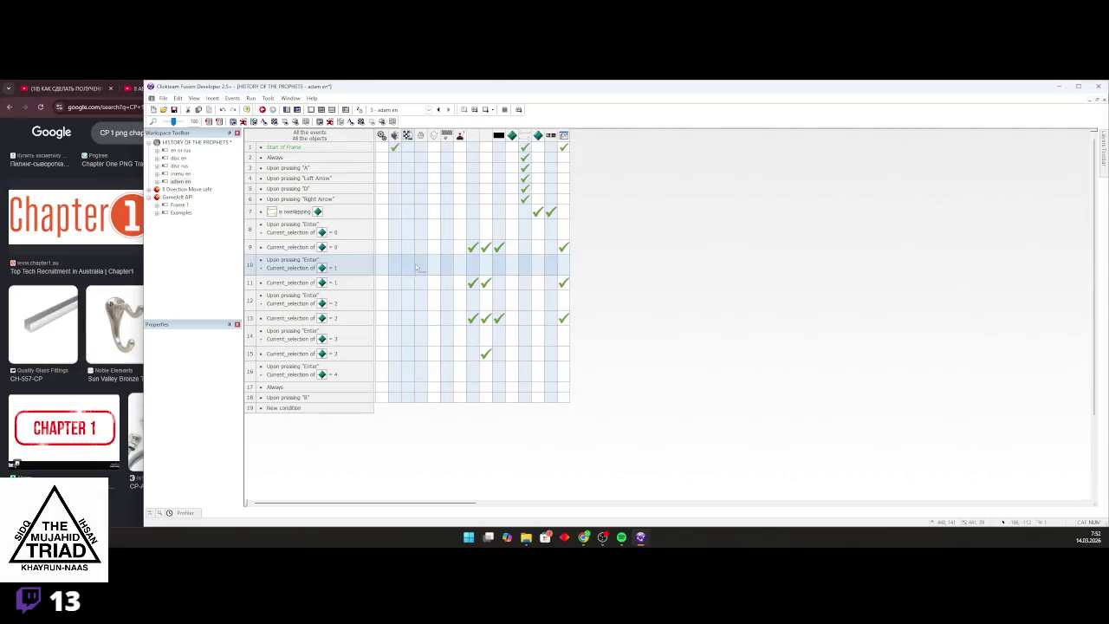
Open the adam en frame and the menu_element object's image editor
double_click(180, 181)
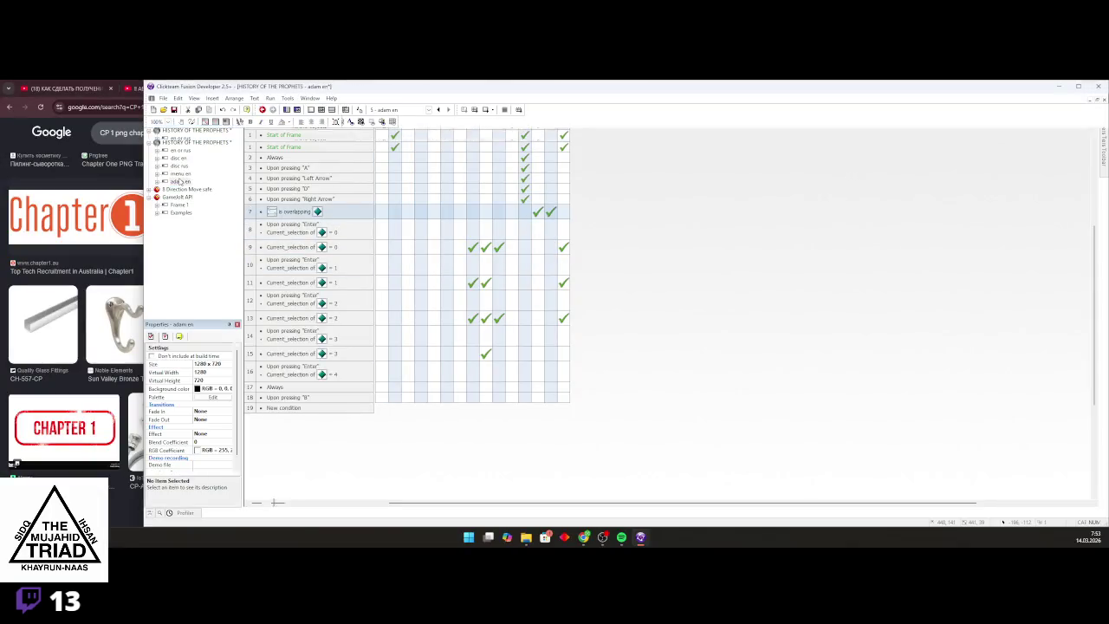
double_click(723, 352)
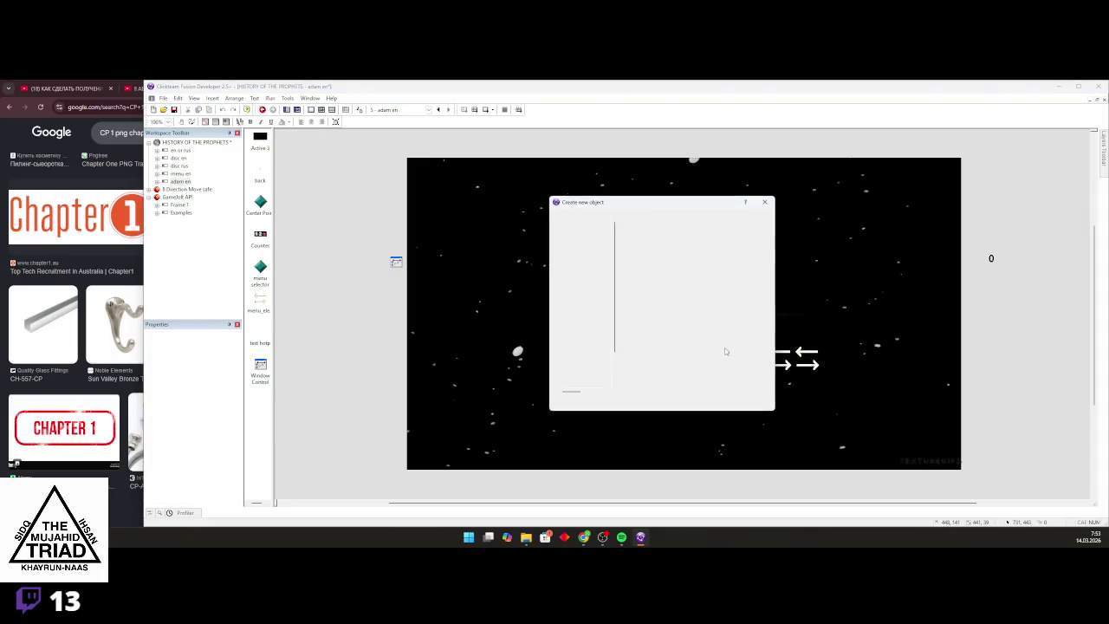
key(Escape)
double_click(719, 354)
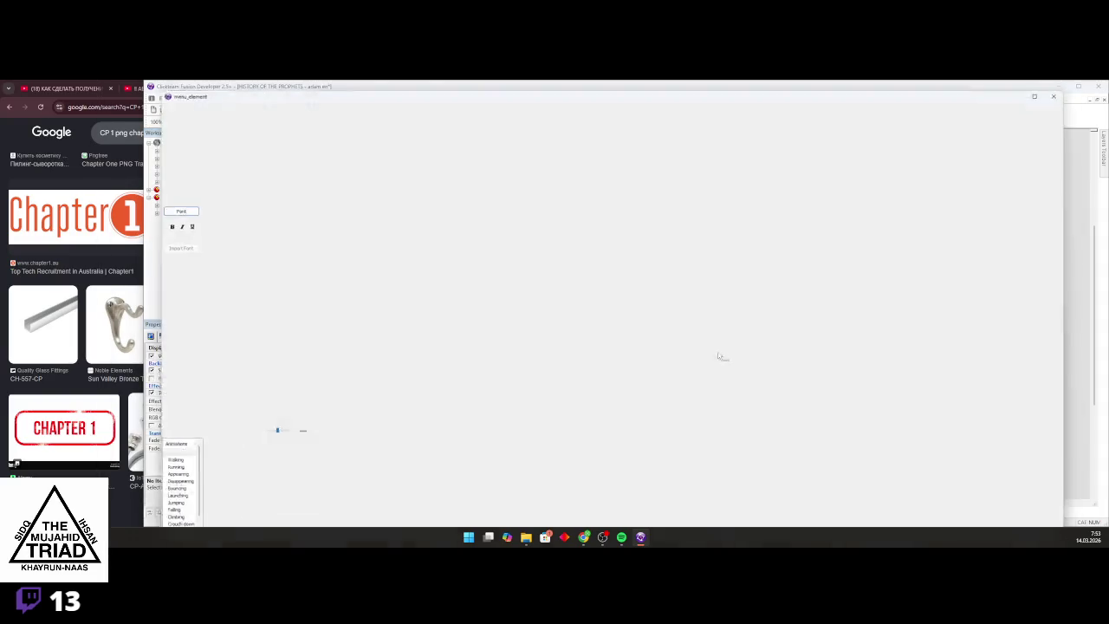
Paste the chapter 1 logo into frame 2 without enlarging the canvas, and shrink it to fit
click(307, 466)
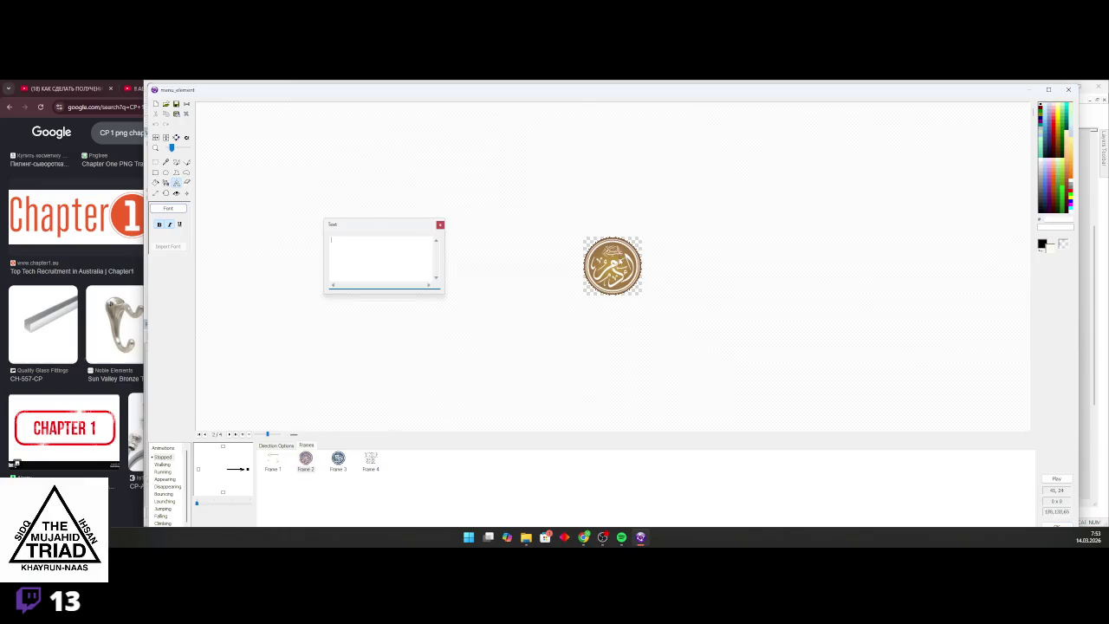
key(ctrl+v)
click(685, 340)
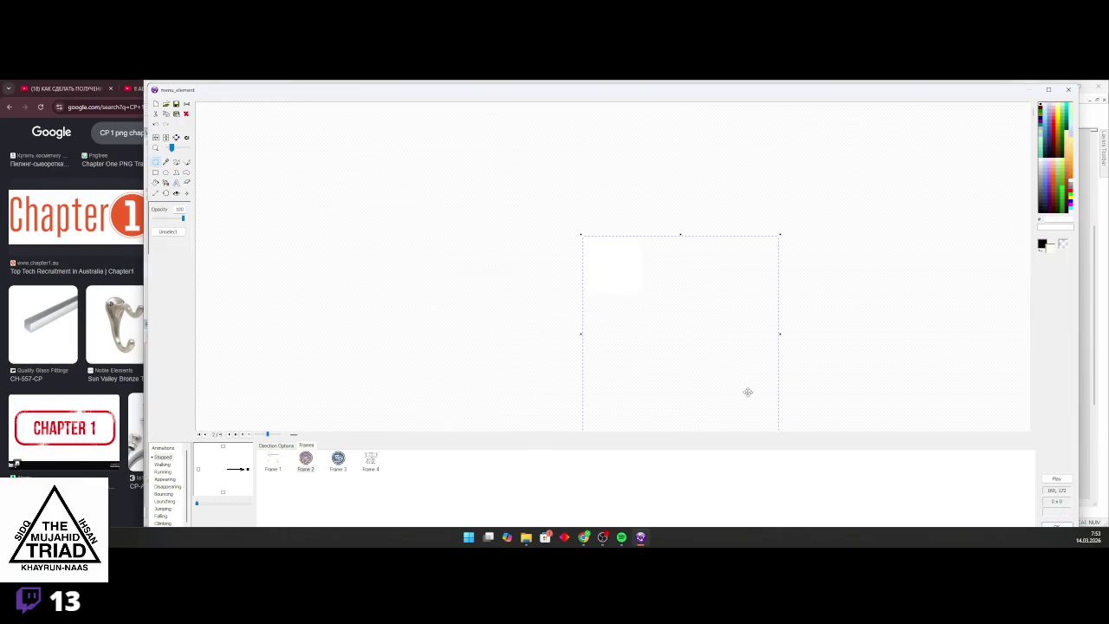
mouse_move(695, 354)
mouse_down()
mouse_move(631, 286)
mouse_move(683, 331)
mouse_move(674, 327)
mouse_up()
scroll(630, 286, up, 2)
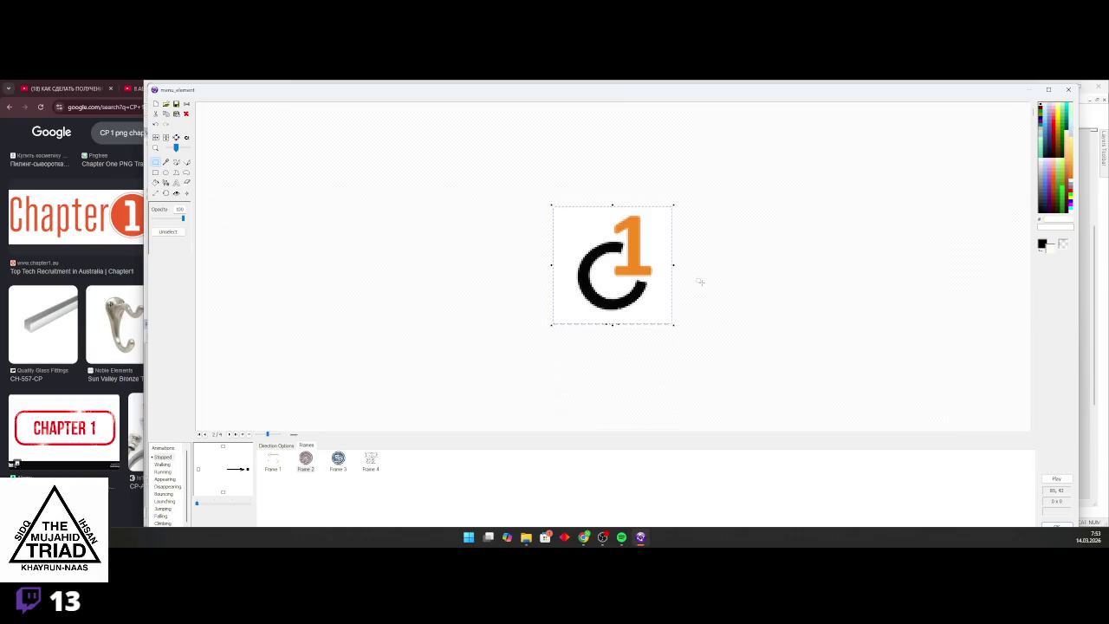
scroll(633, 273, down, 2)
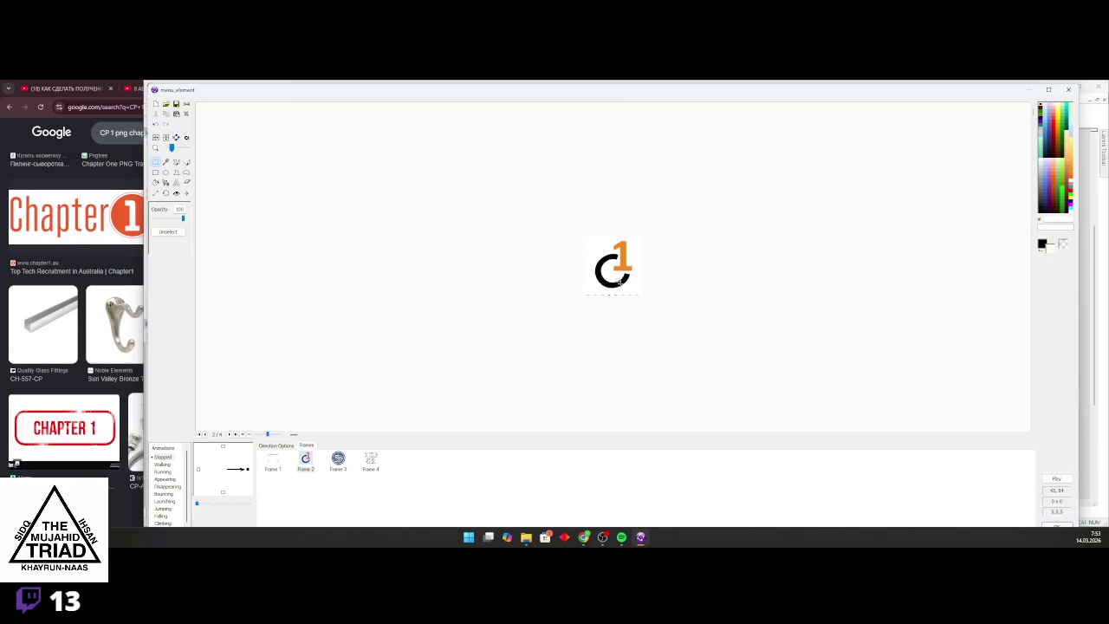
click(1051, 525)
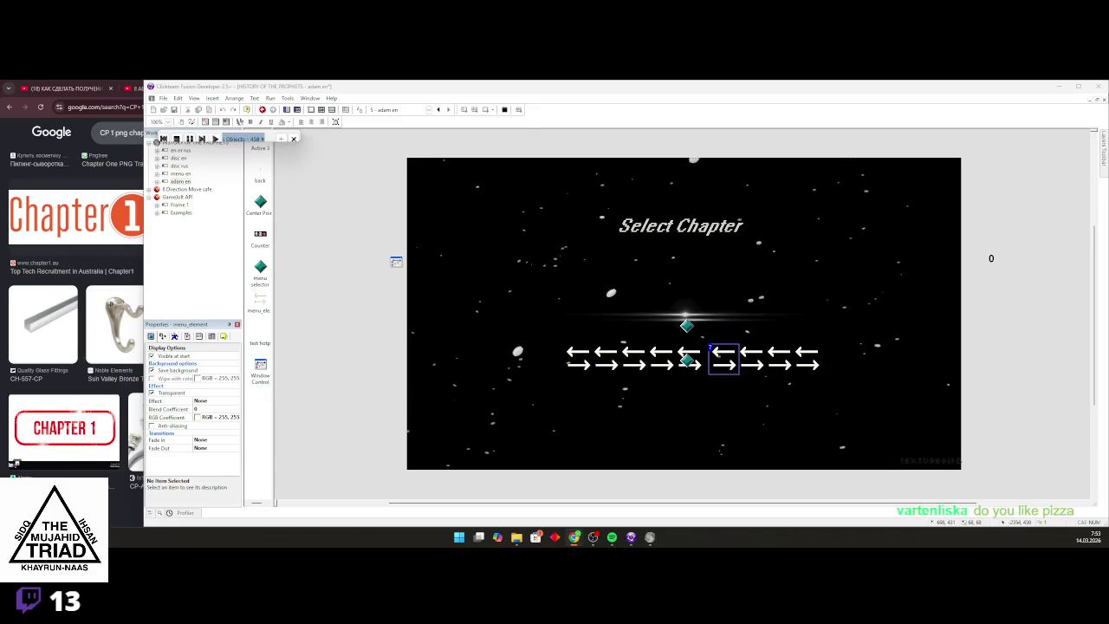
Test-run the menu with F8, stepping between the Prophet Adam, Prophet Nuh and Coming Soon chapters
key(F8)
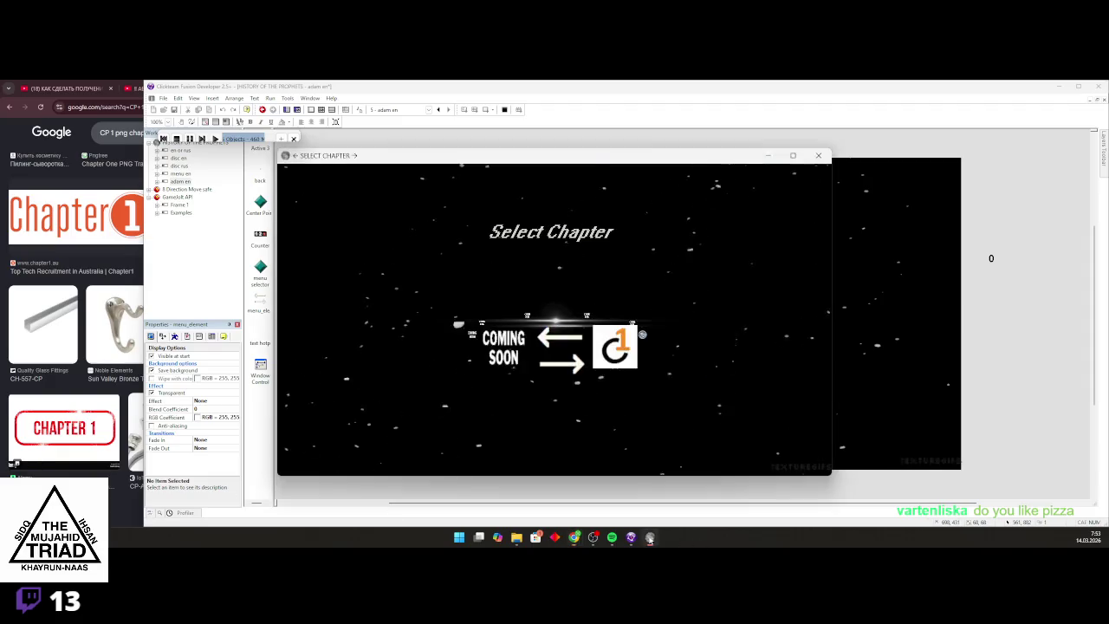
key(Right)
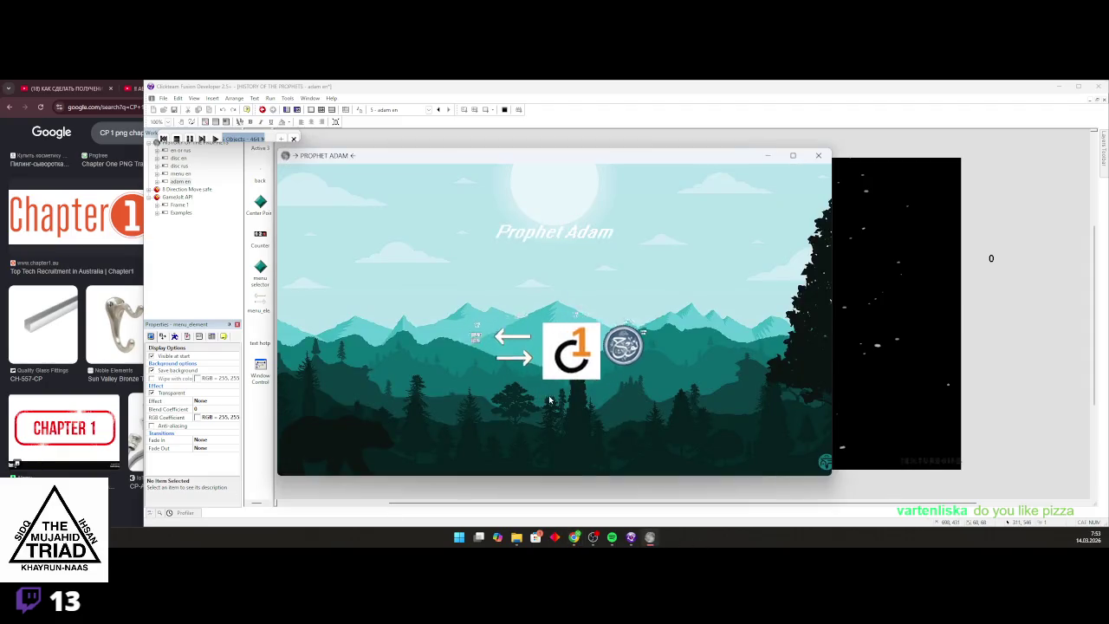
key(Left)
key(Right)
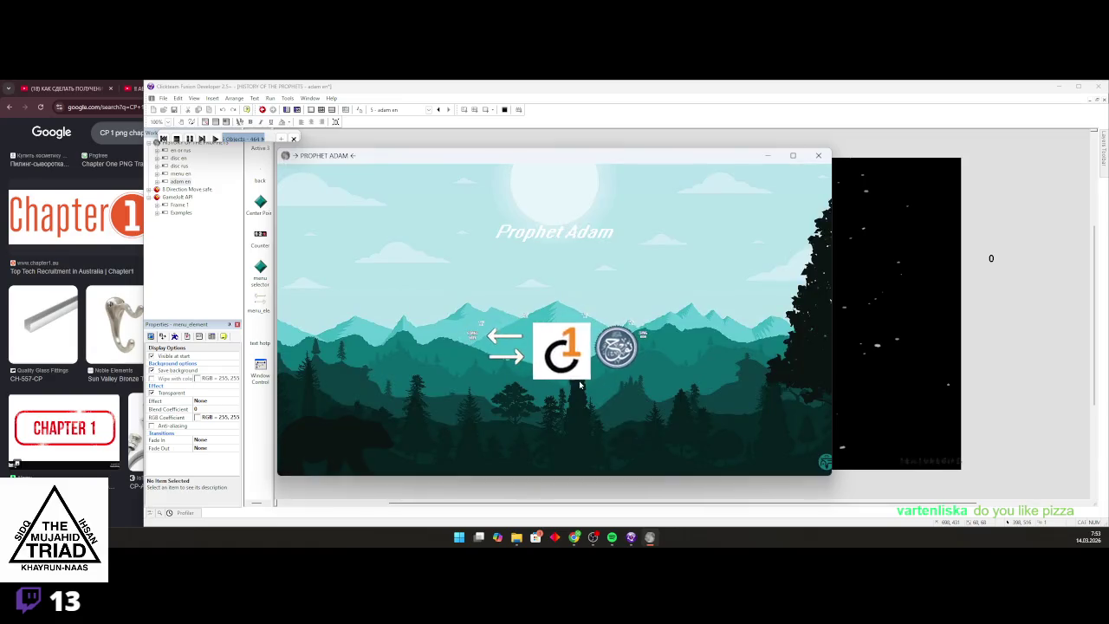
key(Right)
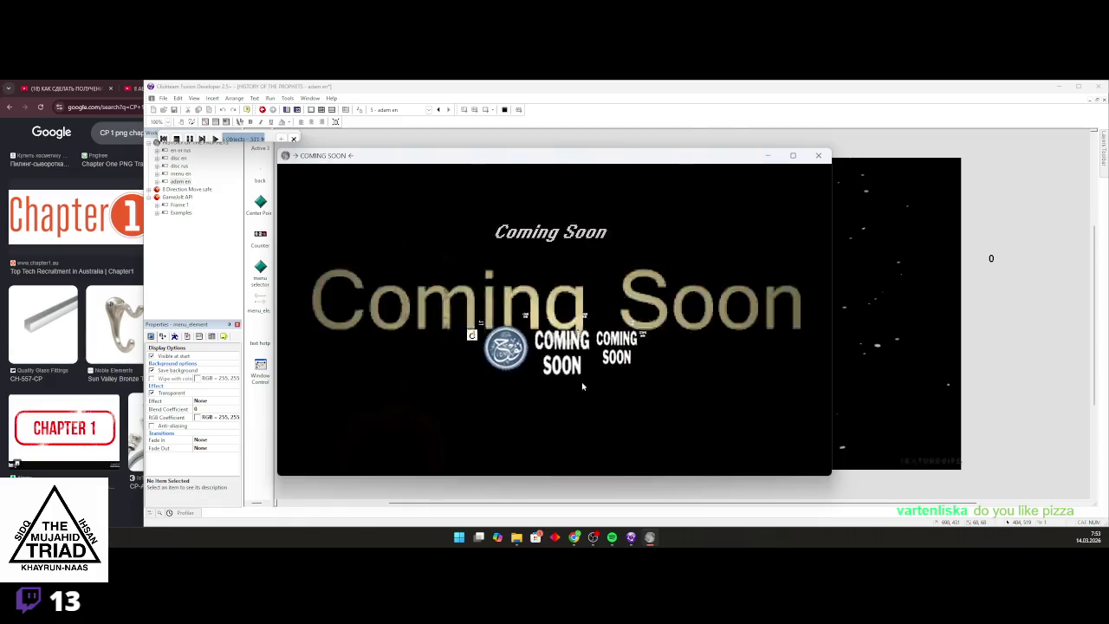
key(Left)
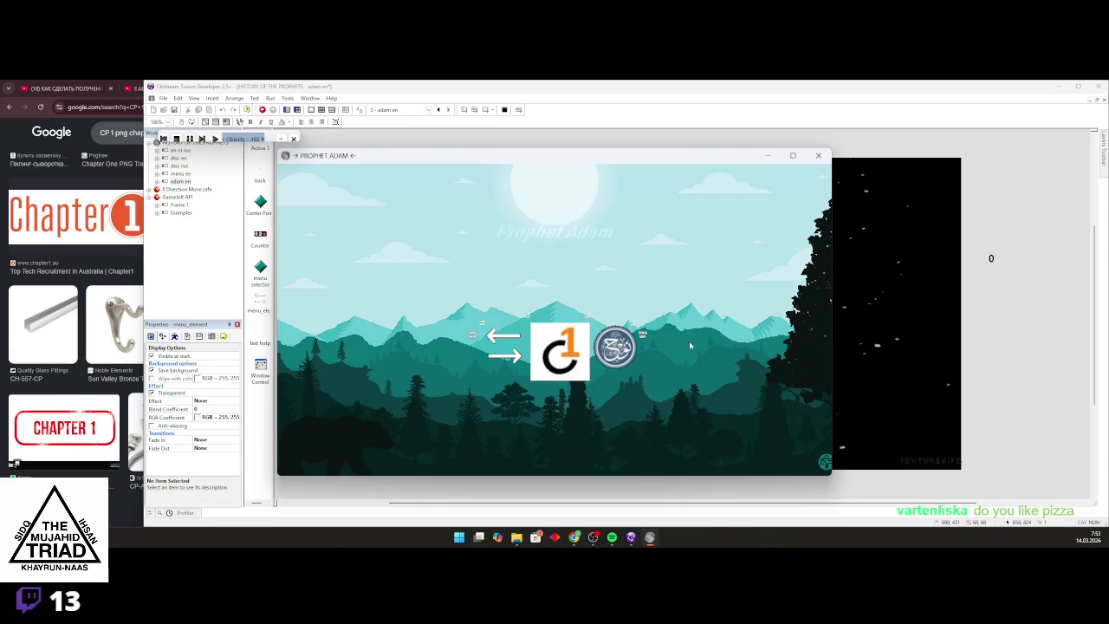
key(Right)
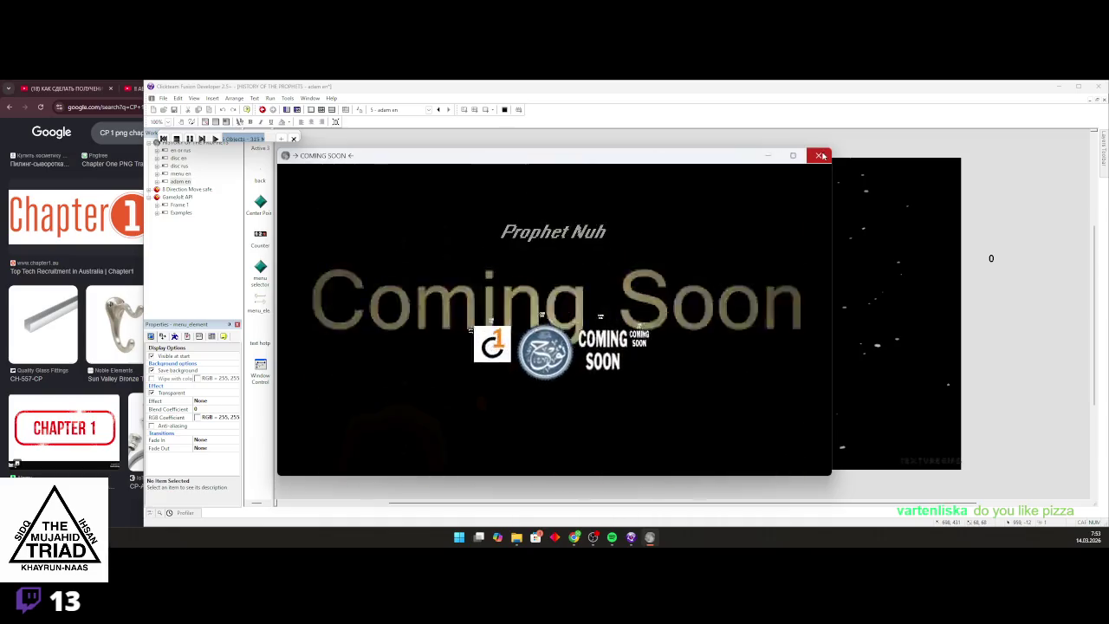
key(alt+Tab)
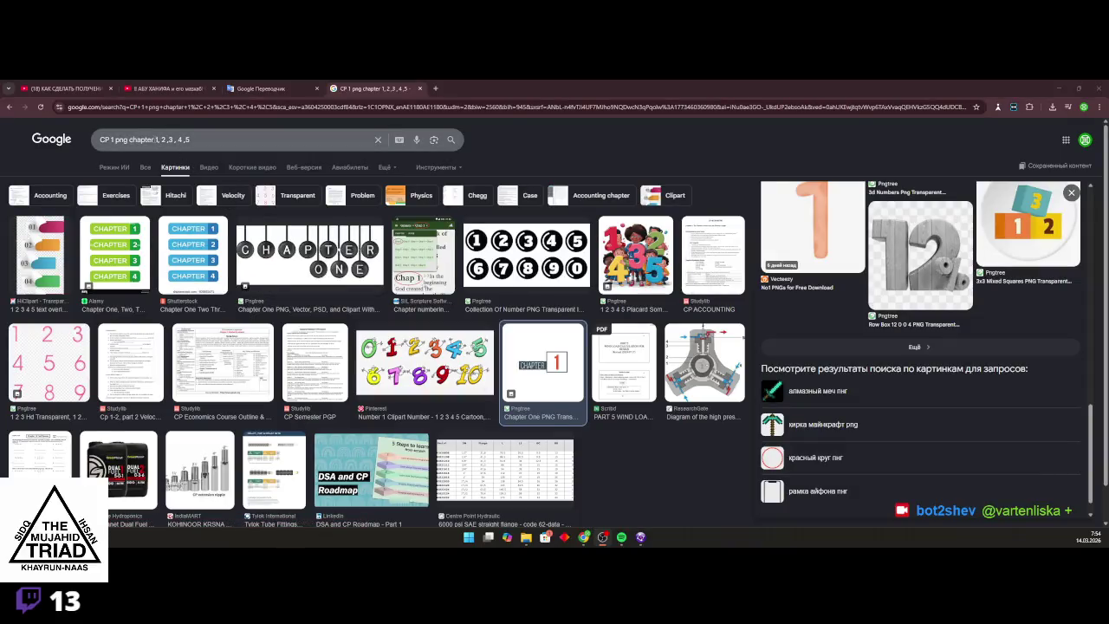
Search images for 'chapter 1, 2, 3, 4, 5' and preview the Deltarune chapter 5 result
drag(132, 139, 100, 140)
key(BackSpace)
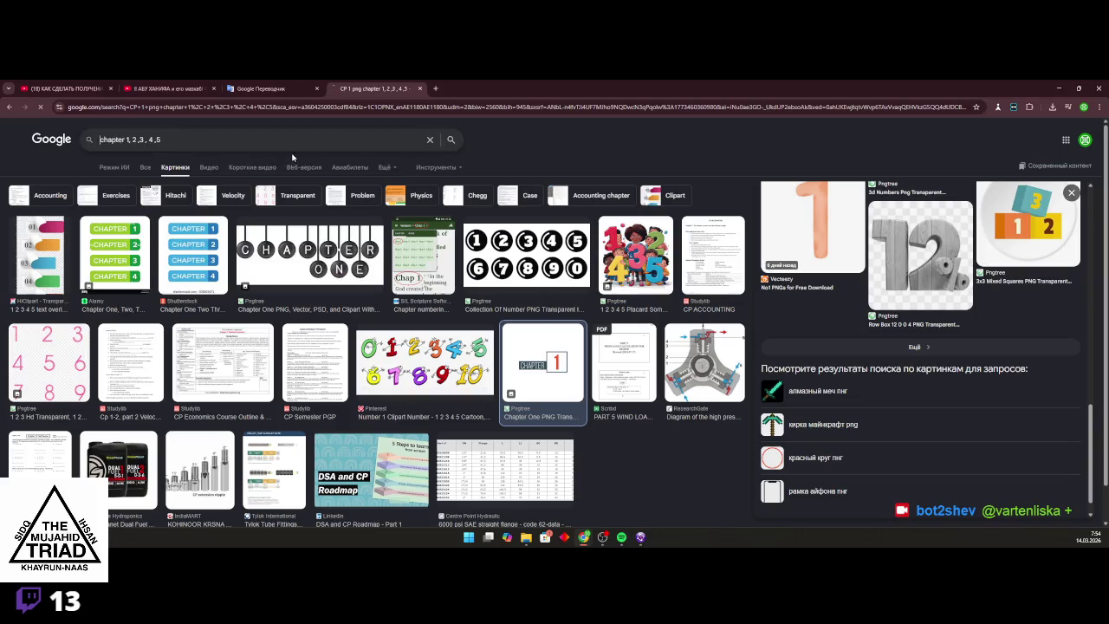
key(Return)
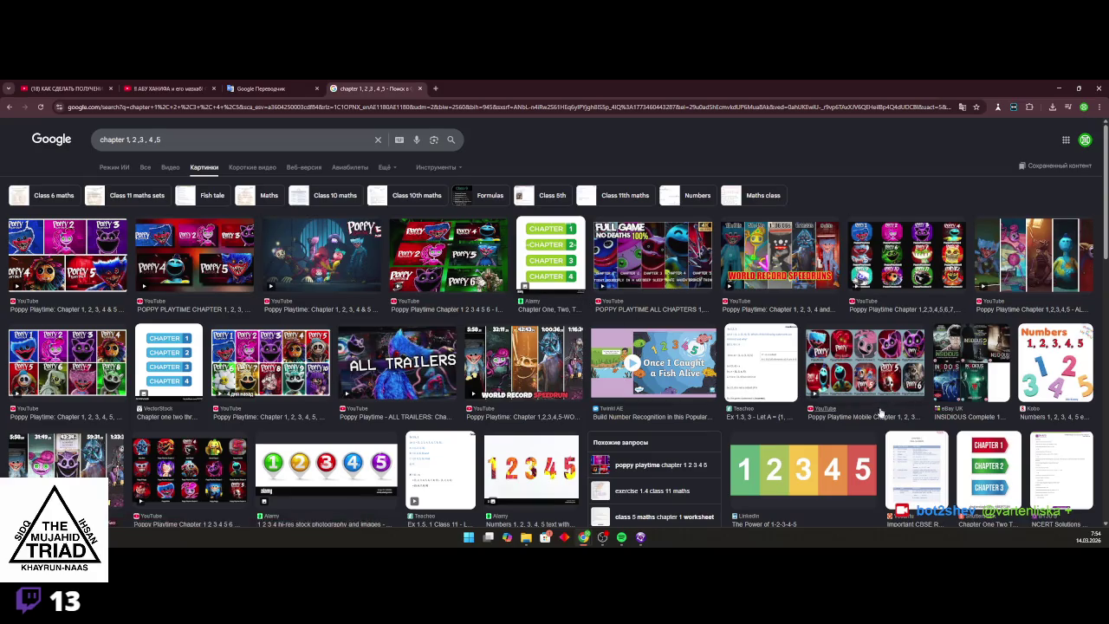
scroll(784, 426, down, 3)
scroll(533, 429, down, 3)
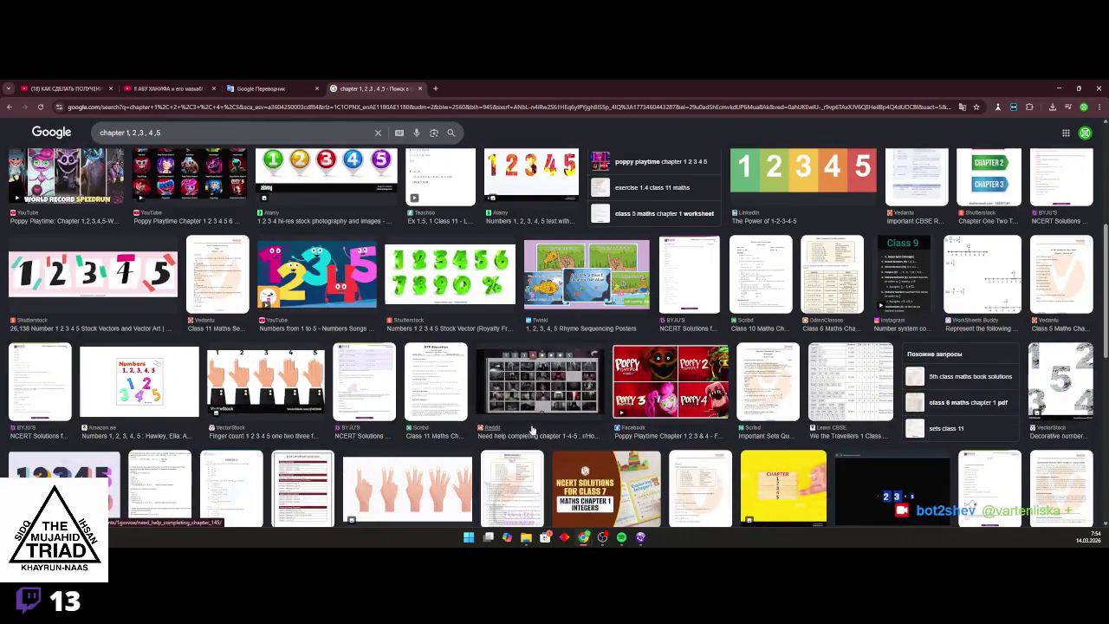
scroll(533, 428, down, 3)
click(892, 325)
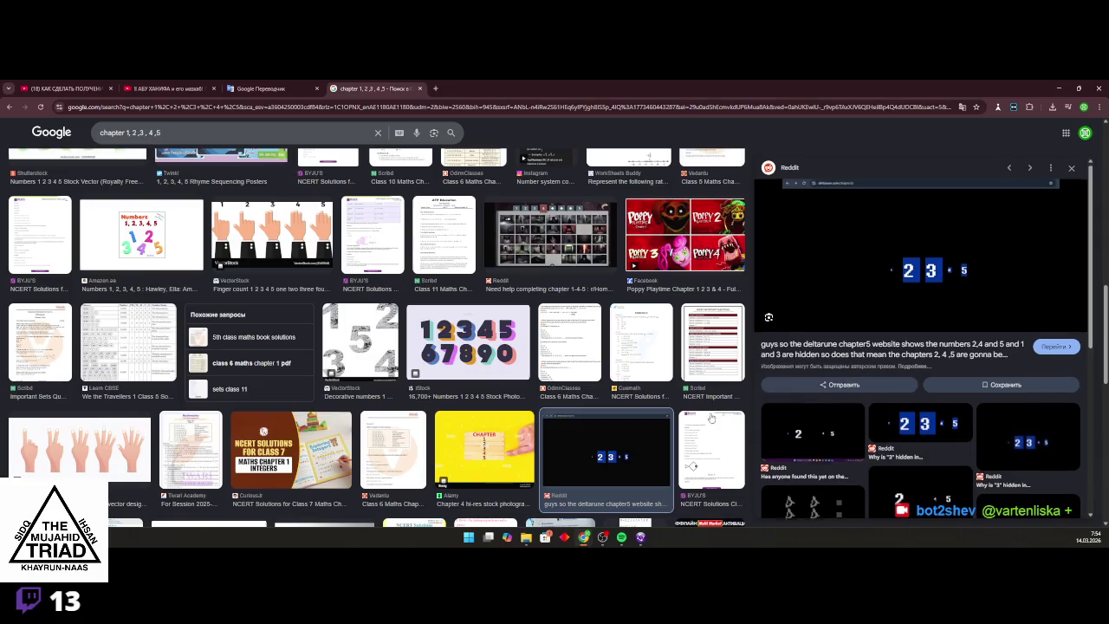
Scroll through the Deltarune chapter image results
scroll(806, 397, down, 3)
scroll(462, 392, down, 4)
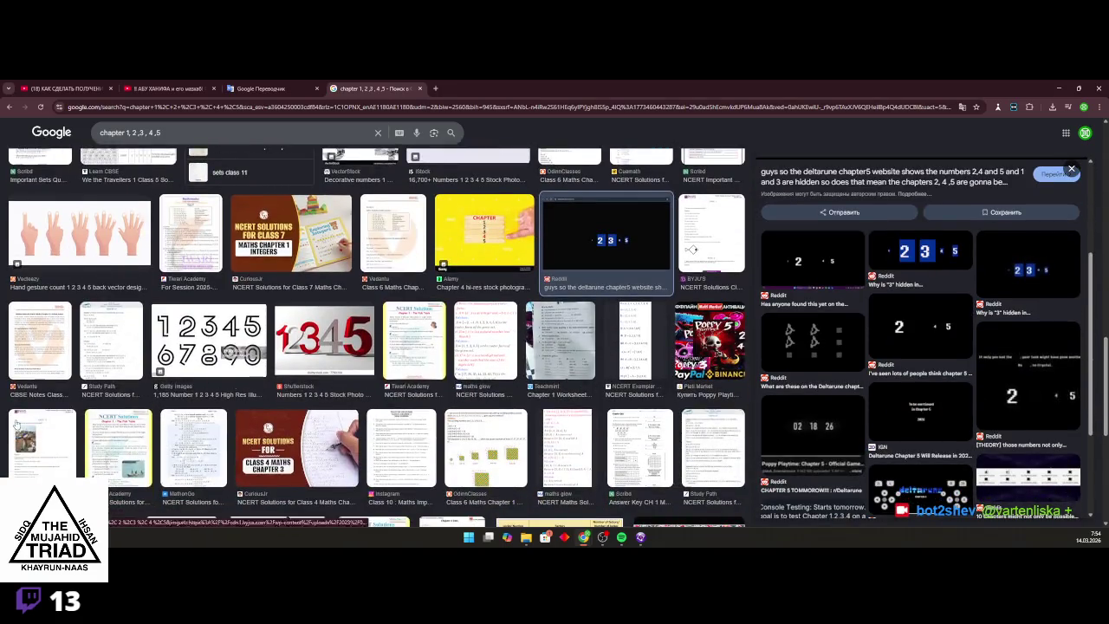
scroll(462, 392, down, 1)
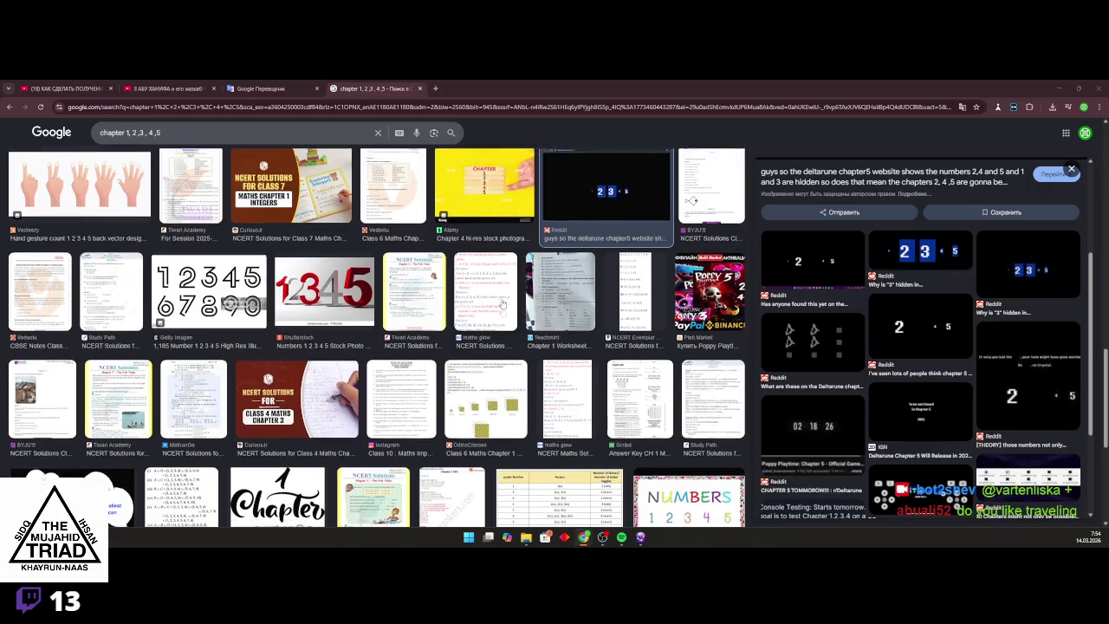
scroll(534, 334, down, 5)
scroll(534, 335, down, 6)
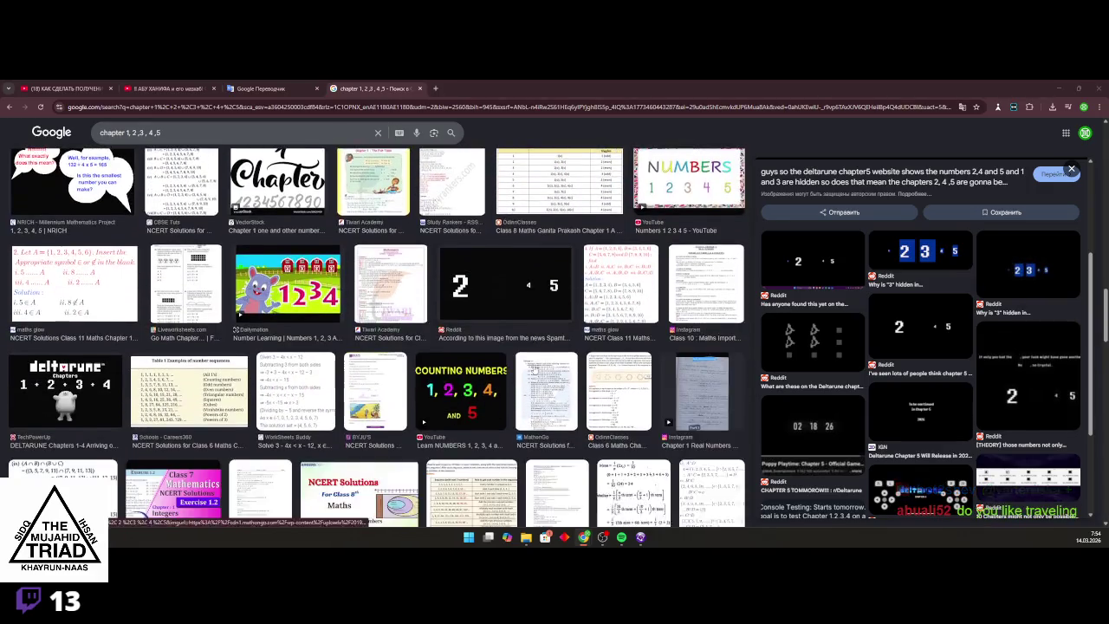
scroll(467, 441, down, 5)
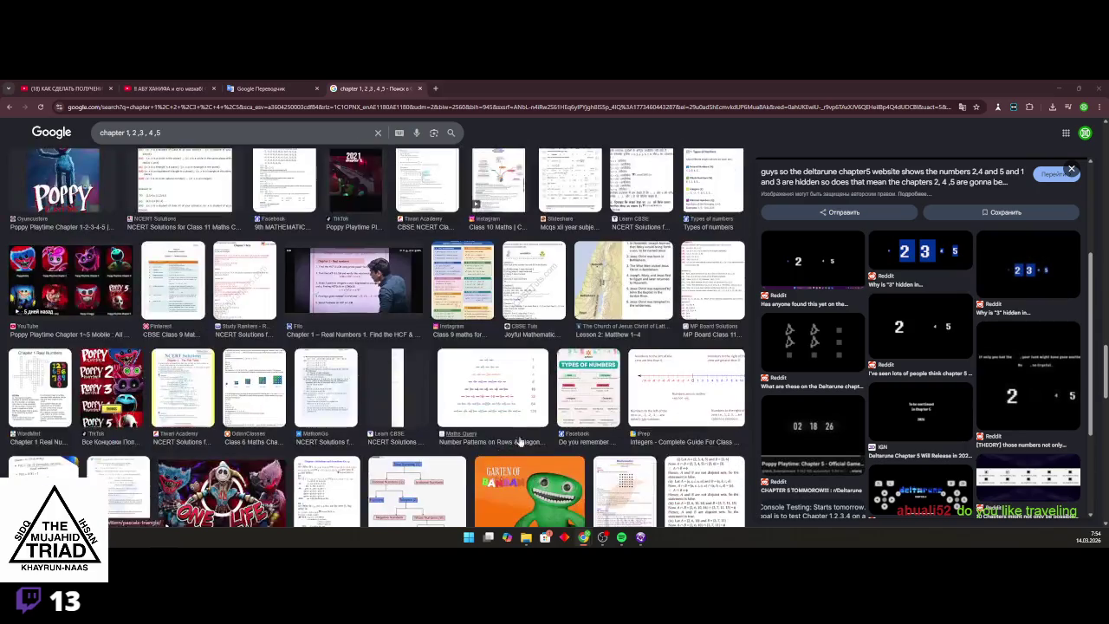
scroll(593, 404, down, 1)
scroll(593, 405, down, 5)
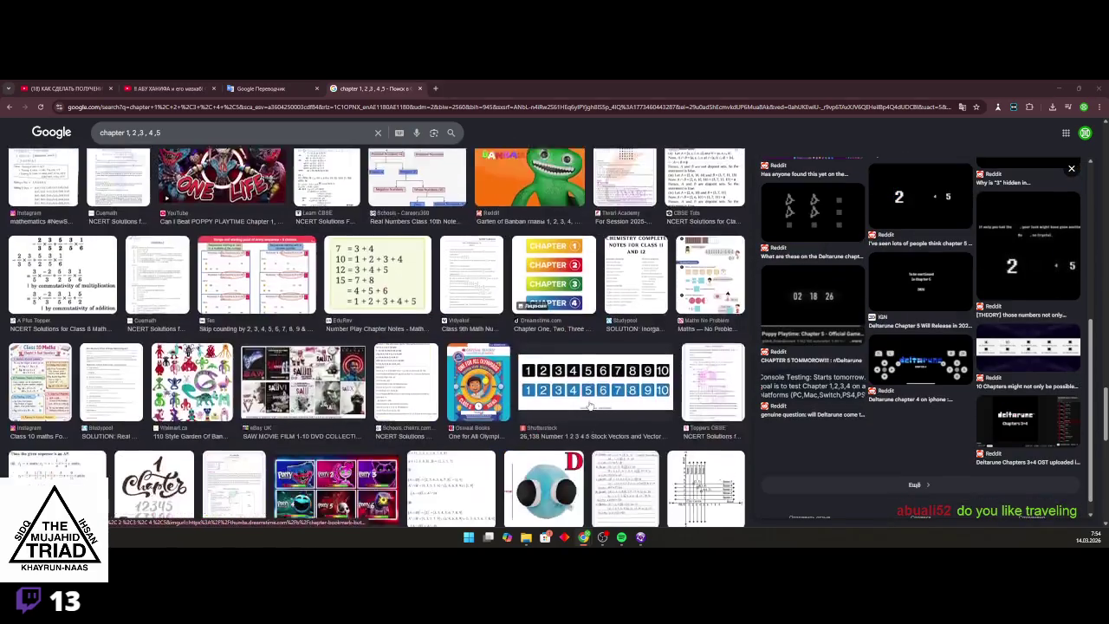
scroll(586, 403, down, 3)
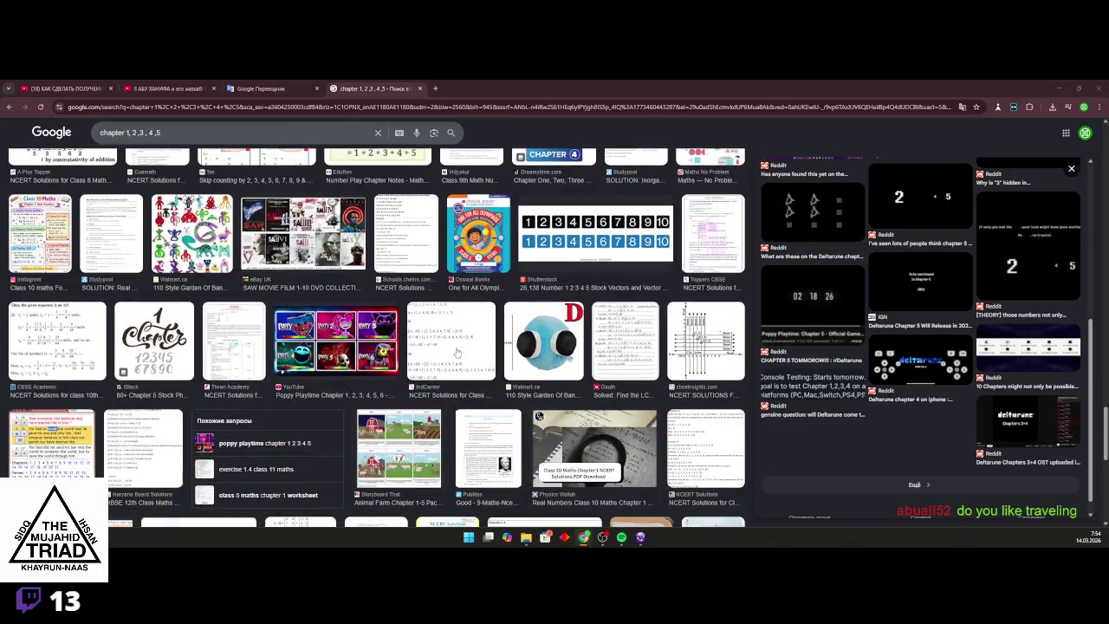
scroll(448, 354, down, 10)
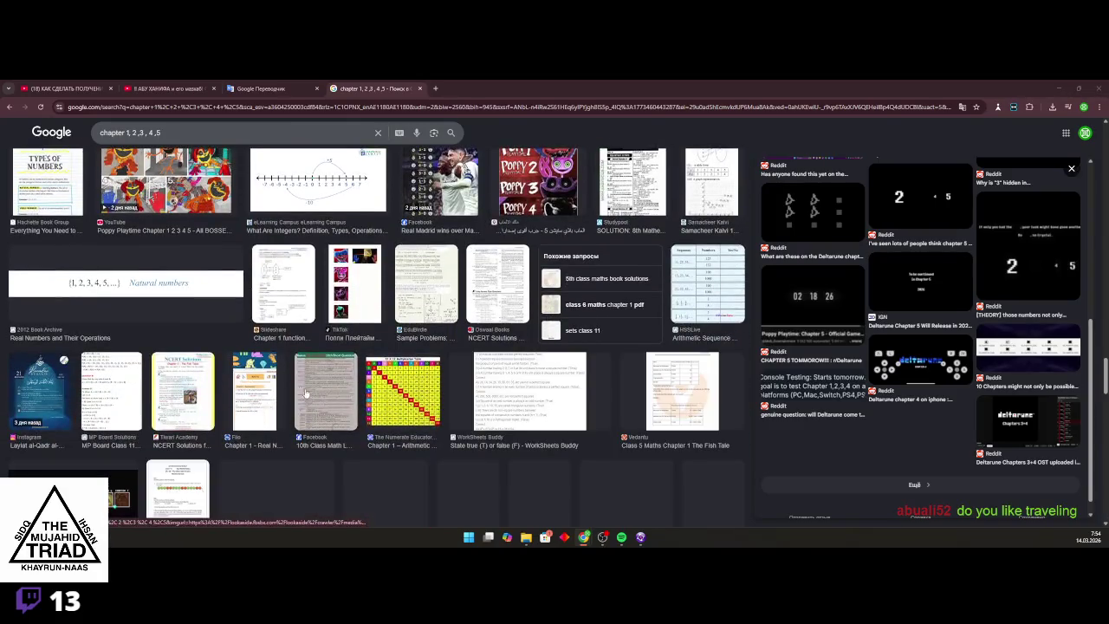
scroll(309, 395, down, 4)
scroll(771, 418, down, 1)
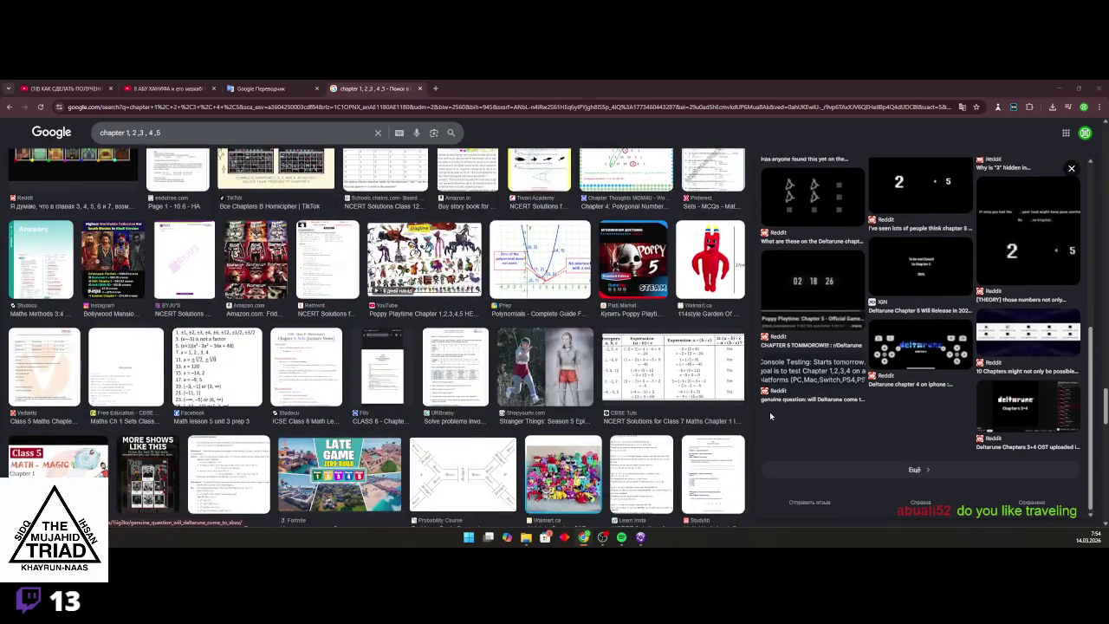
scroll(655, 420, down, 10)
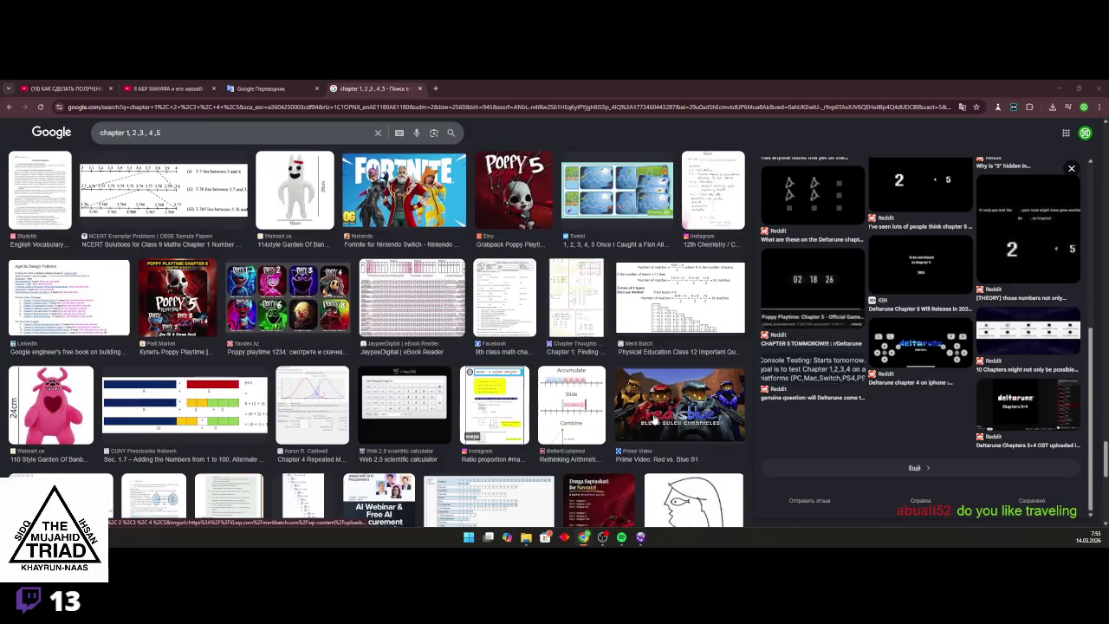
scroll(655, 419, down, 2)
scroll(654, 419, down, 4)
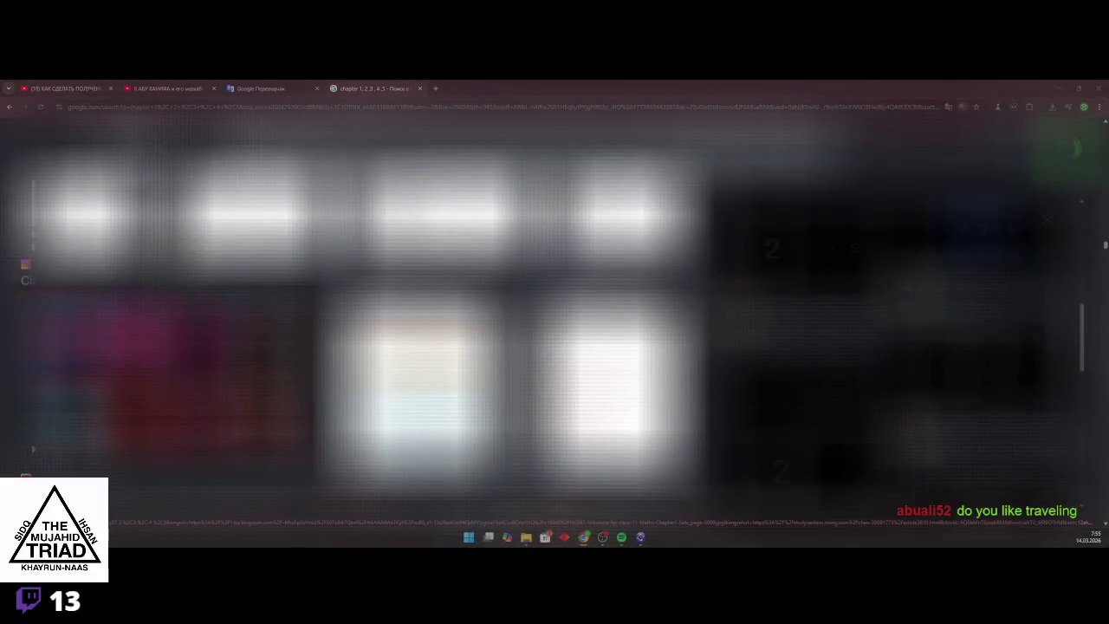
scroll(178, 266, up, 2)
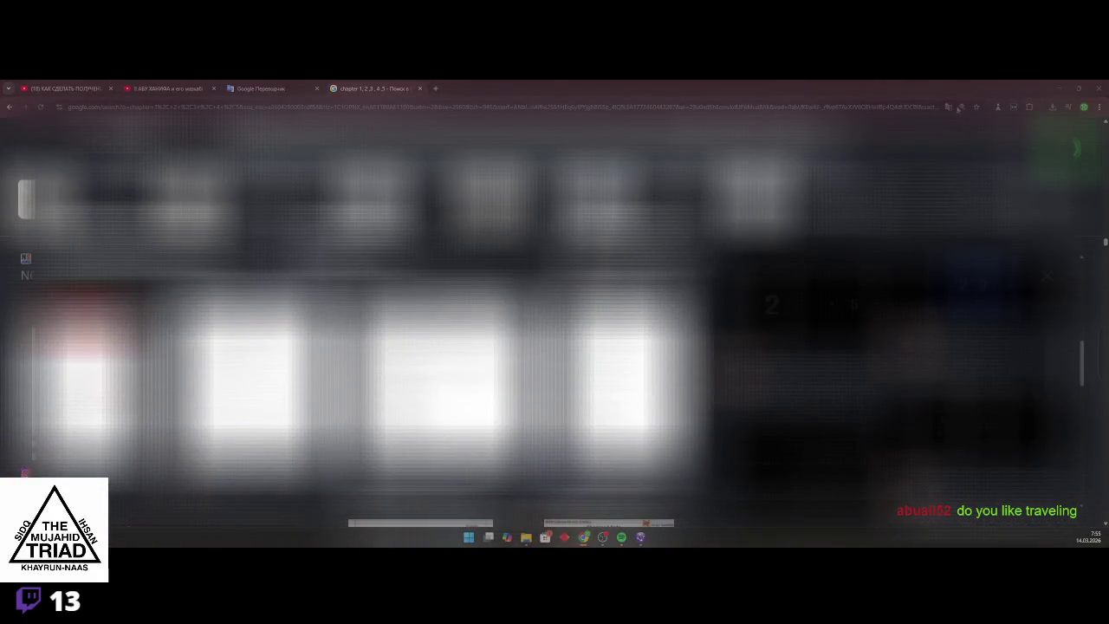
Zoom the page out, go back to the previous results, and return to the Fusion image editor
key(ctrl+minus)
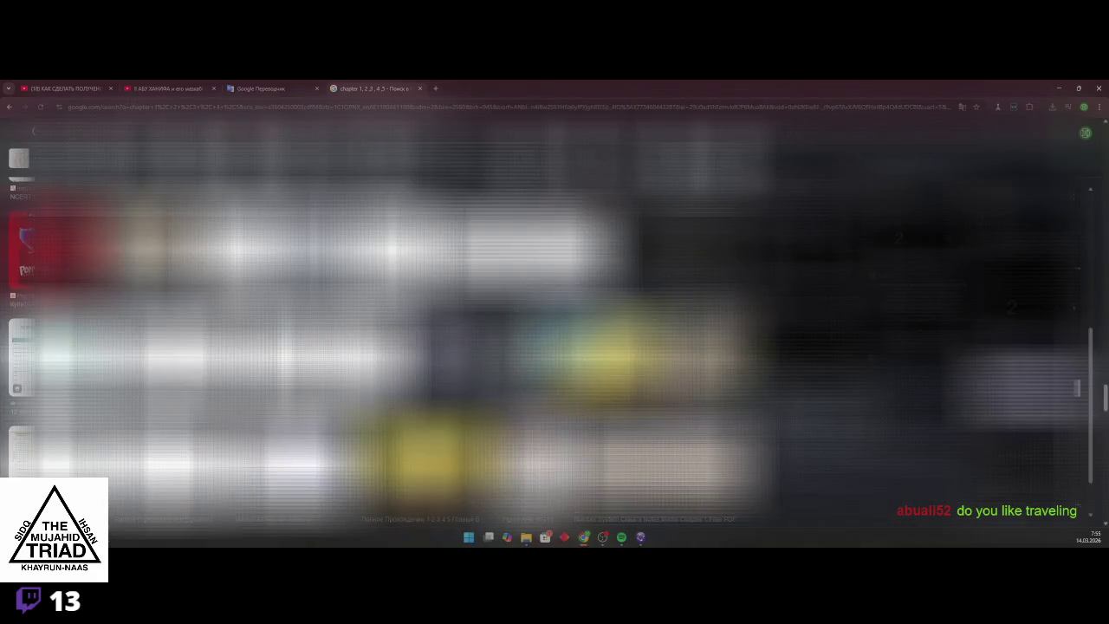
scroll(387, 346, up, 5)
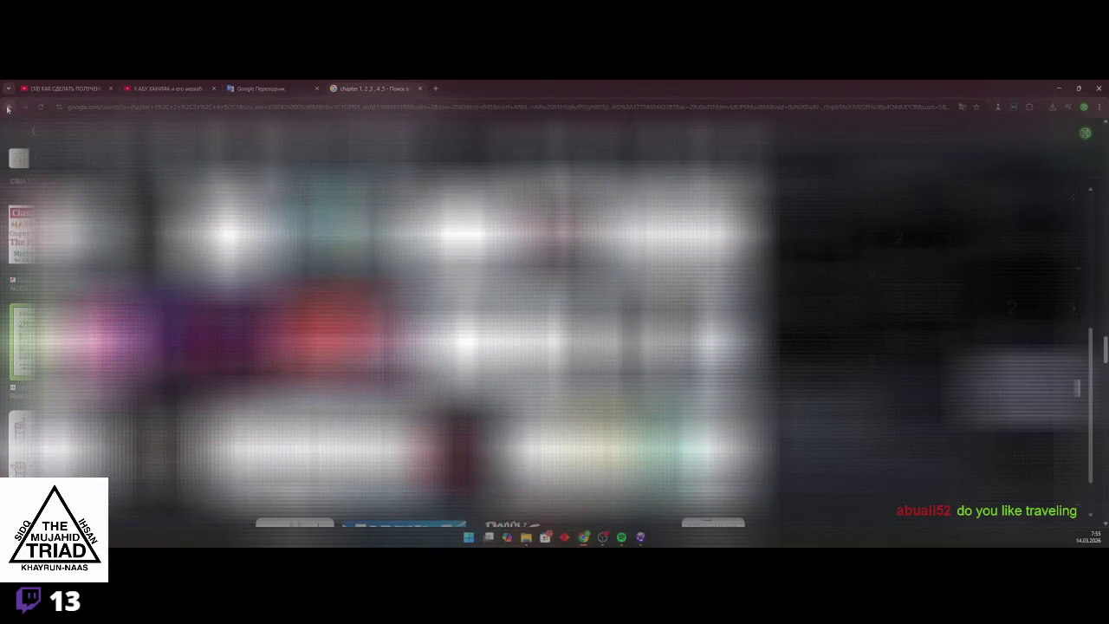
click(8, 107)
click(645, 538)
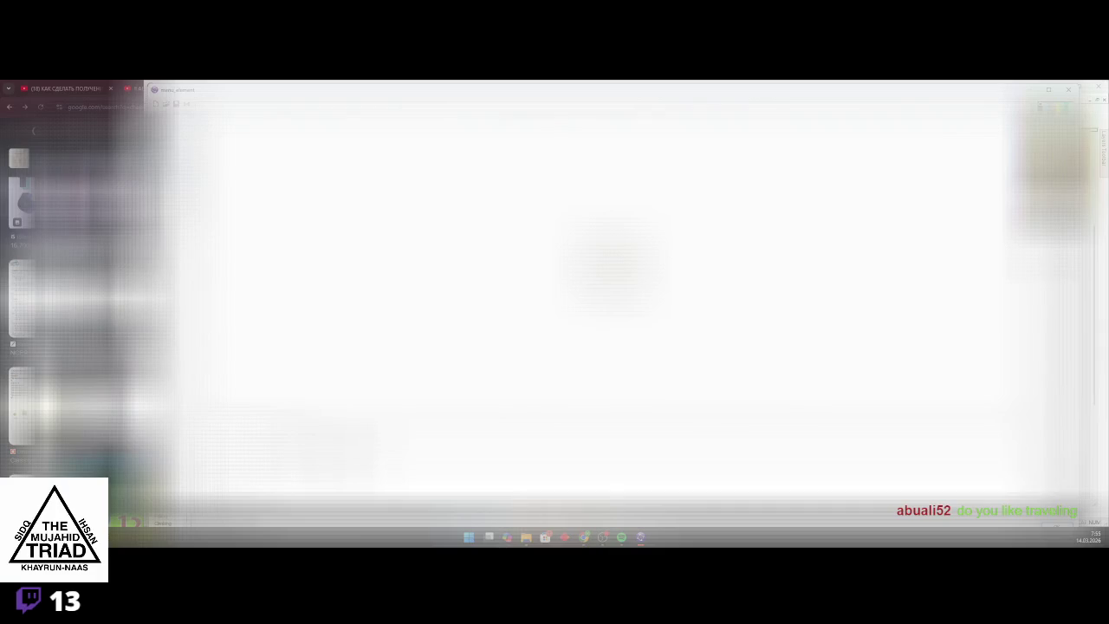
Erase the orange 1's bottom bar and stem from the C logo
scroll(646, 260, up, 2)
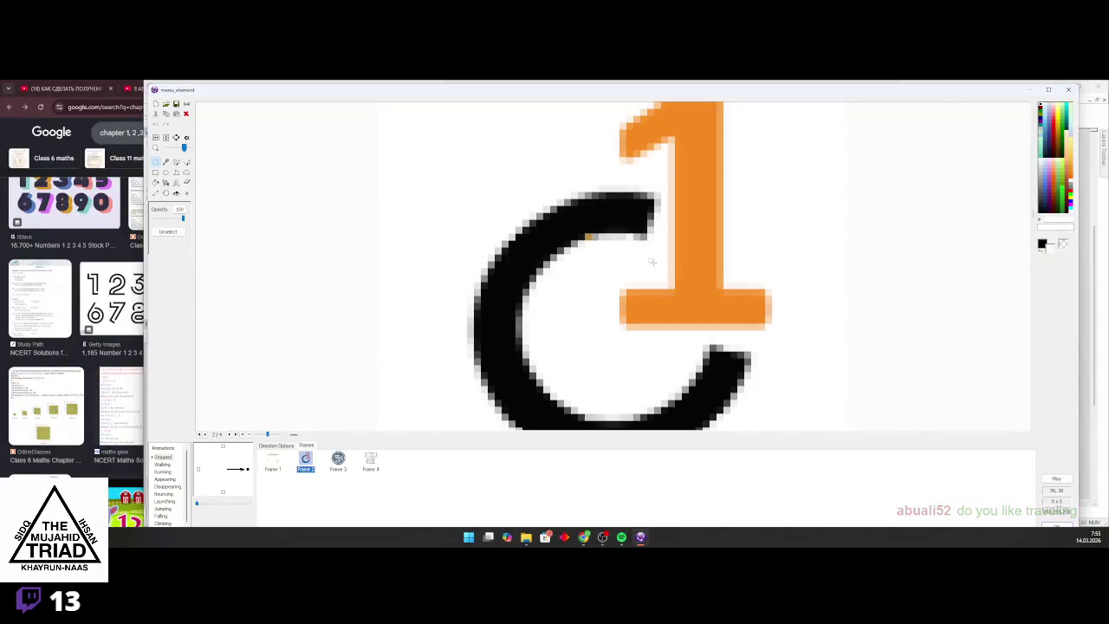
scroll(641, 296, down, 2)
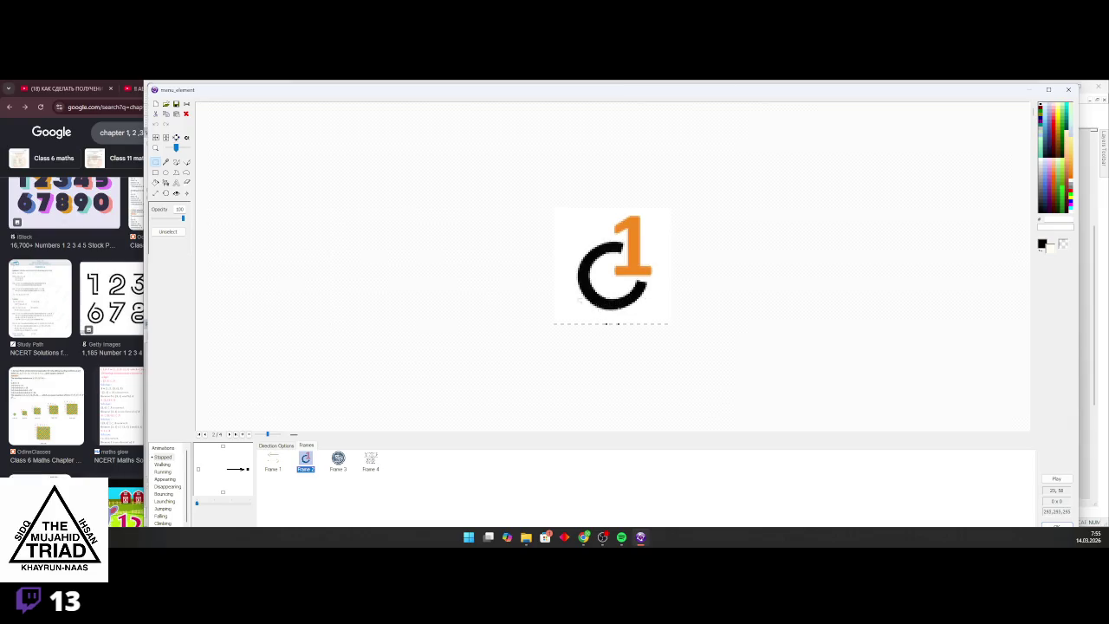
scroll(618, 248, up, 3)
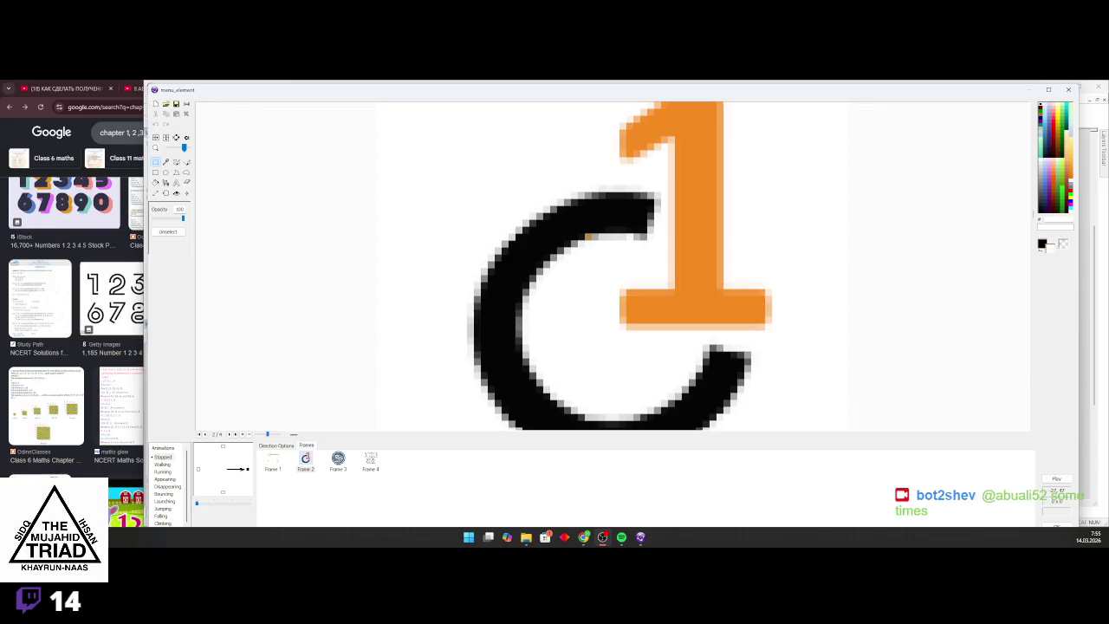
scroll(743, 195, down, 3)
drag(703, 285, 606, 260)
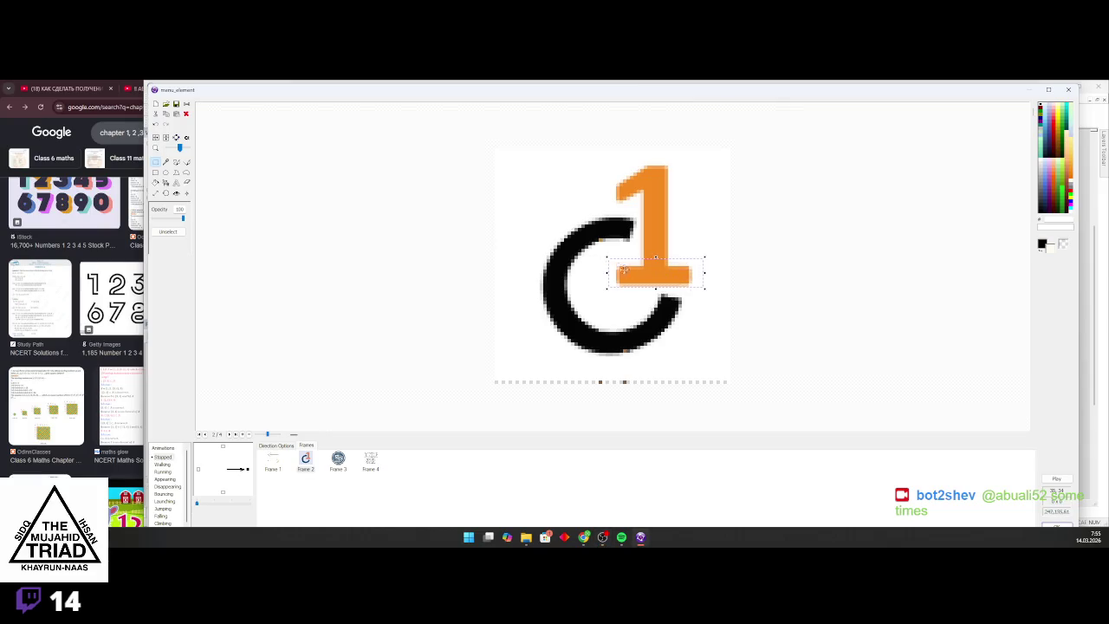
key(Delete)
mouse_move(688, 260)
mouse_down()
mouse_move(667, 257)
mouse_move(639, 161)
mouse_move(652, 206)
mouse_up()
key(Delete)
key(Delete)
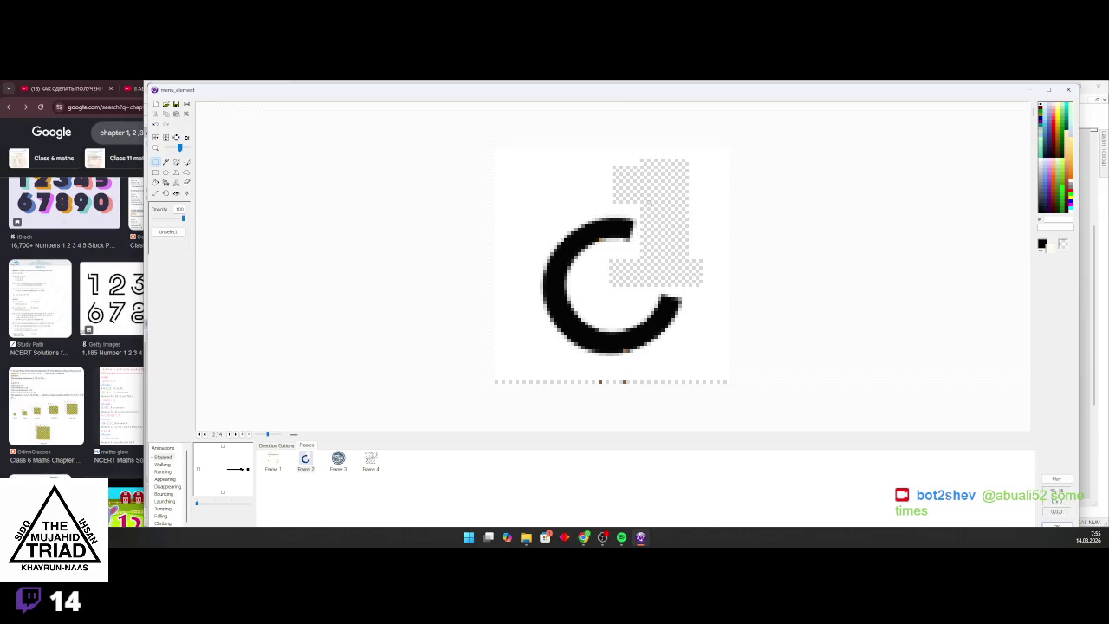
Clear the leftover area beside the C by colour selection, then place a text entry
click(156, 182)
click(663, 243)
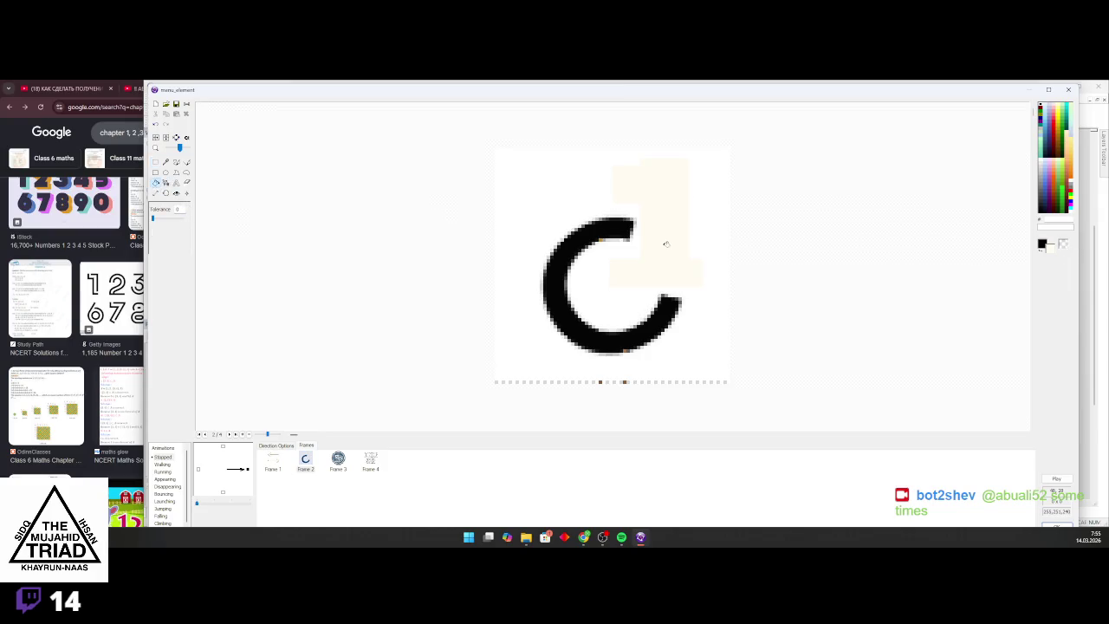
click(166, 162)
click(156, 182)
click(663, 199)
scroll(657, 209, down, 1)
scroll(657, 209, up, 1)
click(176, 181)
click(621, 189)
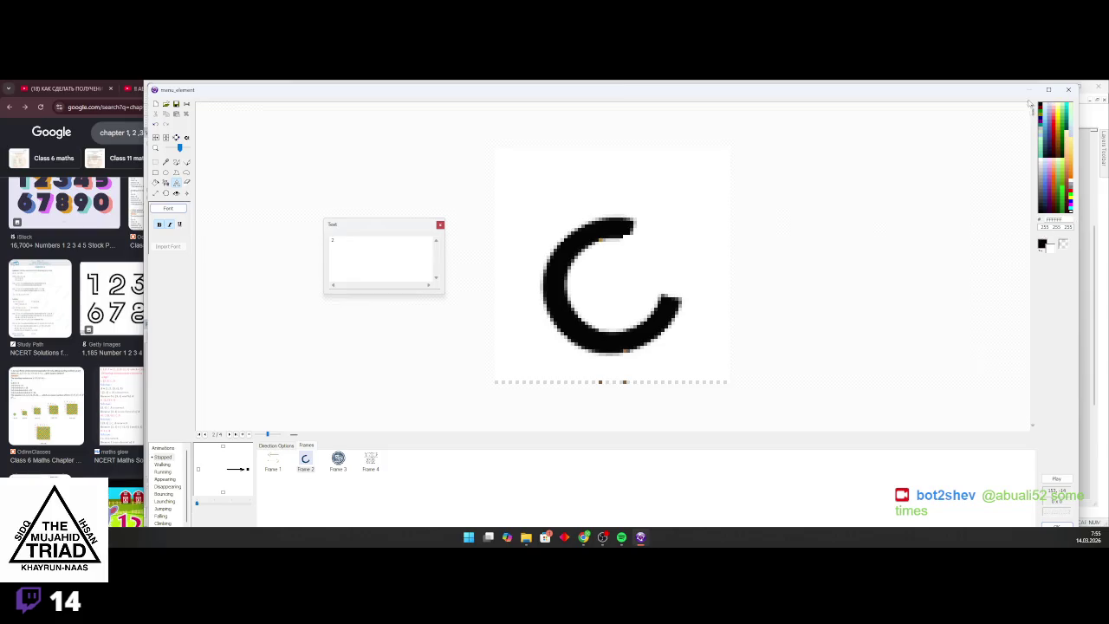
Move the number over the C, colour it green, change it to '1', and confirm the editor
drag(656, 191, 654, 209)
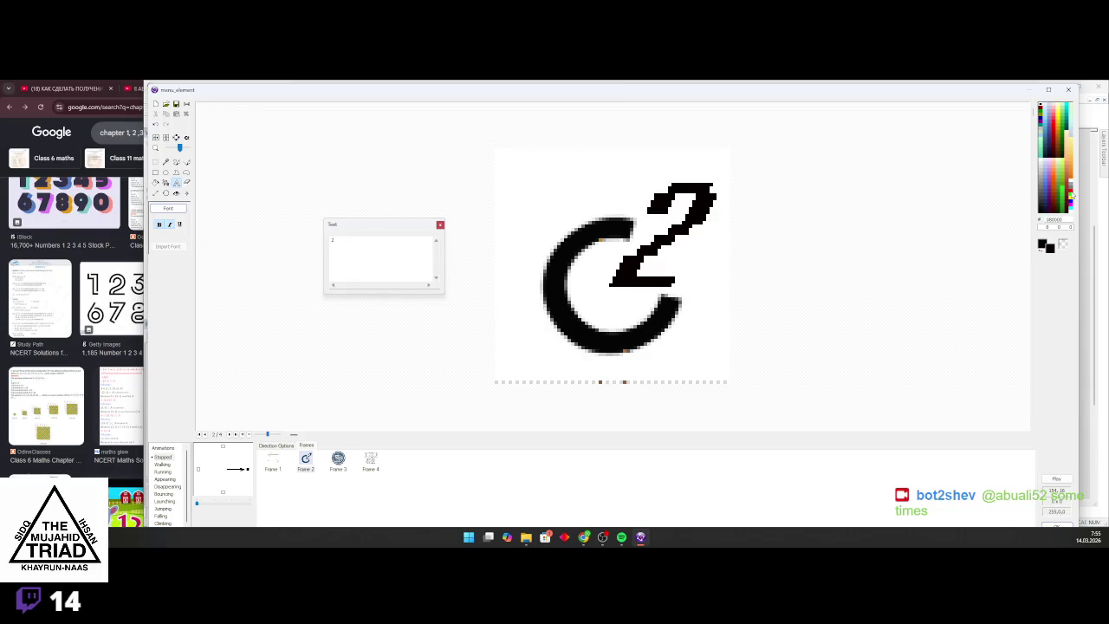
click(1071, 199)
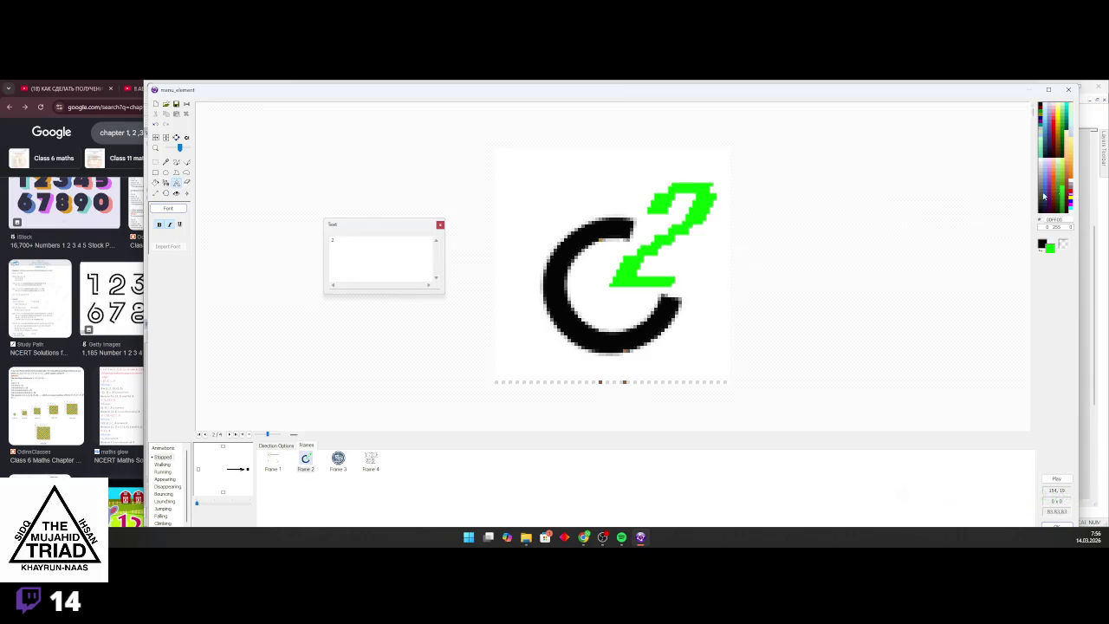
click(338, 239)
key(BackSpace)
text(1)
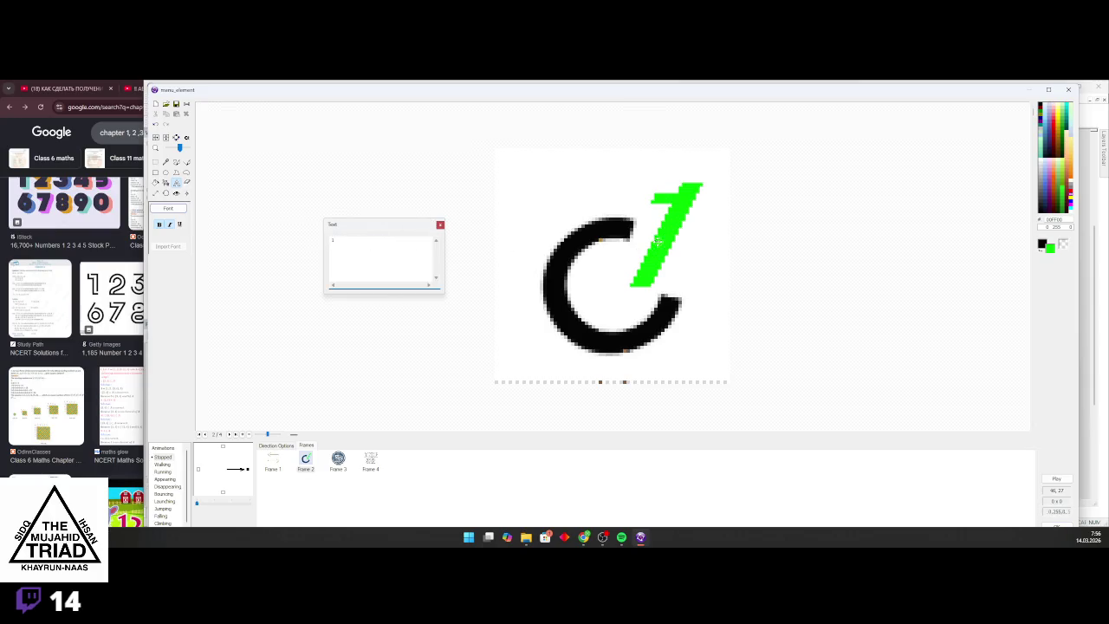
scroll(671, 236, down, 1)
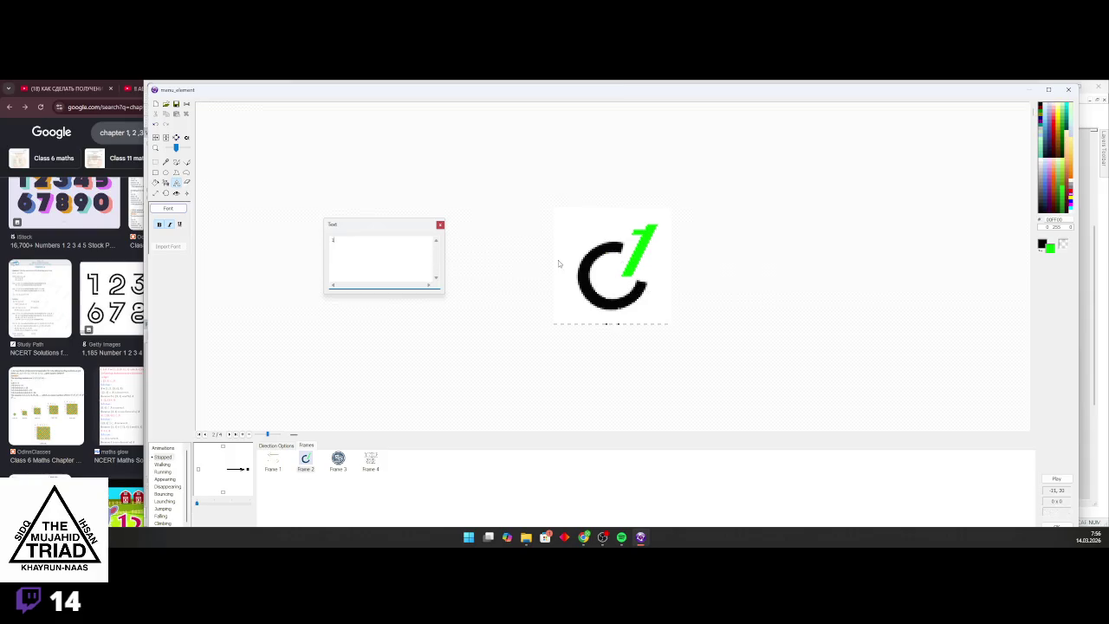
scroll(728, 267, up, 1)
scroll(628, 298, down, 1)
scroll(628, 298, up, 1)
click(440, 226)
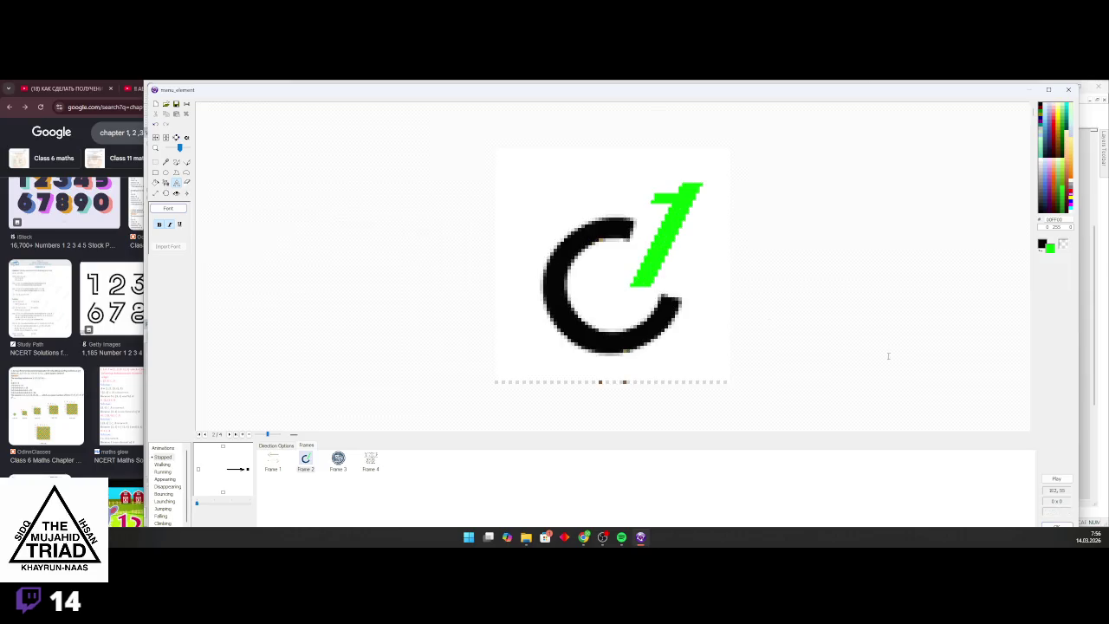
click(1059, 524)
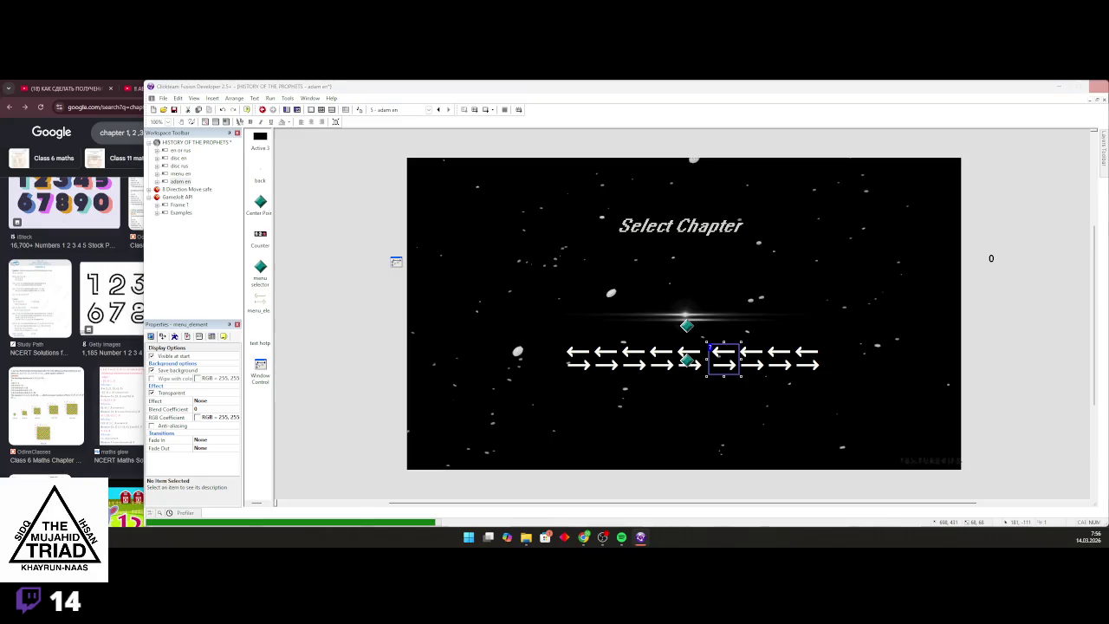
key(F7)
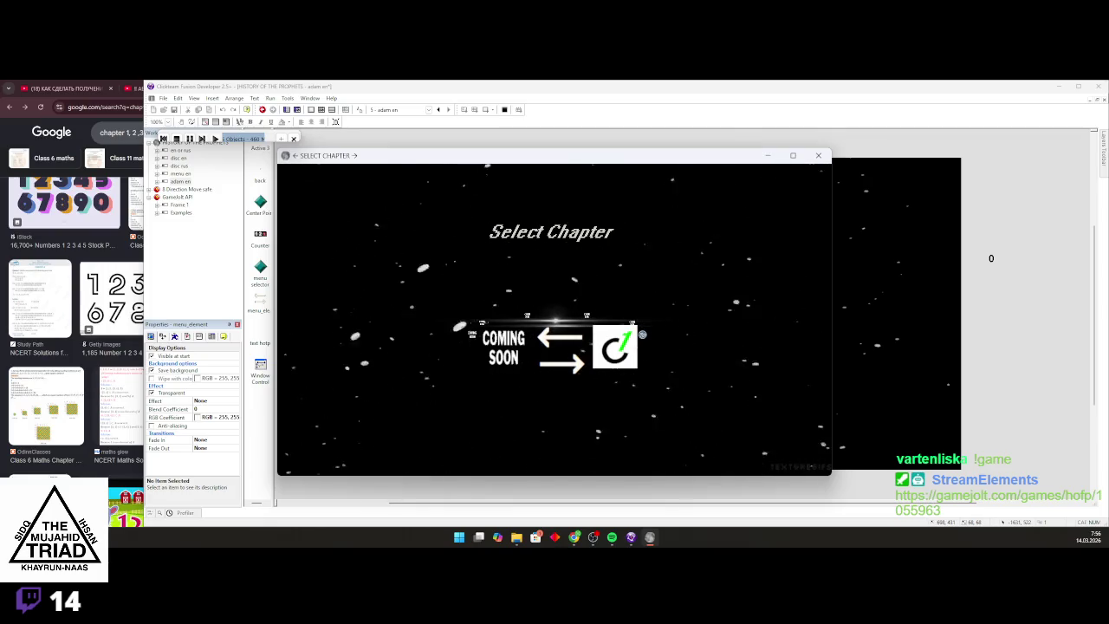
key(Right)
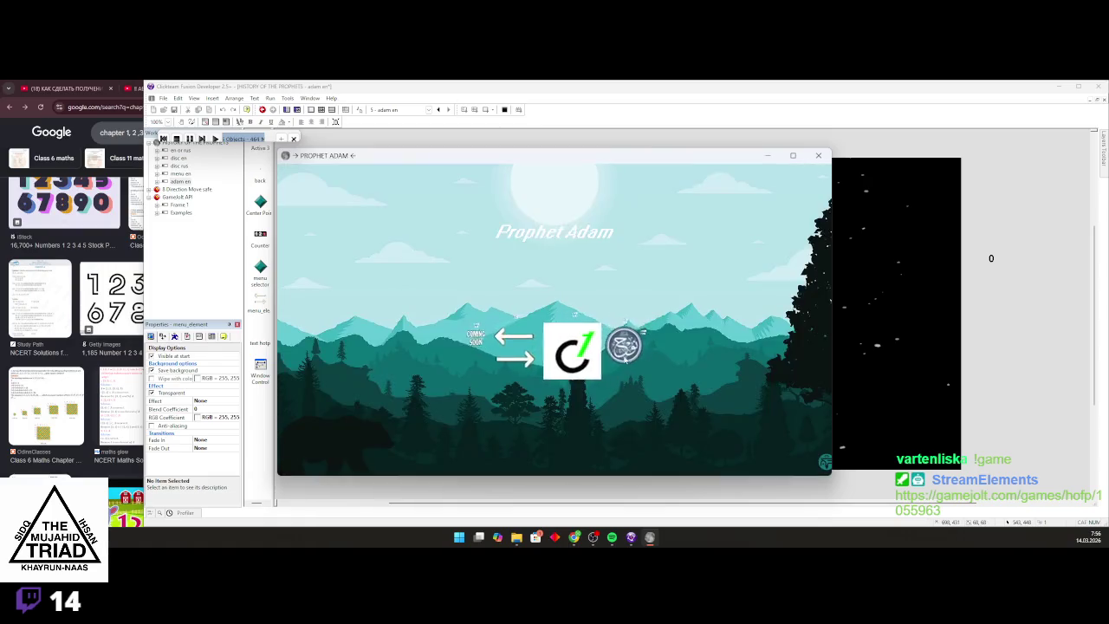
key(Right)
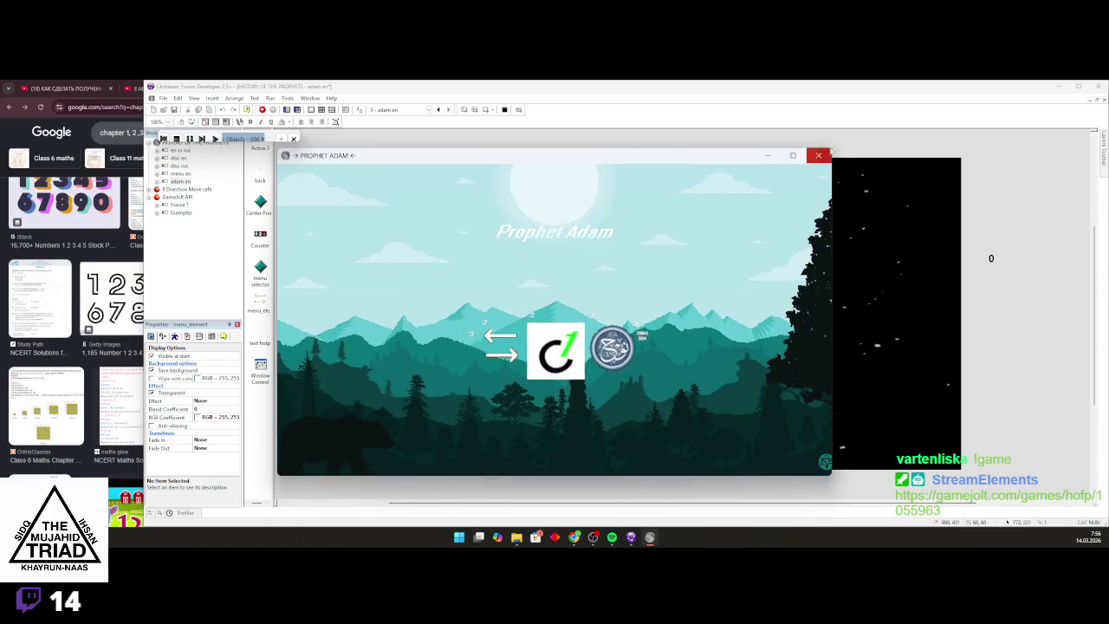
click(823, 155)
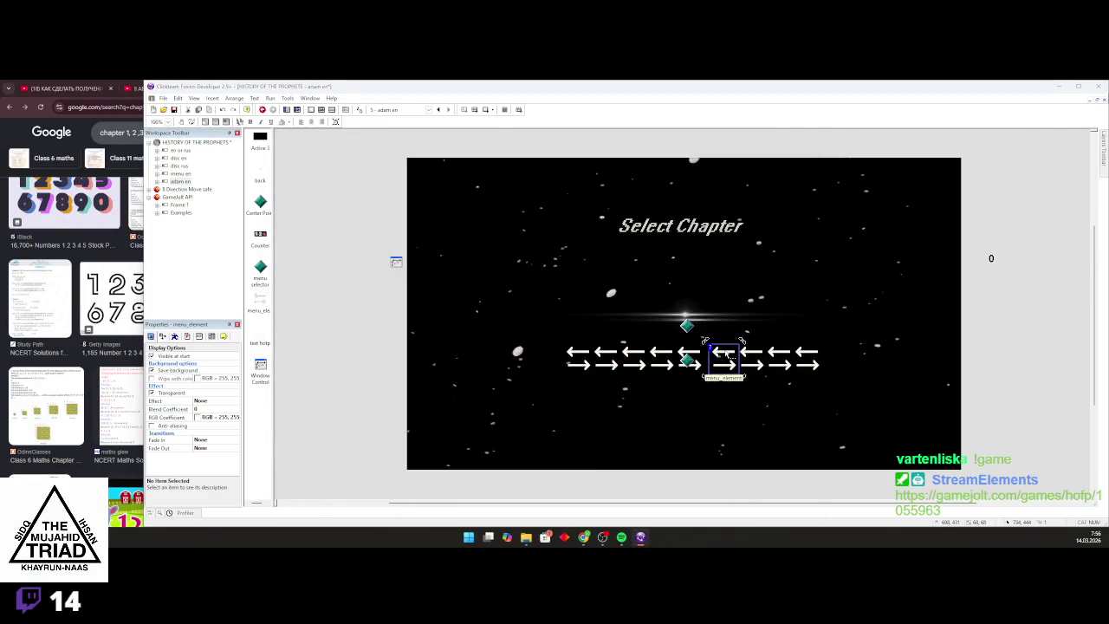
On menu_element's frame 2, make the background transparent, fill it white, then undo the fill
double_click(726, 356)
key(Right)
scroll(567, 312, up, 2)
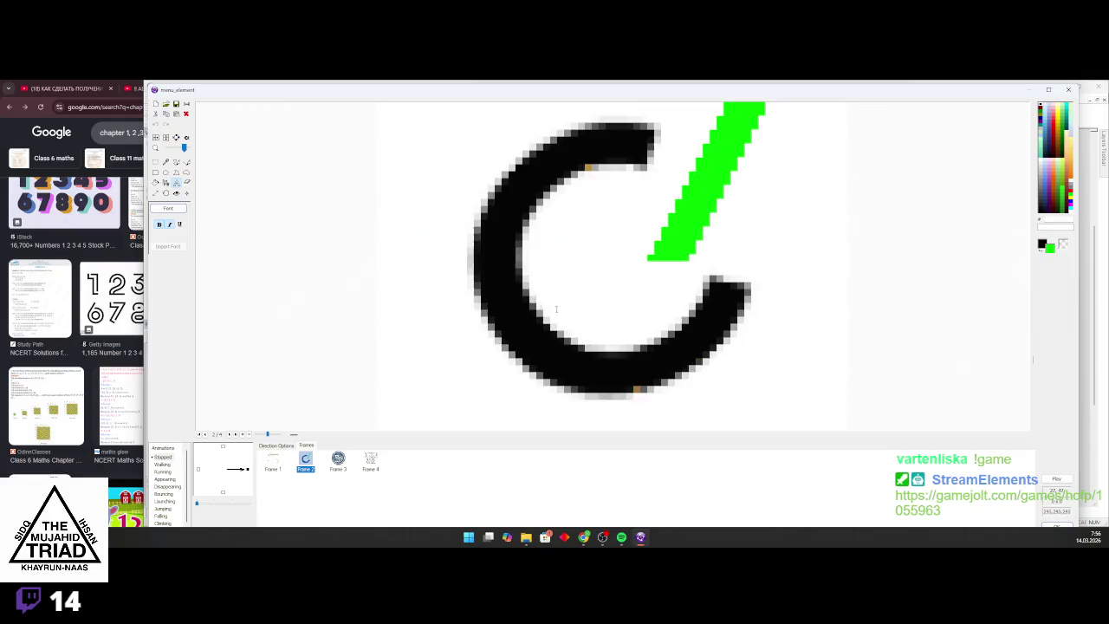
click(156, 183)
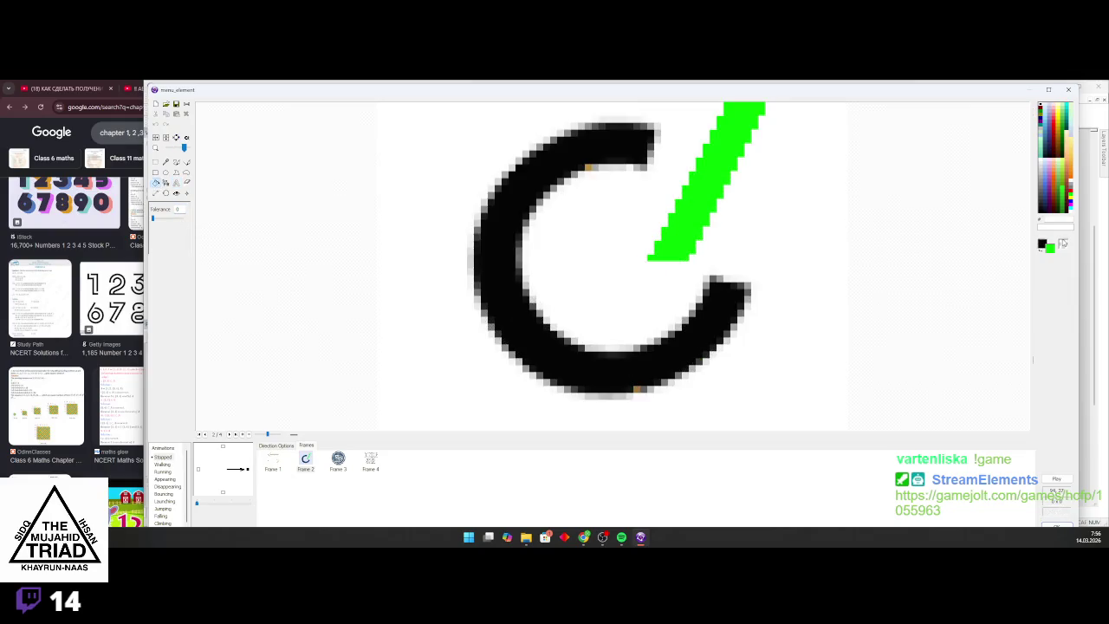
click(754, 244)
scroll(401, 198, down, 1)
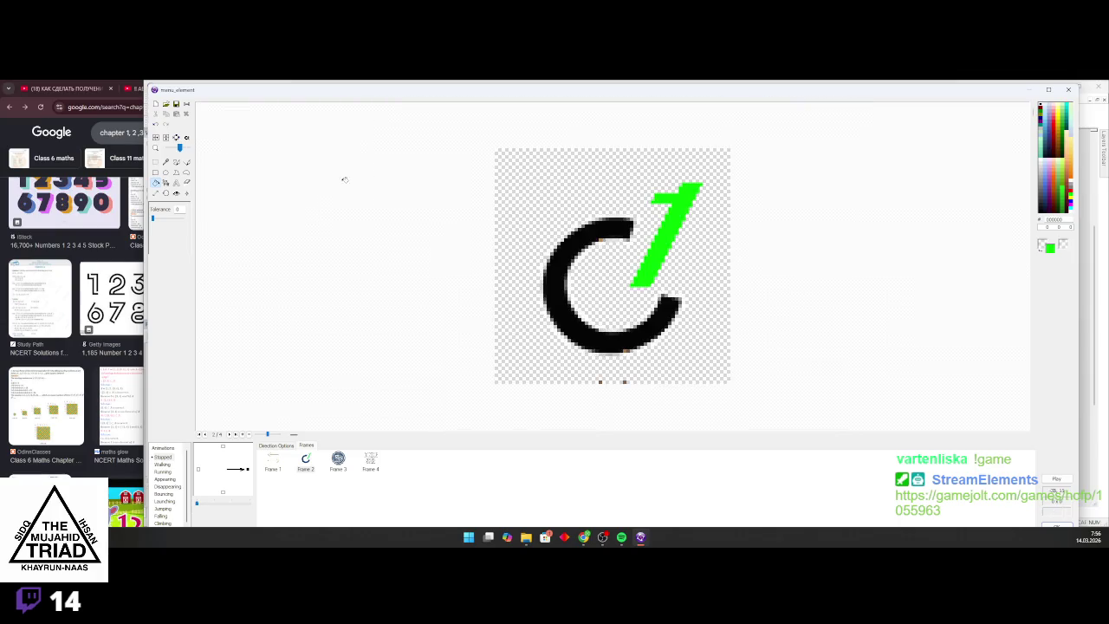
click(156, 123)
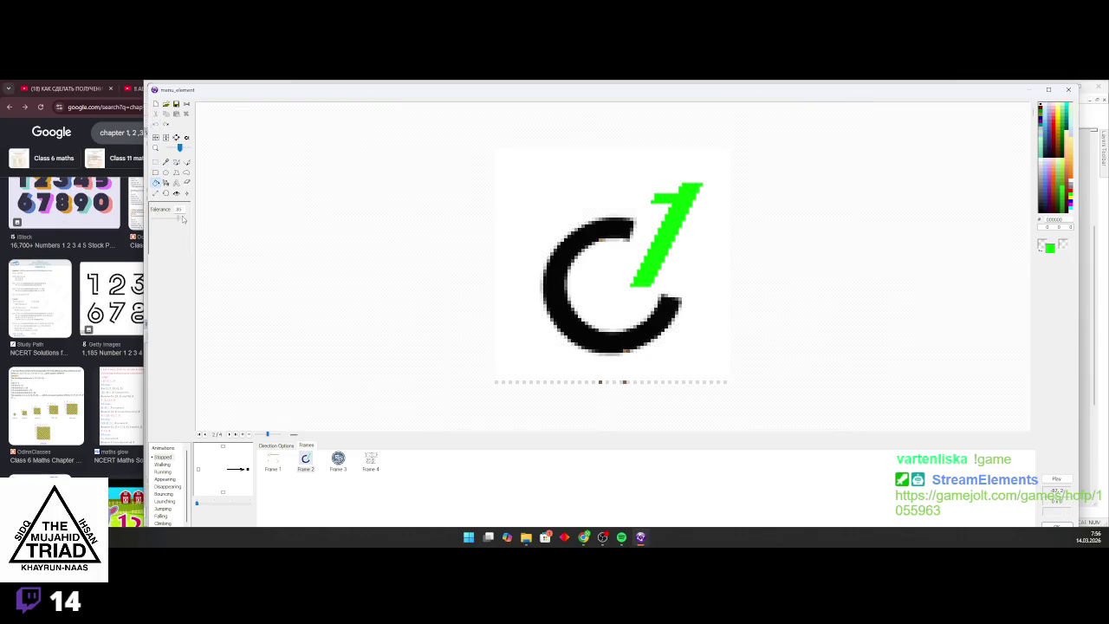
click(712, 249)
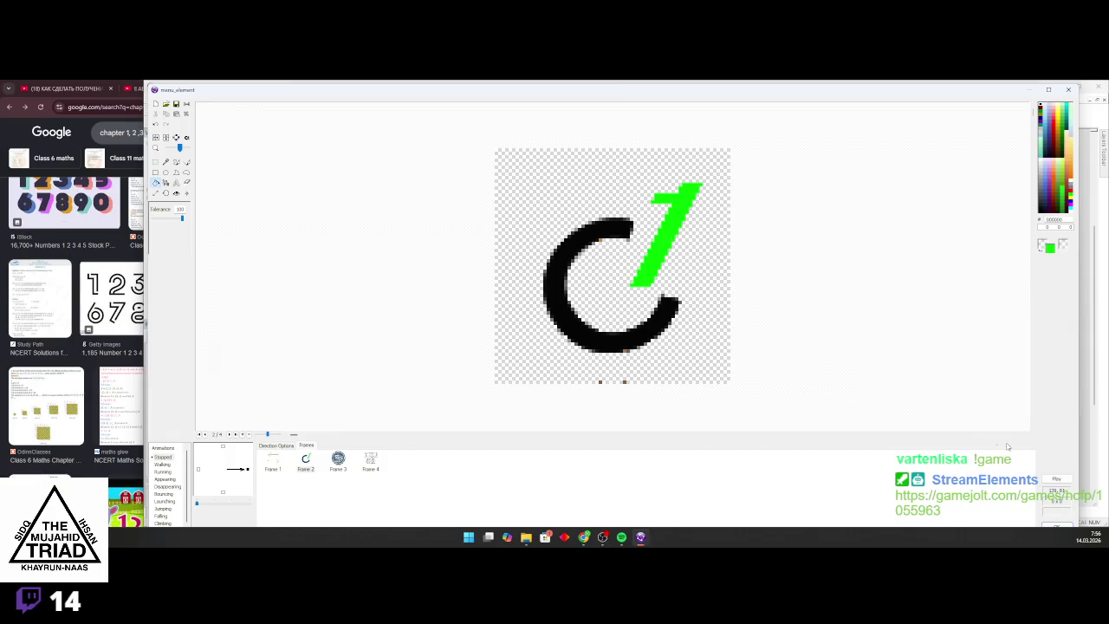
Preview the sprite animation, close the editor, and test-run the Select Chapter frame
click(1053, 478)
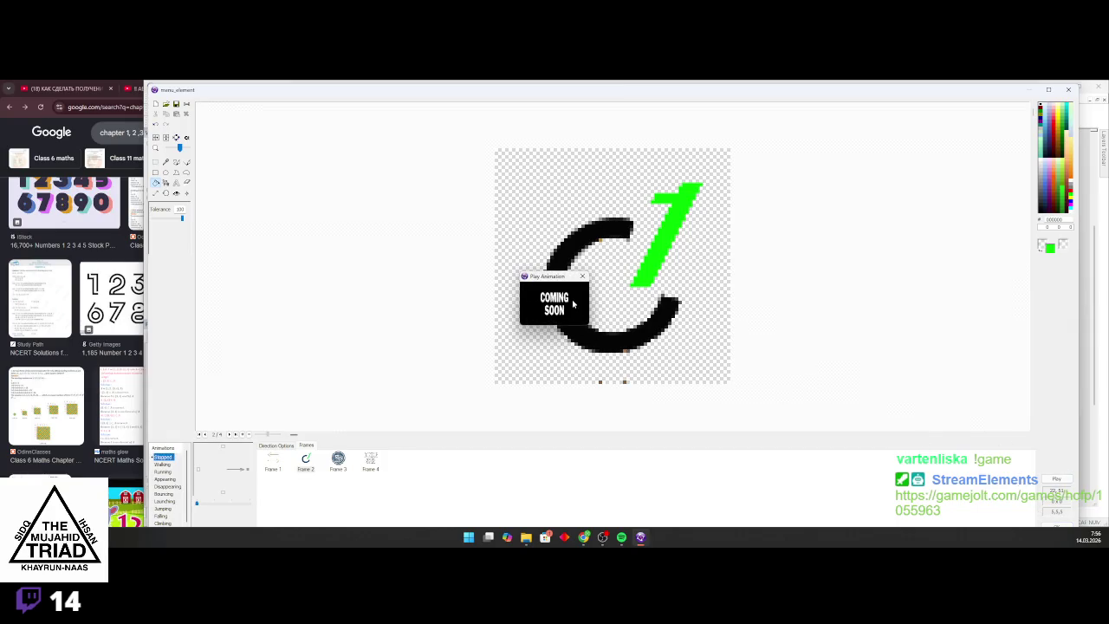
click(1055, 523)
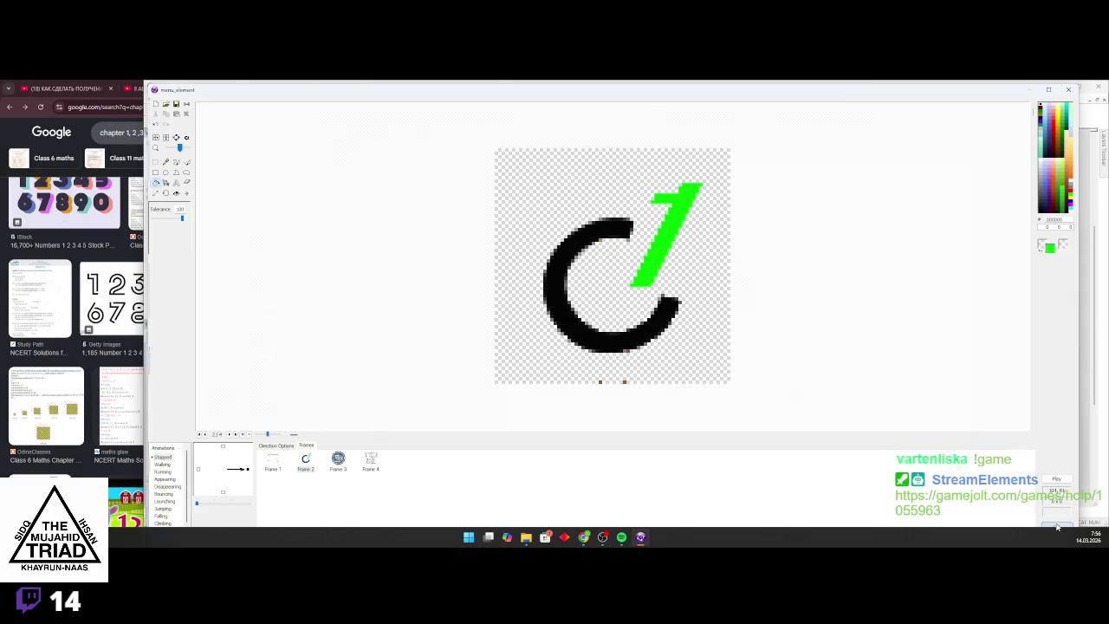
click(488, 110)
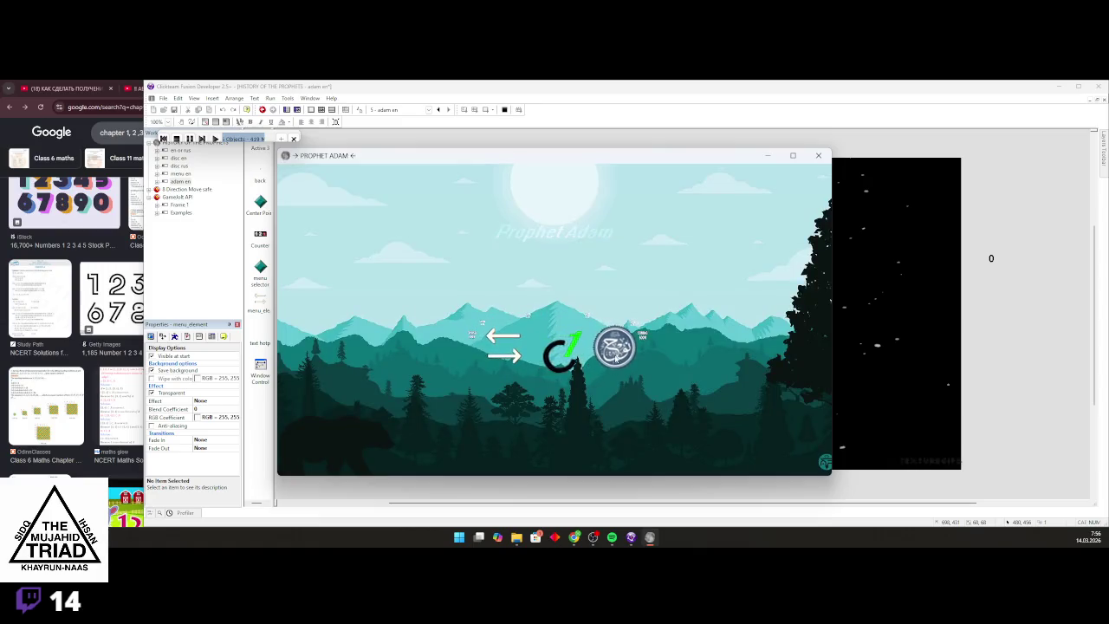
click(818, 157)
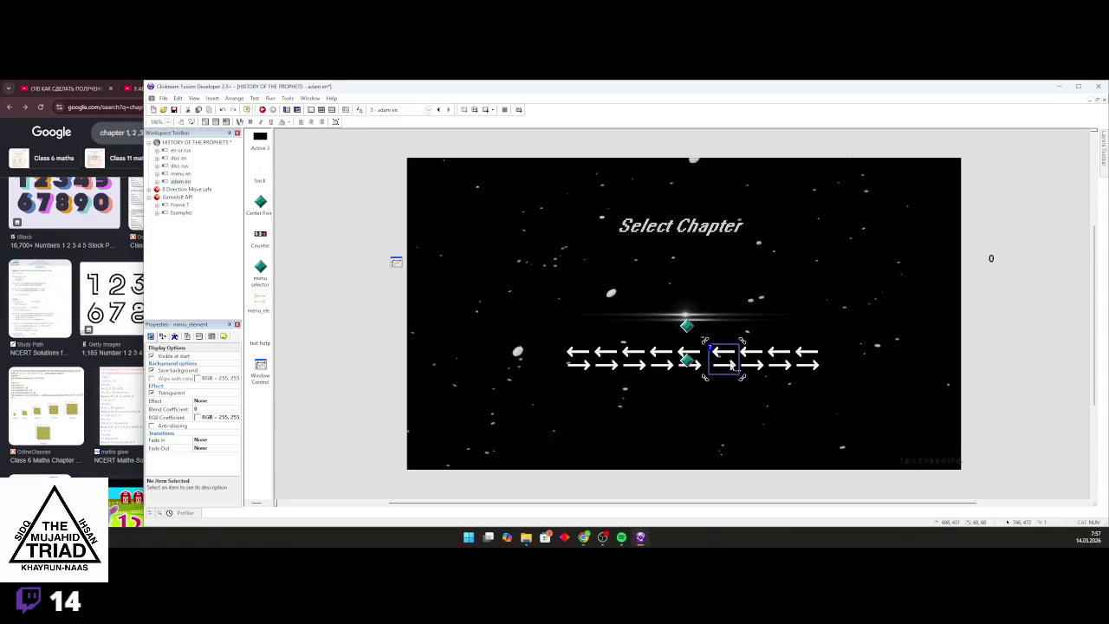
double_click(732, 366)
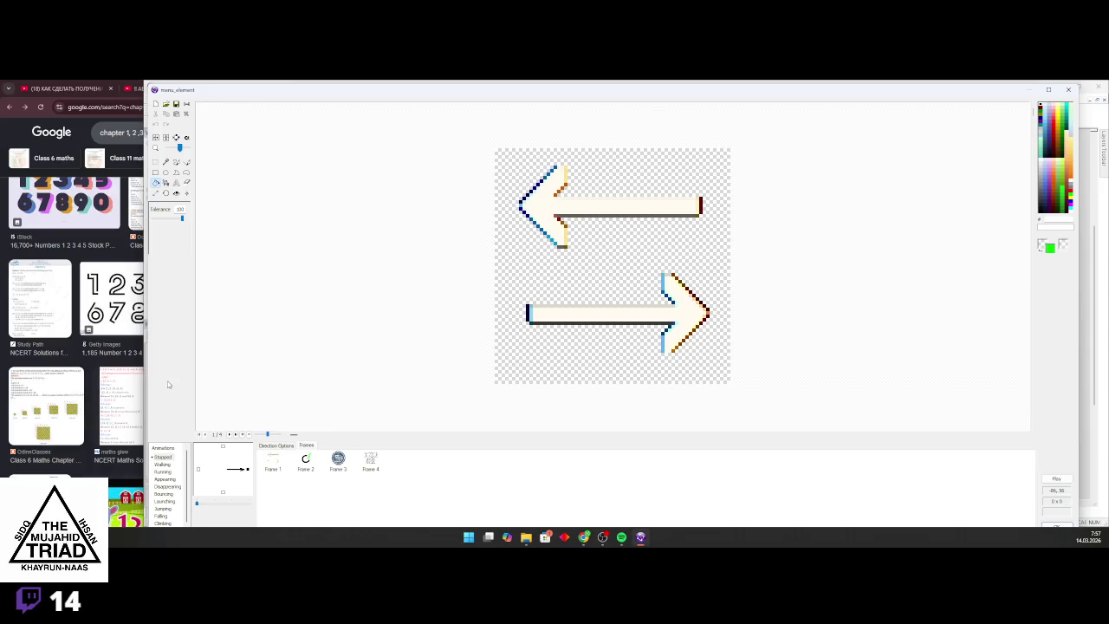
On frame 2, select a canvas area, clear the image, then restore the chapter icon
click(306, 459)
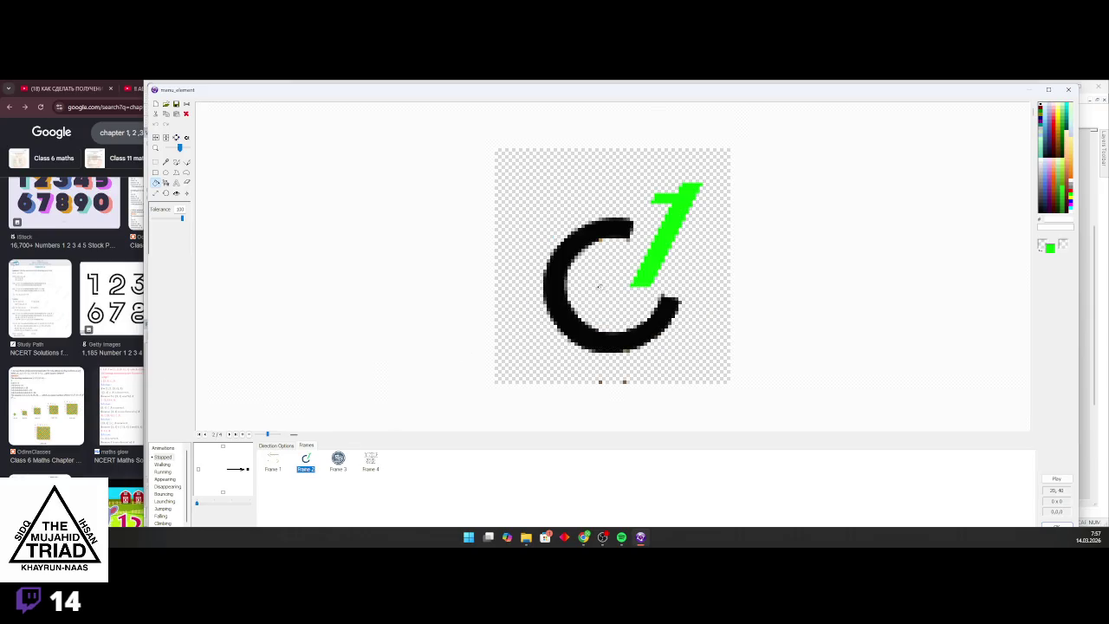
click(156, 162)
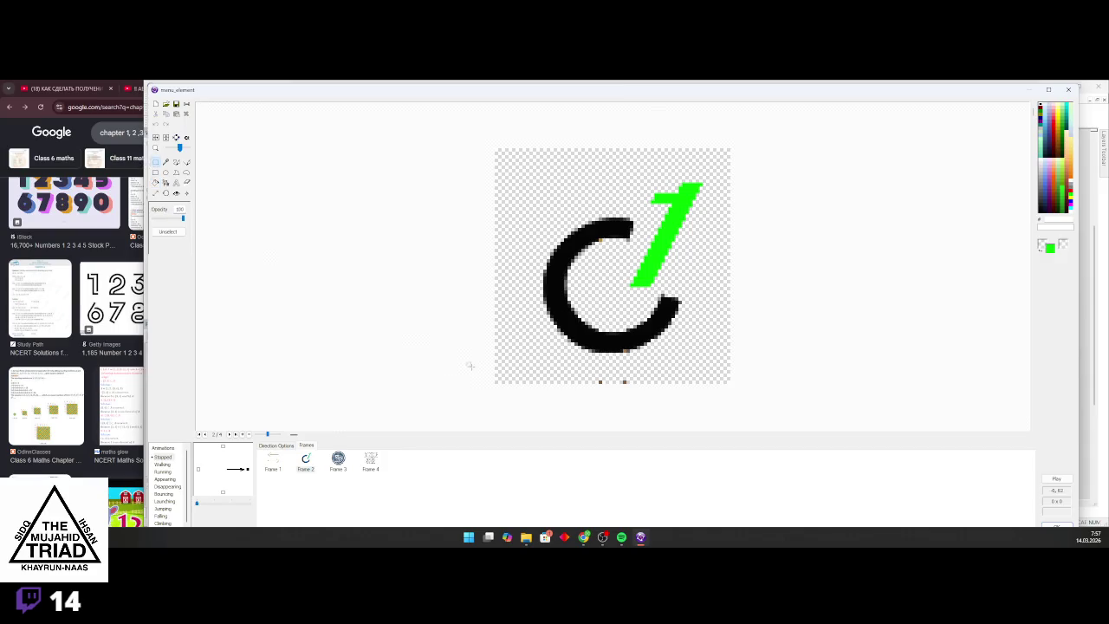
mouse_move(519, 367)
mouse_down()
mouse_move(705, 403)
mouse_move(728, 403)
mouse_move(733, 389)
mouse_up()
scroll(607, 299, up, 2)
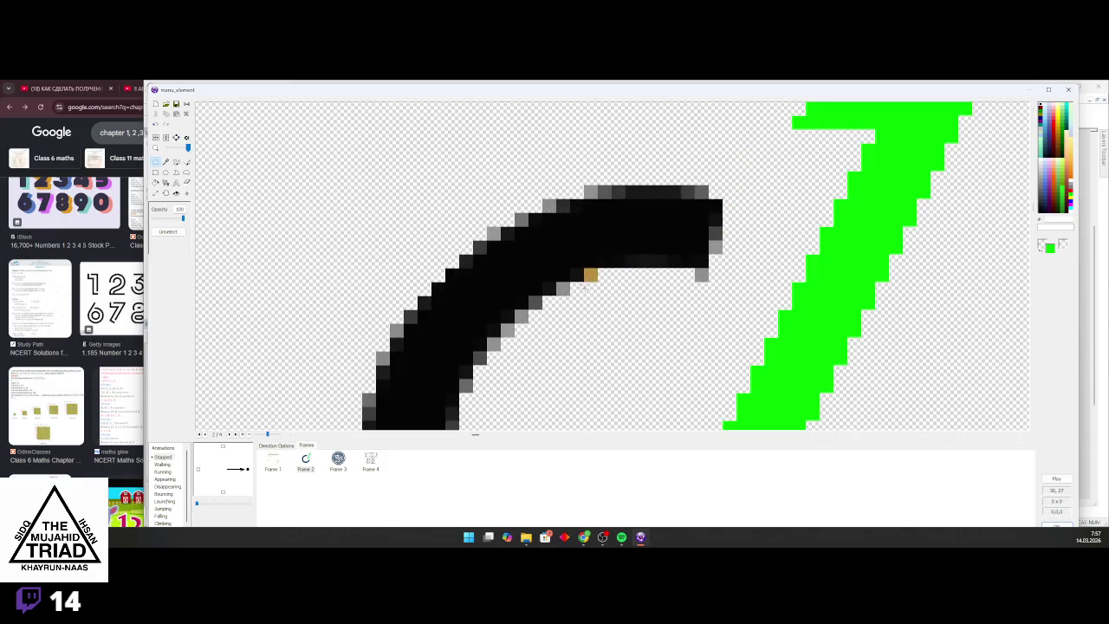
scroll(615, 302, down, 2)
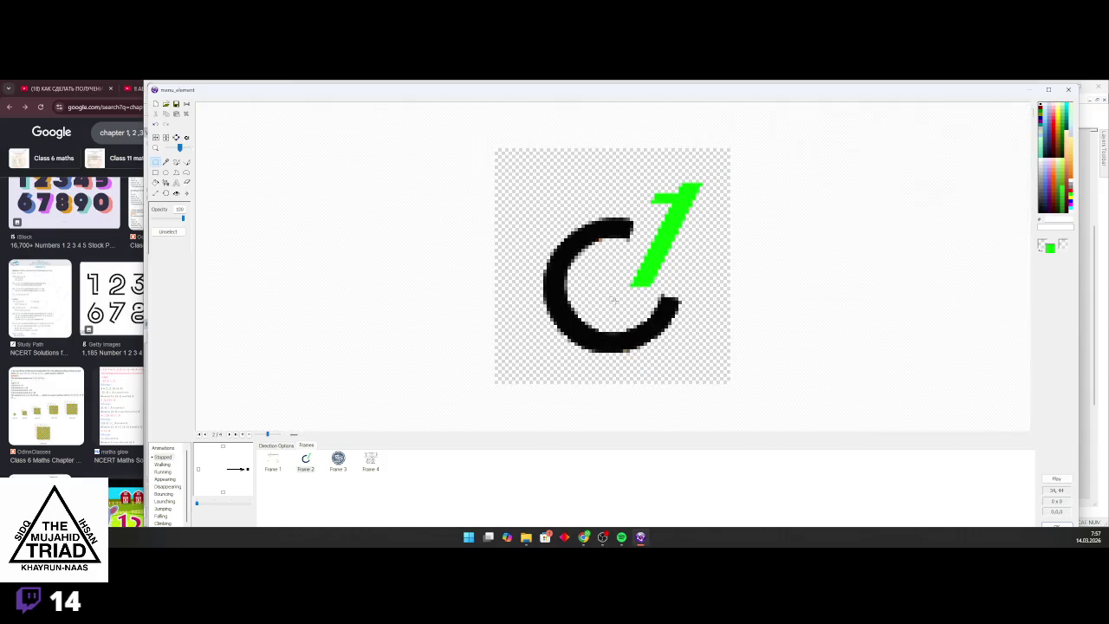
click(156, 105)
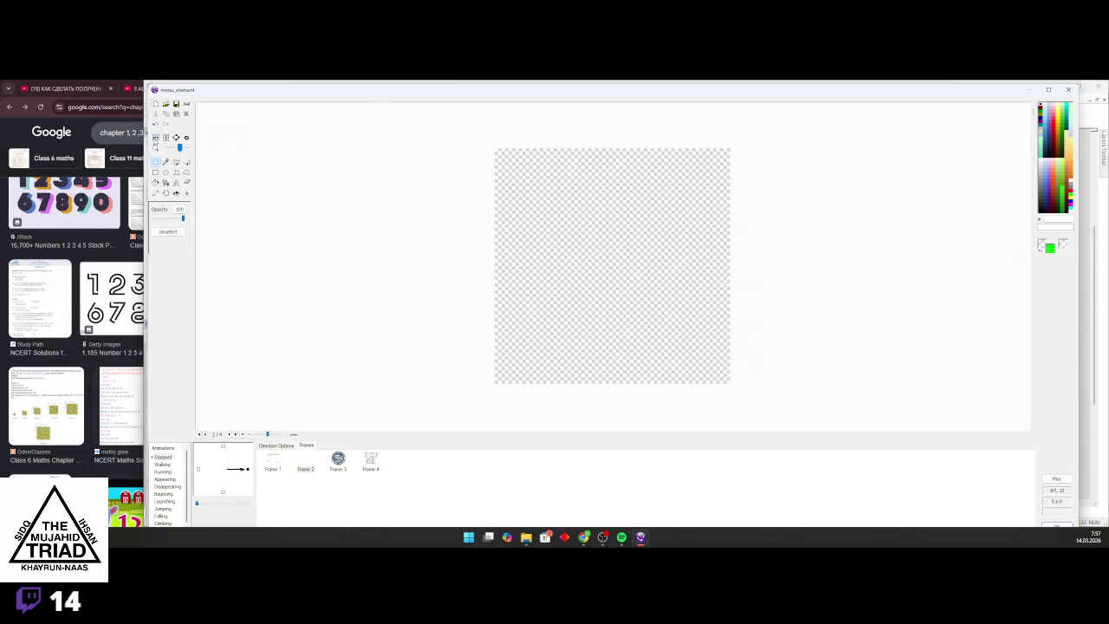
click(156, 125)
Try writing a green '2' over the C, then undo back to the green 1
drag(641, 164, 669, 285)
click(176, 183)
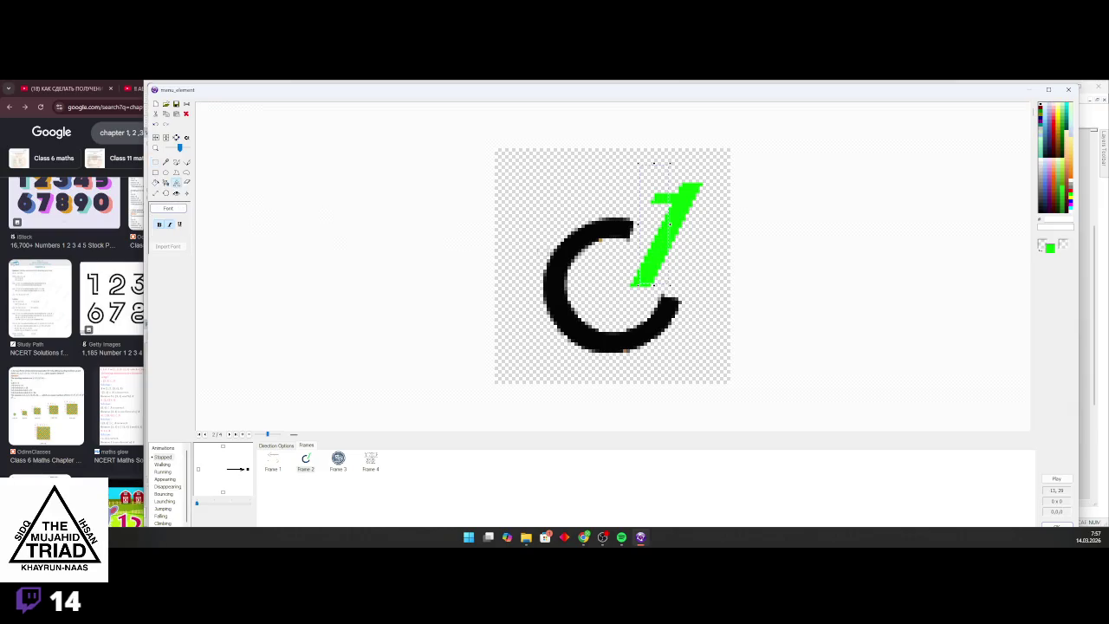
click(642, 247)
text(2)
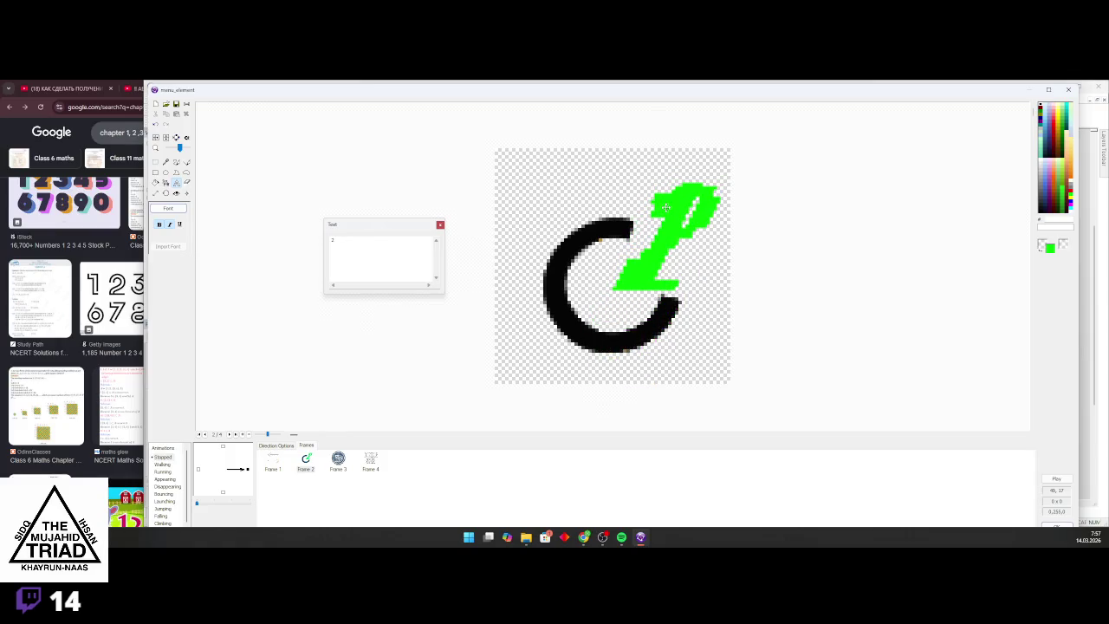
click(440, 225)
click(156, 125)
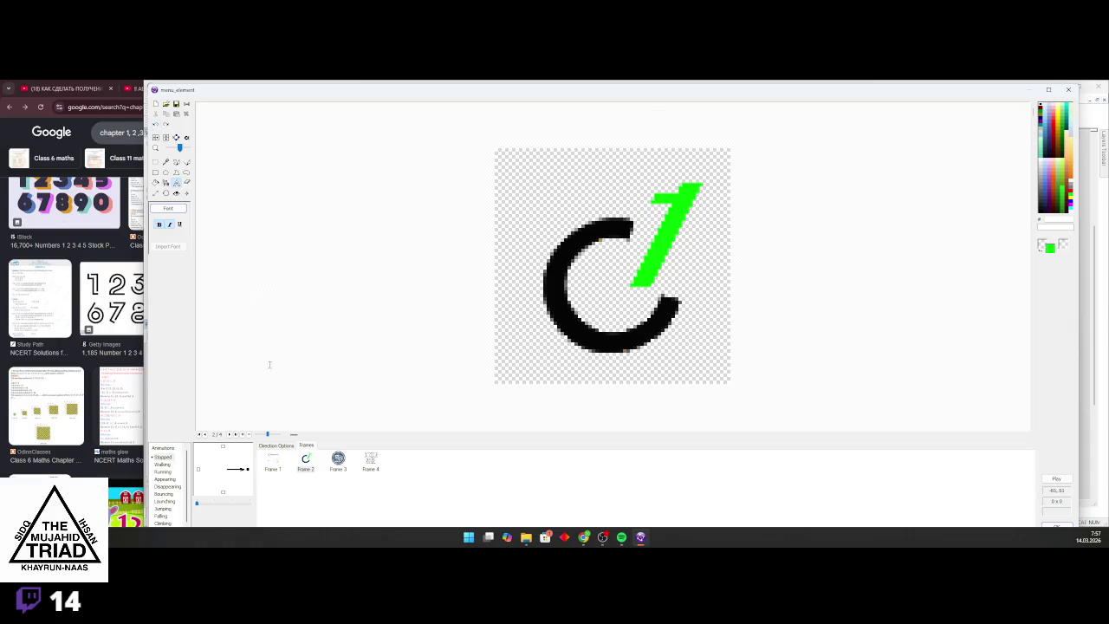
Duplicate frame 2 twice, move a copy to position 4, delete then restore frames 5–6, and select frames 2–3
key(ctrl+c)
key(ctrl+v)
key(ctrl+v)
drag(436, 464, 371, 467)
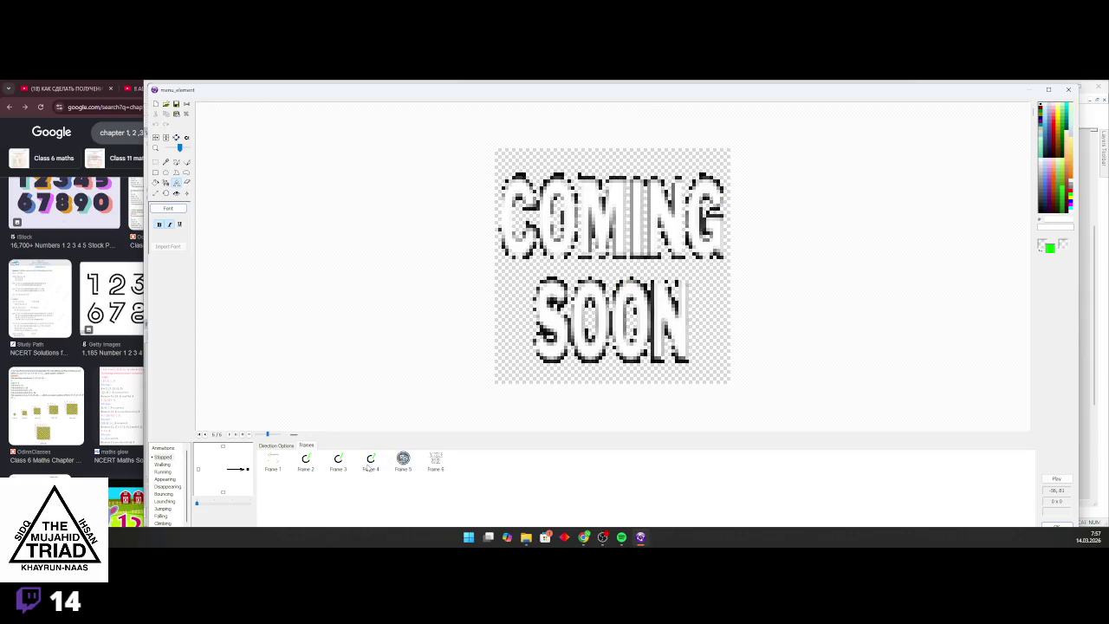
click(403, 472)
key(Delete)
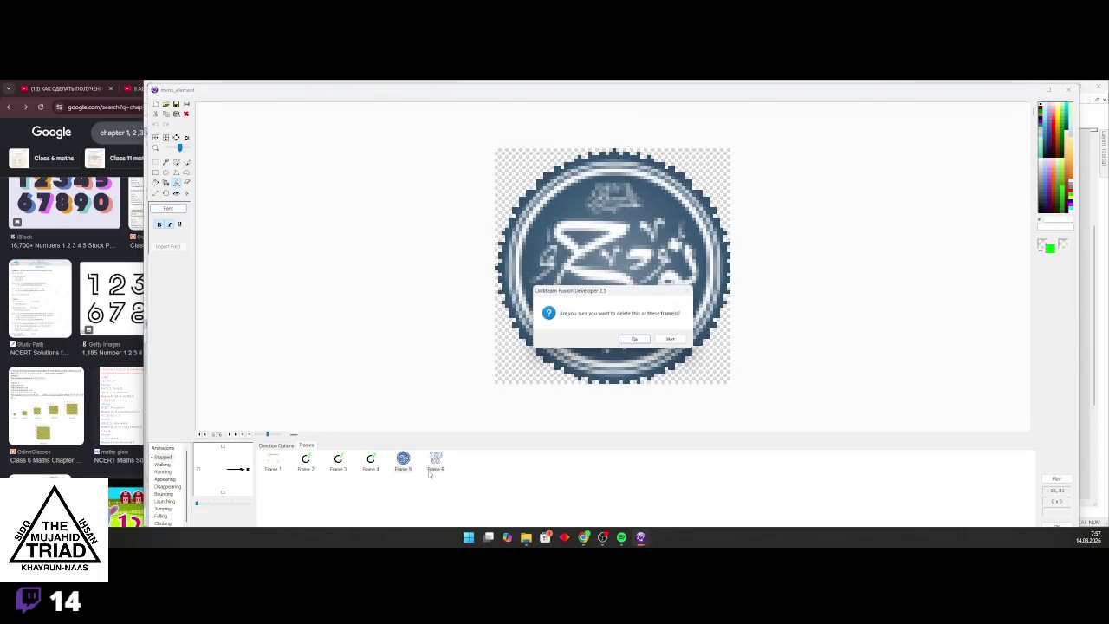
key(Return)
key(ctrl+z)
click(302, 463)
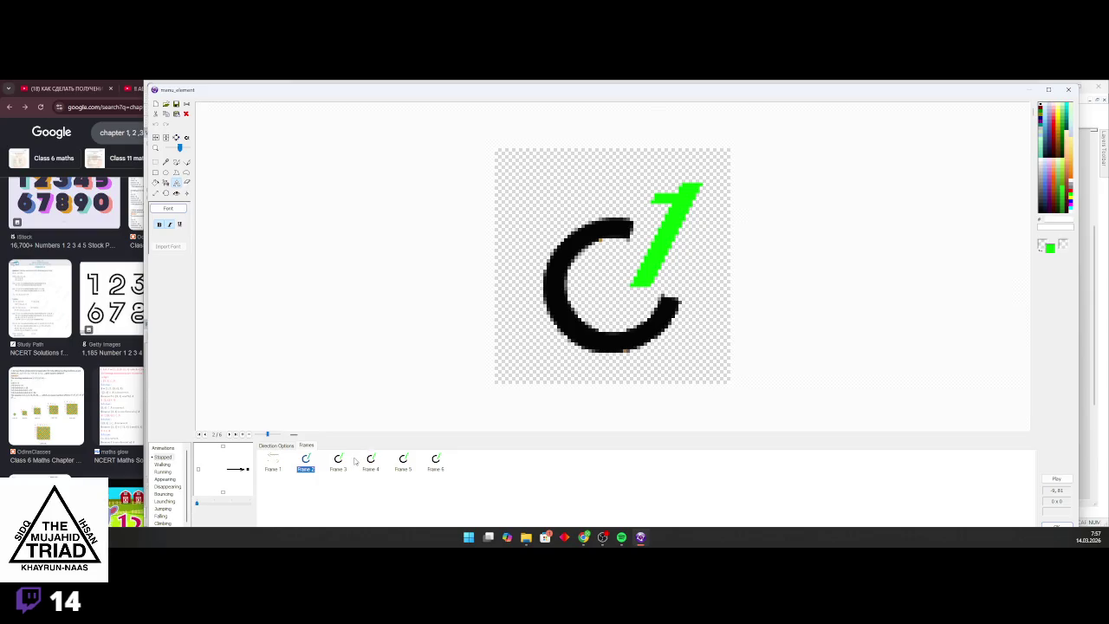
click(345, 464)
Rectangle-select and remove the green 1 on frame 3
click(156, 162)
mouse_move(708, 288)
mouse_down()
mouse_move(628, 264)
mouse_move(641, 222)
mouse_move(633, 193)
mouse_up()
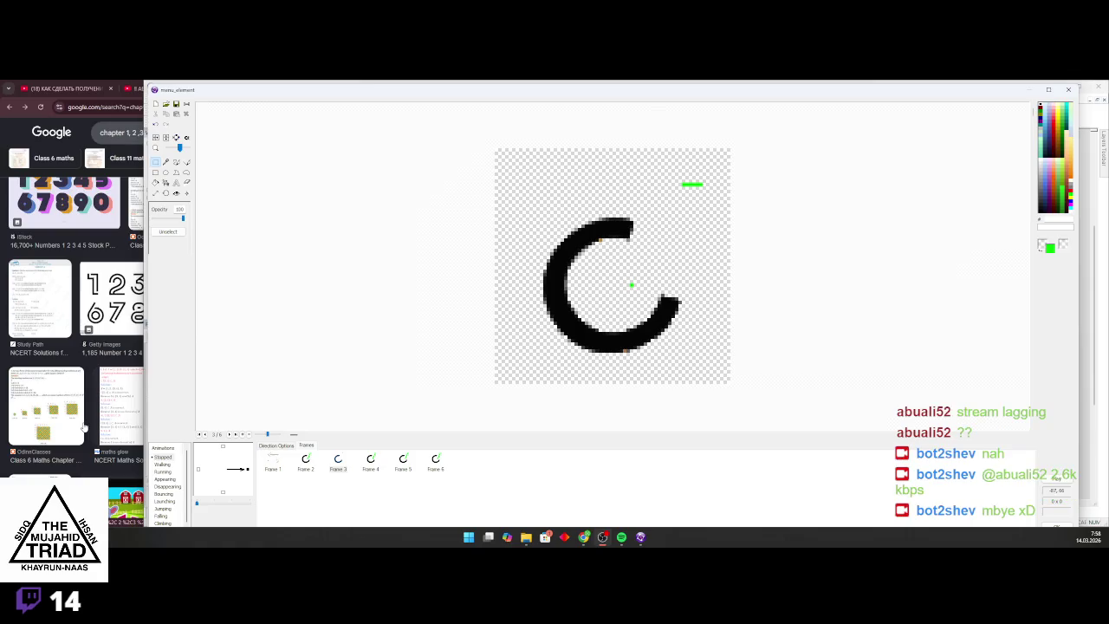
click(631, 285)
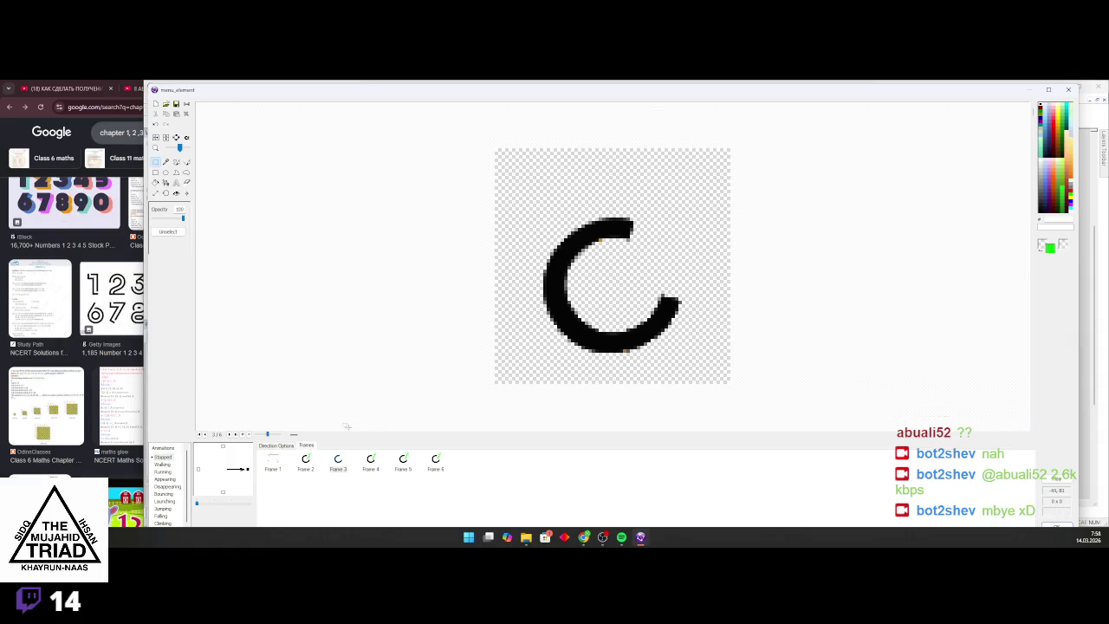
Delete frames 4–6, paste copies of the plain C frame, and reselect frame 2
click(371, 463)
shift+click(436, 465)
key(Delete)
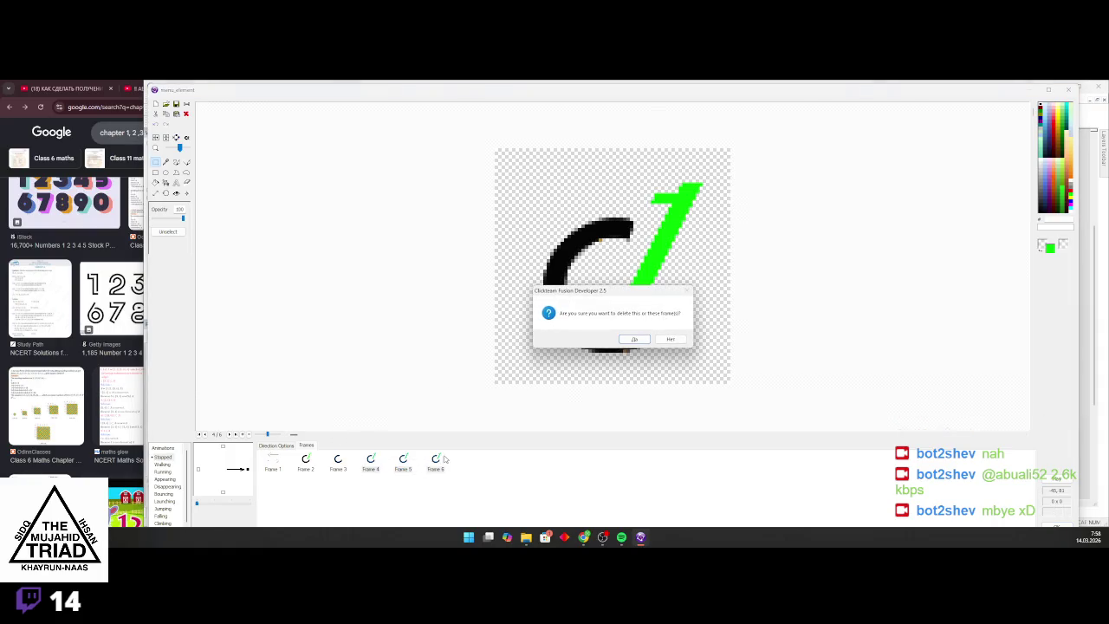
key(Return)
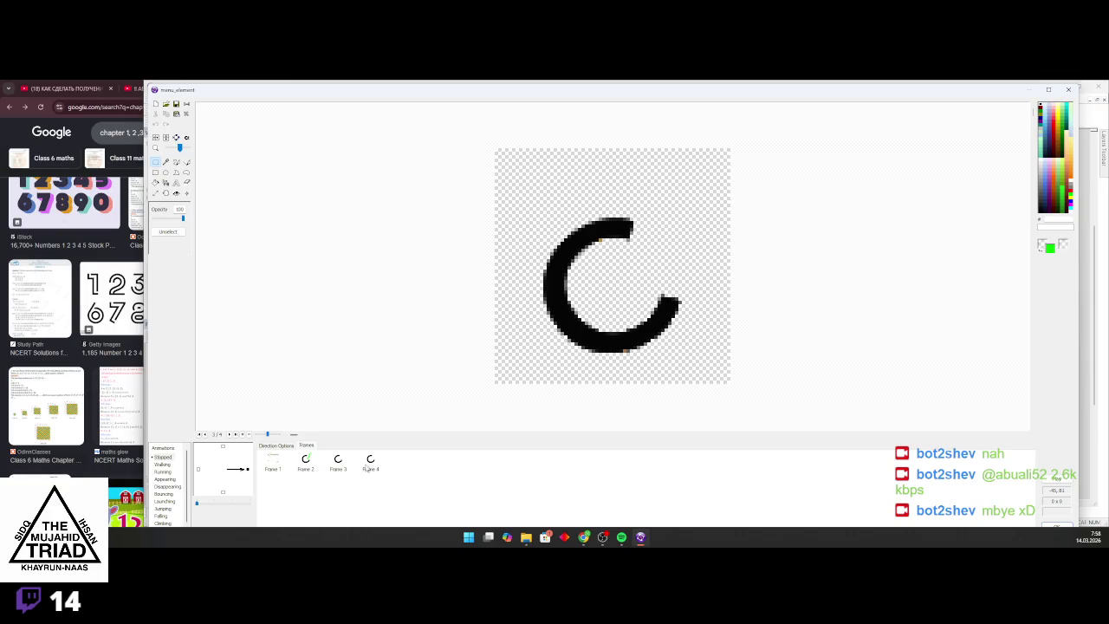
key(ctrl+v)
key(ctrl+v)
key(ctrl+v)
key(ctrl+v)
click(306, 461)
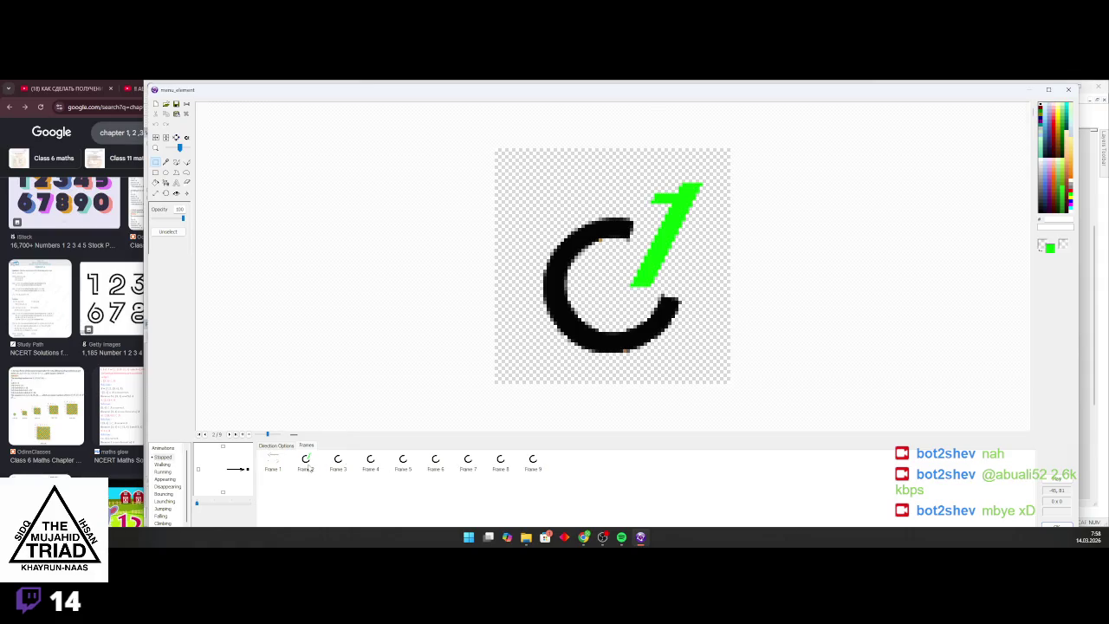
Add a green 2 at the top right beside the C on frame 3 of menu_element
click(340, 461)
click(176, 184)
click(663, 300)
text(2)
mouse_move(687, 310)
mouse_down()
mouse_move(622, 217)
mouse_move(629, 190)
mouse_up()
click(439, 224)
click(306, 462)
click(340, 461)
Label frame 4 with a green 3 beside the C ring
click(371, 462)
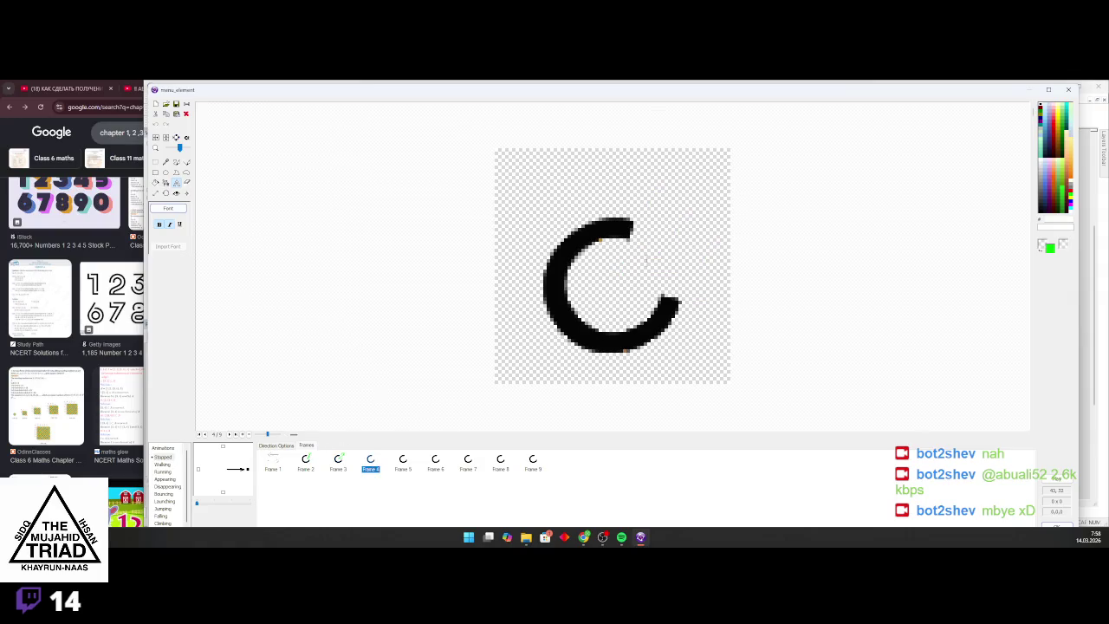
click(660, 241)
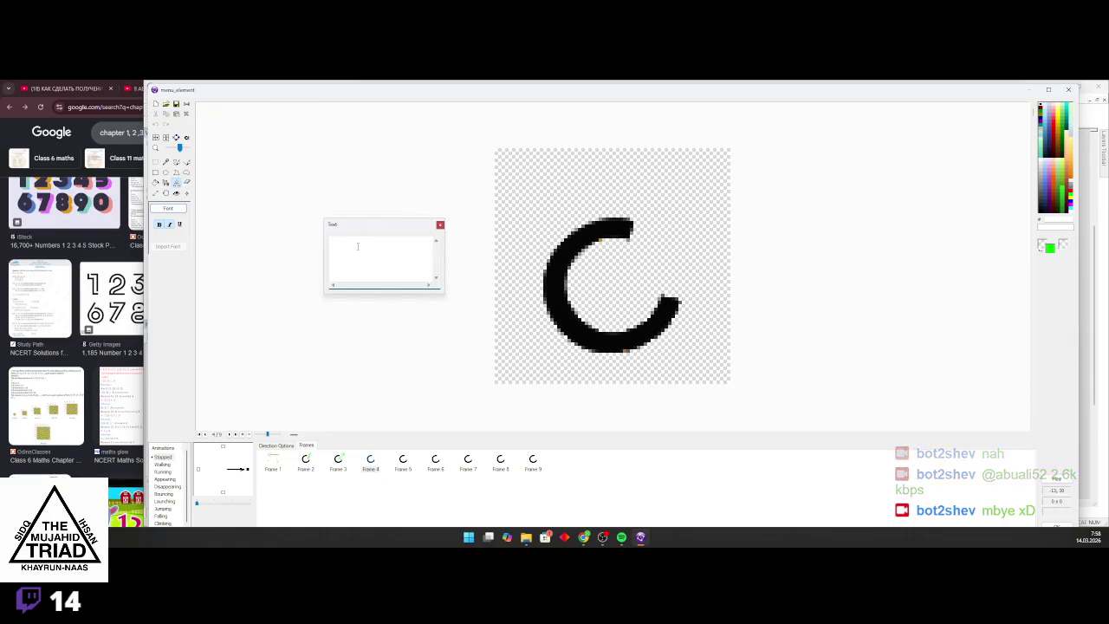
text(3)
mouse_move(675, 267)
mouse_down()
mouse_move(641, 230)
mouse_move(657, 239)
mouse_up()
click(440, 225)
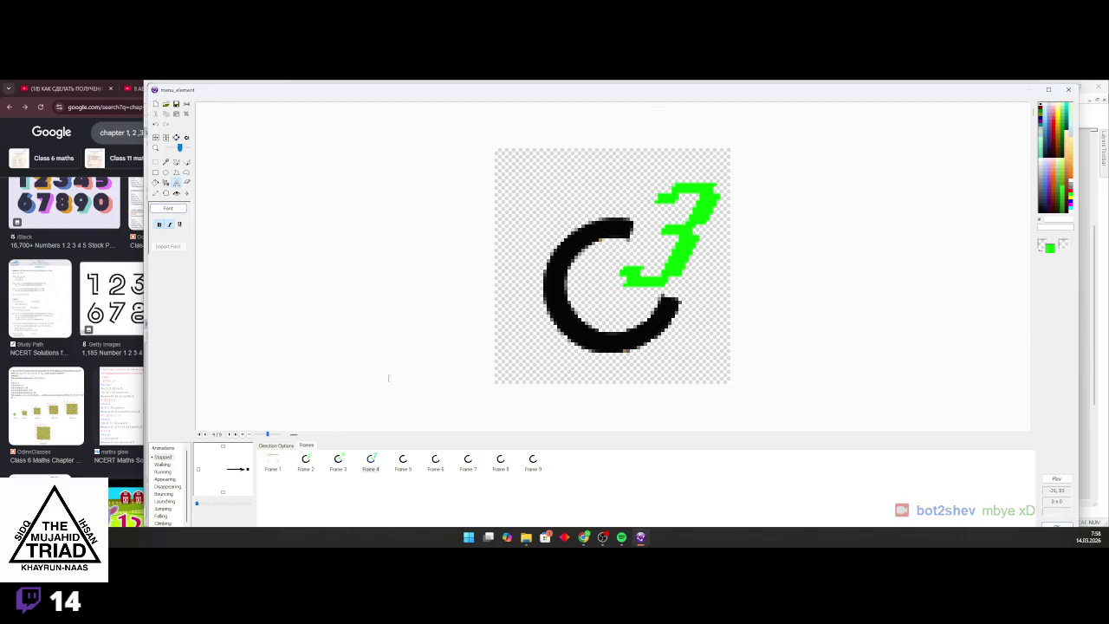
click(338, 461)
click(370, 460)
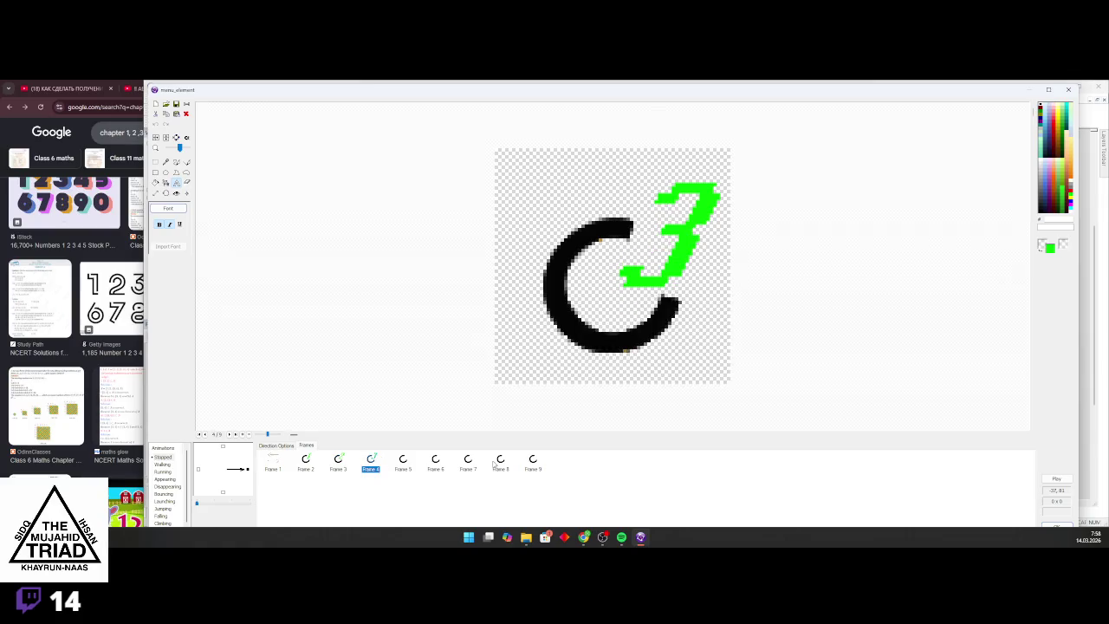
Label frame 5 with a green 4 beside the C ring
click(402, 459)
click(684, 274)
drag(684, 274, 634, 211)
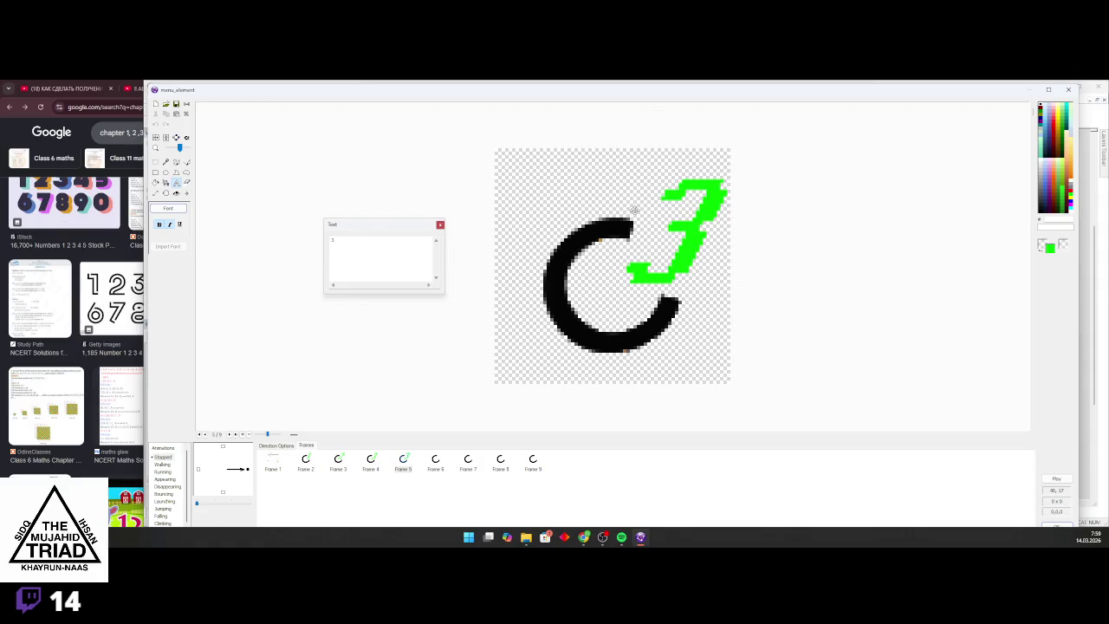
click(399, 251)
key(BackSpace)
text(4)
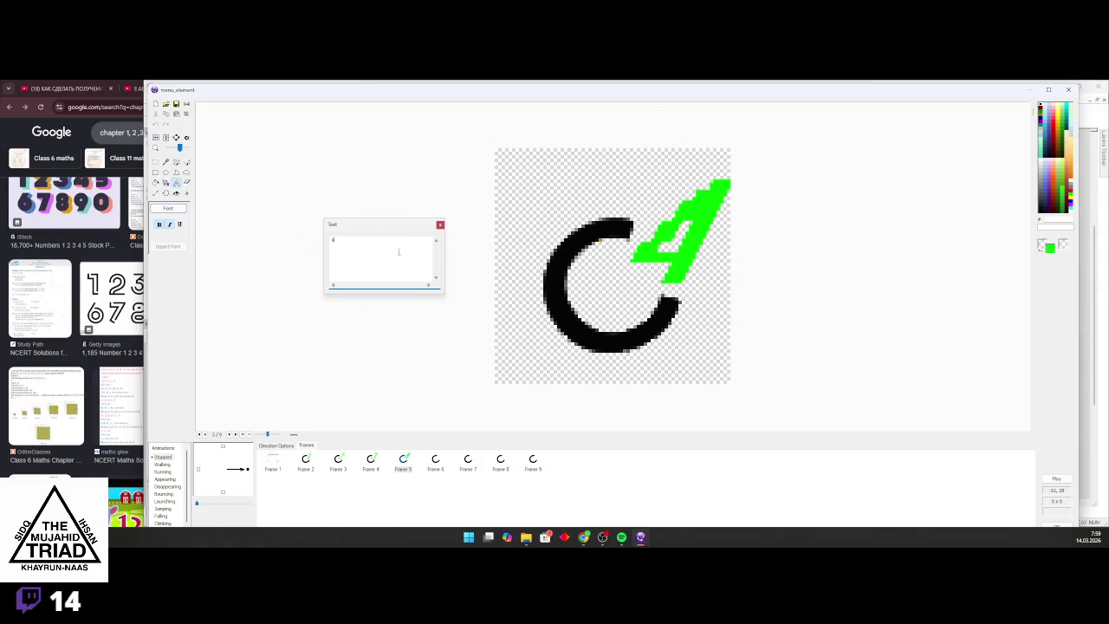
click(440, 225)
Label frame 6 with a green 5 beside the ring
click(435, 459)
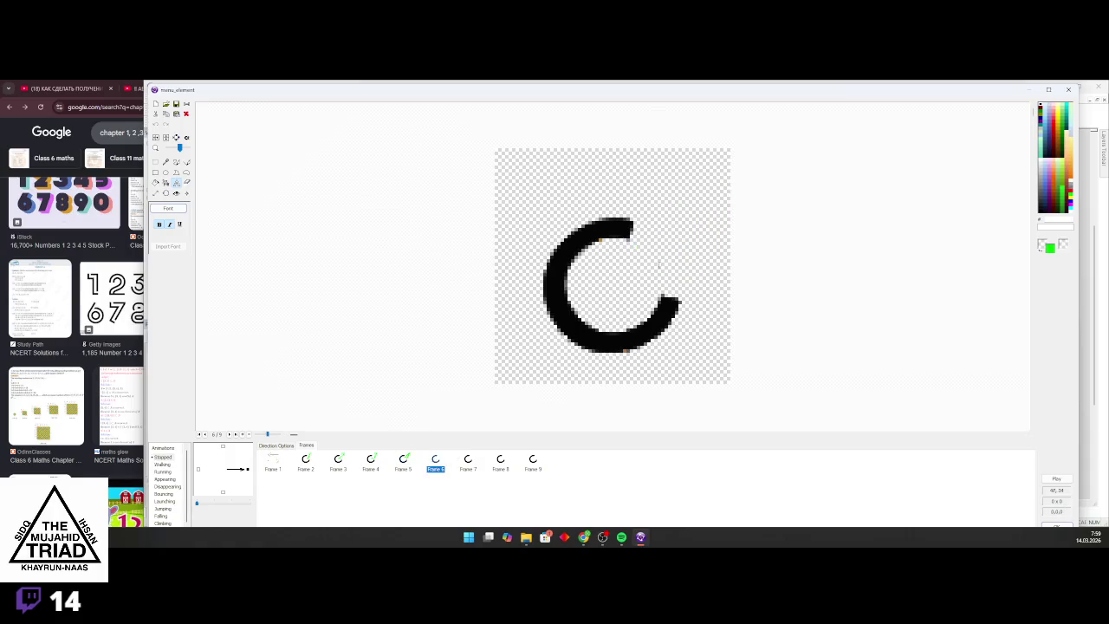
click(645, 241)
text(5)
mouse_move(673, 248)
mouse_down()
mouse_move(634, 211)
mouse_move(626, 217)
mouse_up()
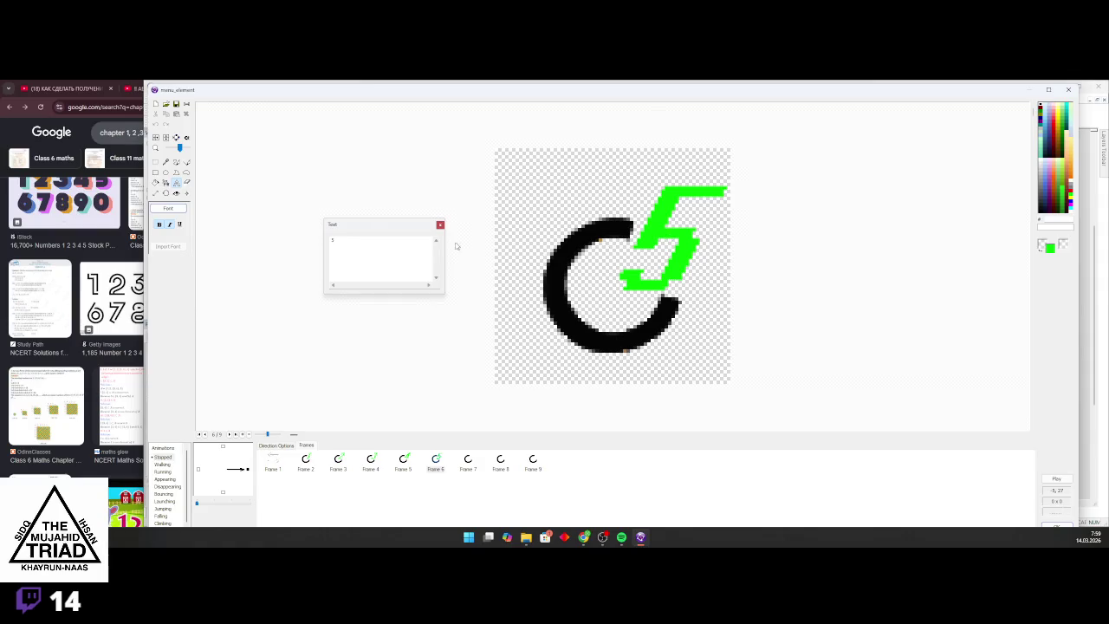
click(440, 224)
Label frame 7 with a green 6 beside the ring
click(469, 461)
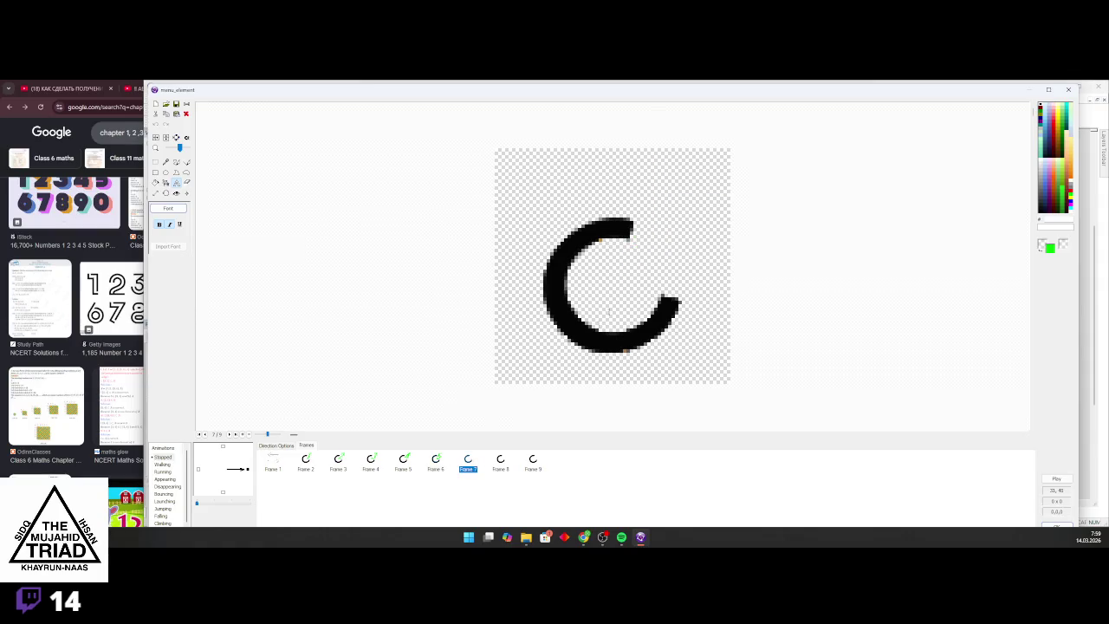
click(675, 265)
text(6)
drag(676, 265, 627, 209)
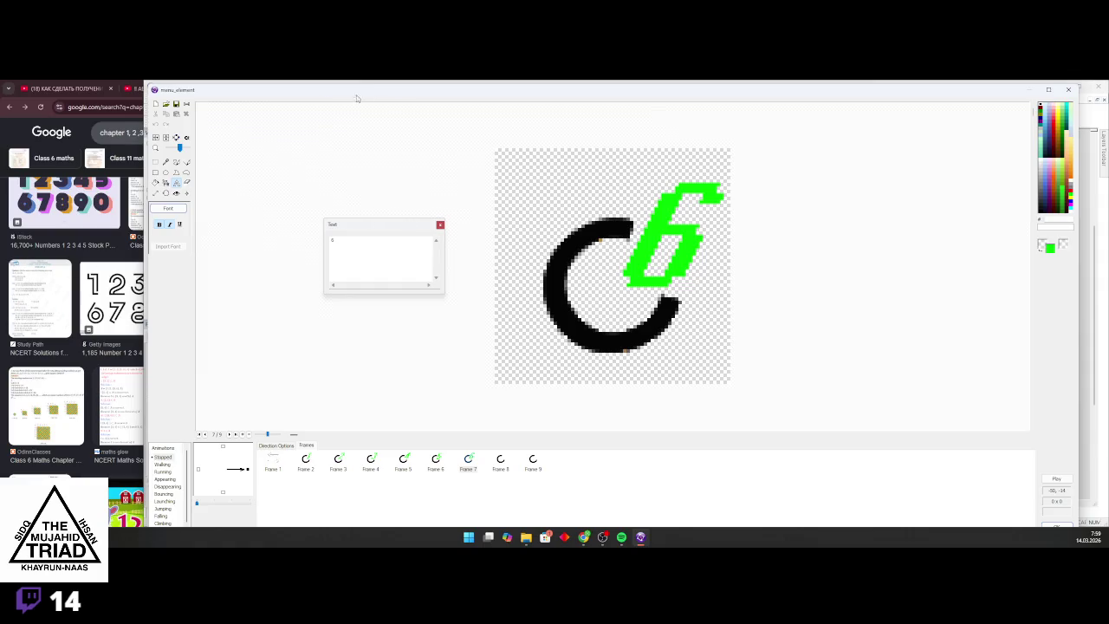
click(440, 224)
Label frame 8 with a green 7 beside the ring
click(500, 459)
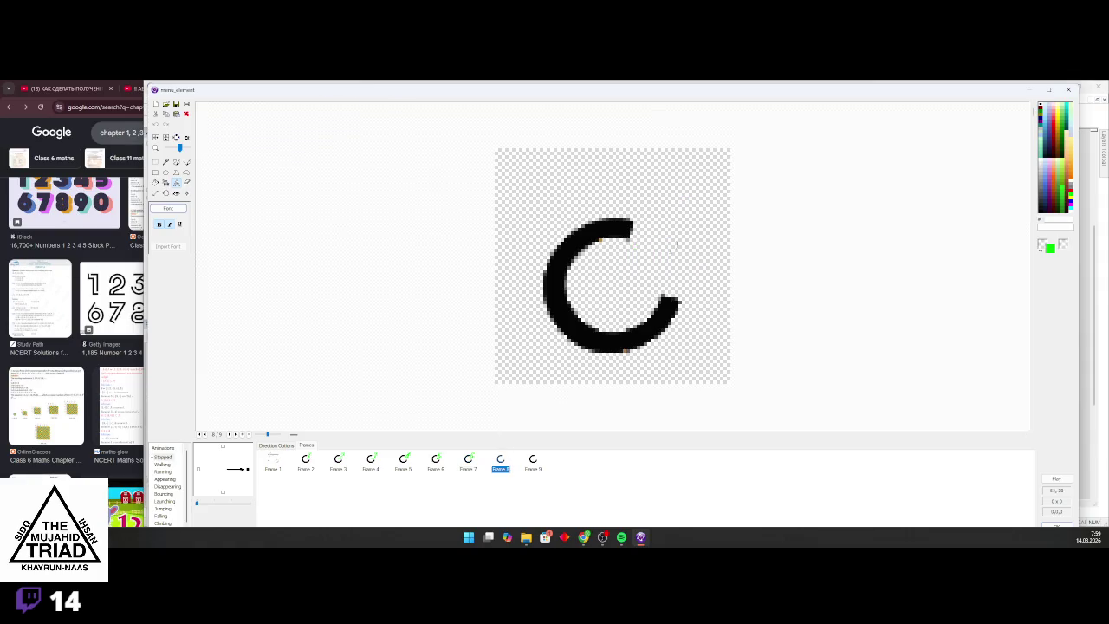
click(639, 238)
mouse_move(638, 238)
mouse_down()
mouse_move(672, 294)
mouse_move(641, 222)
mouse_up()
key(BackSpace)
text(7)
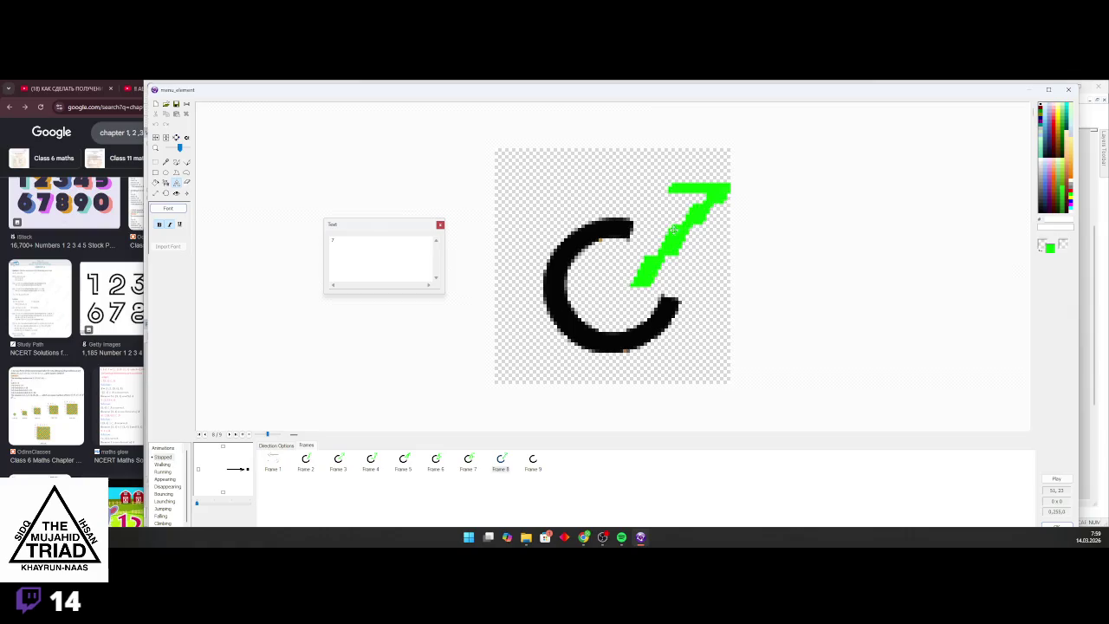
drag(672, 232, 669, 232)
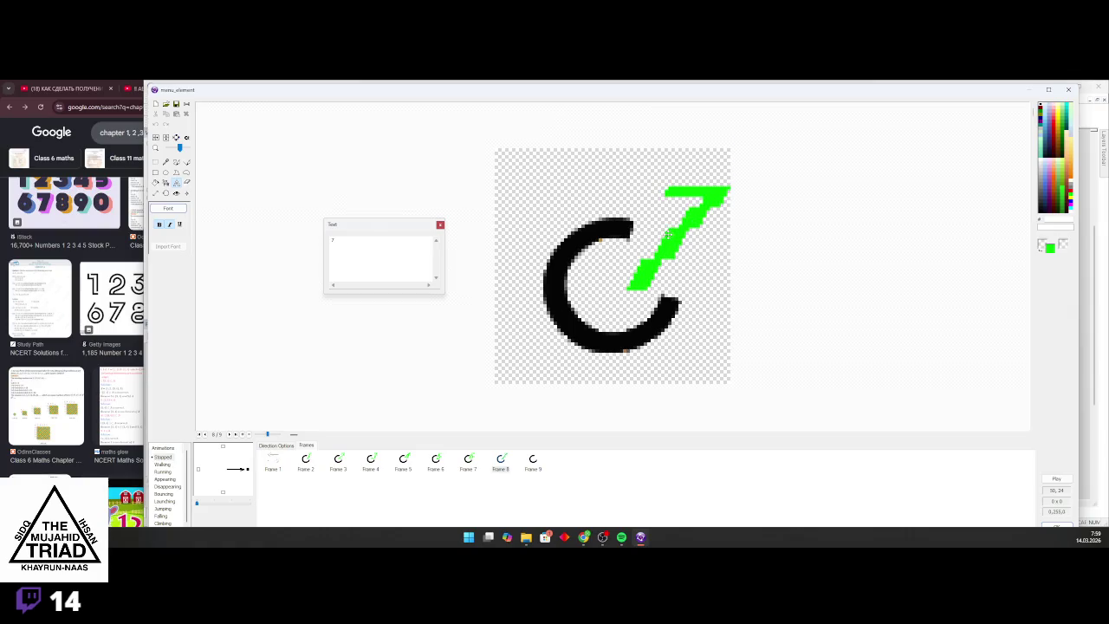
click(440, 224)
Label frame 9 with a green 8 and confirm the edited images with OK
click(533, 463)
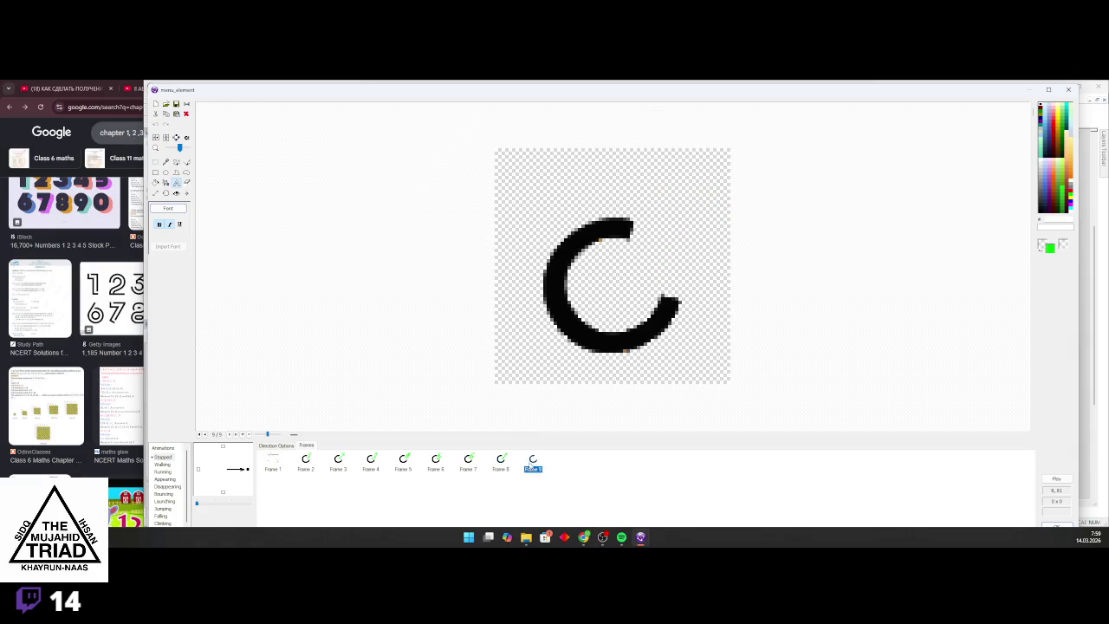
click(688, 267)
text(8)
drag(688, 267, 641, 217)
click(440, 226)
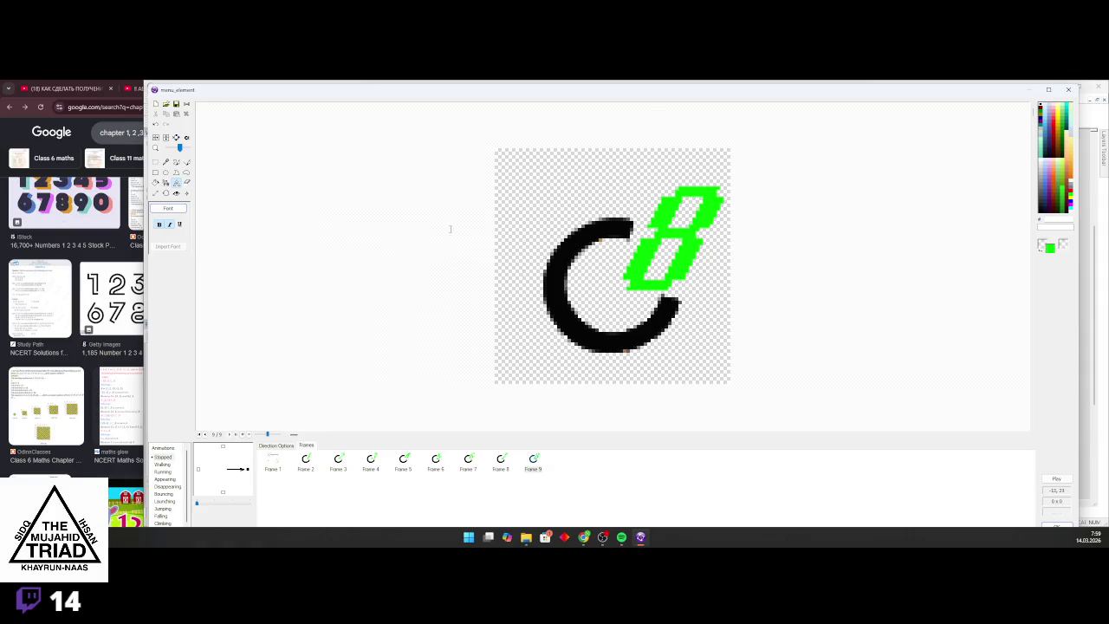
click(1055, 524)
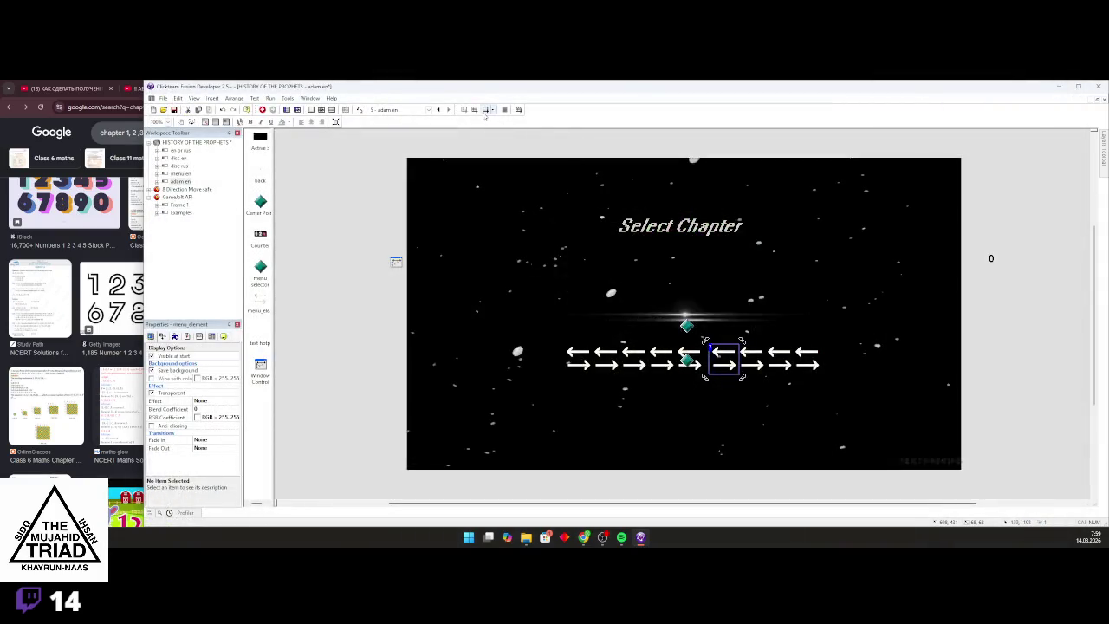
Test-run the Select Chapter frame with F7 and scroll the chapter carousel through chapters 1–8
key(F7)
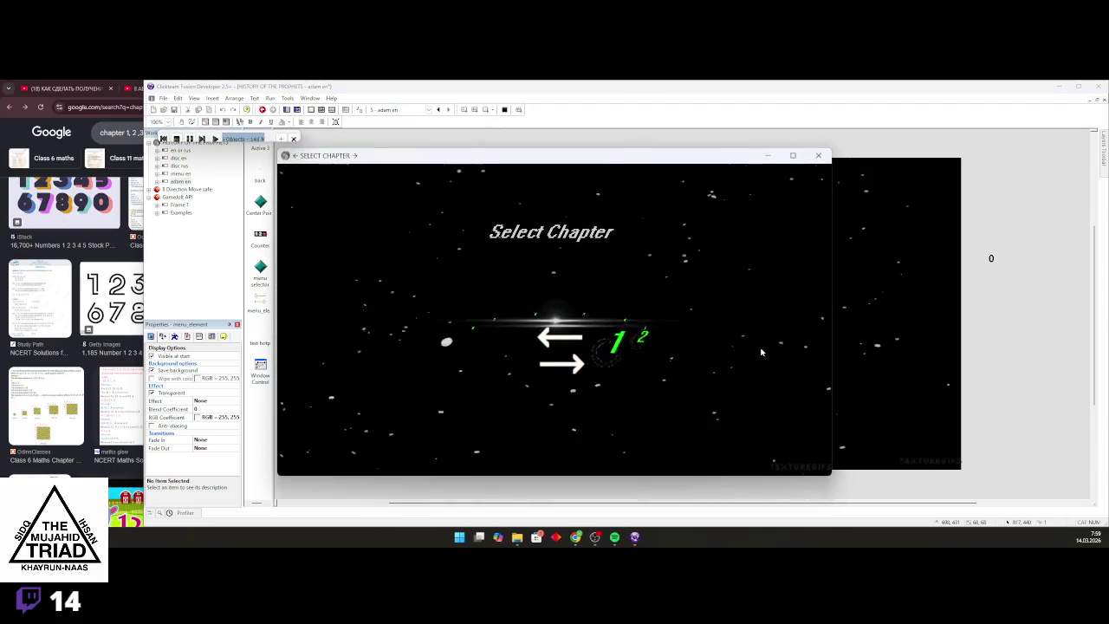
key(Right)
key(Right)
key(Right)
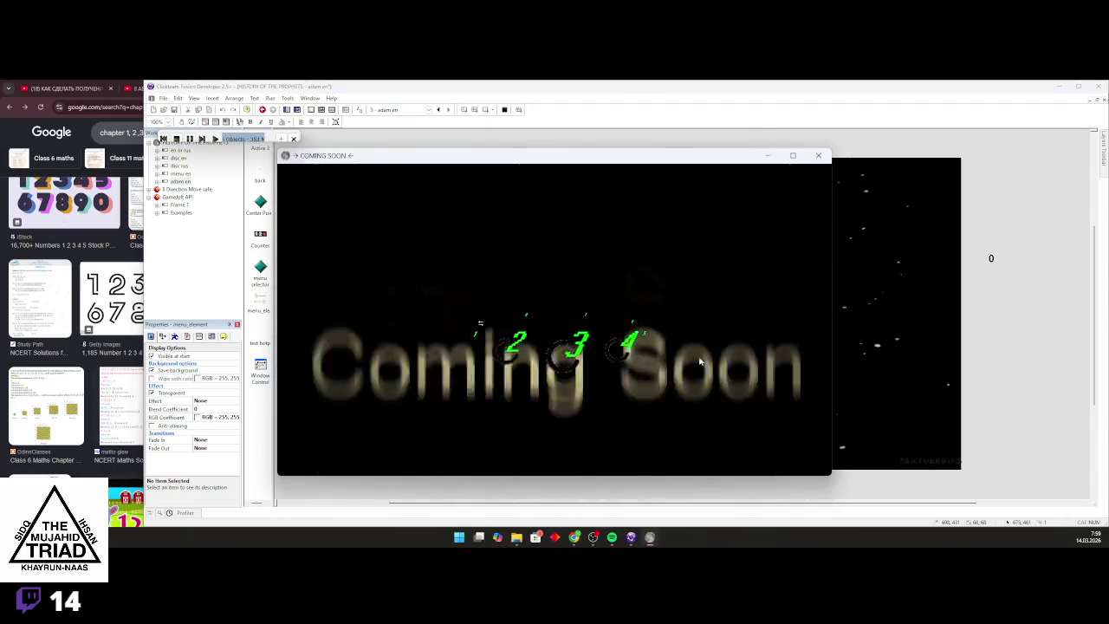
key(Right)
key(Right)
key(Right)
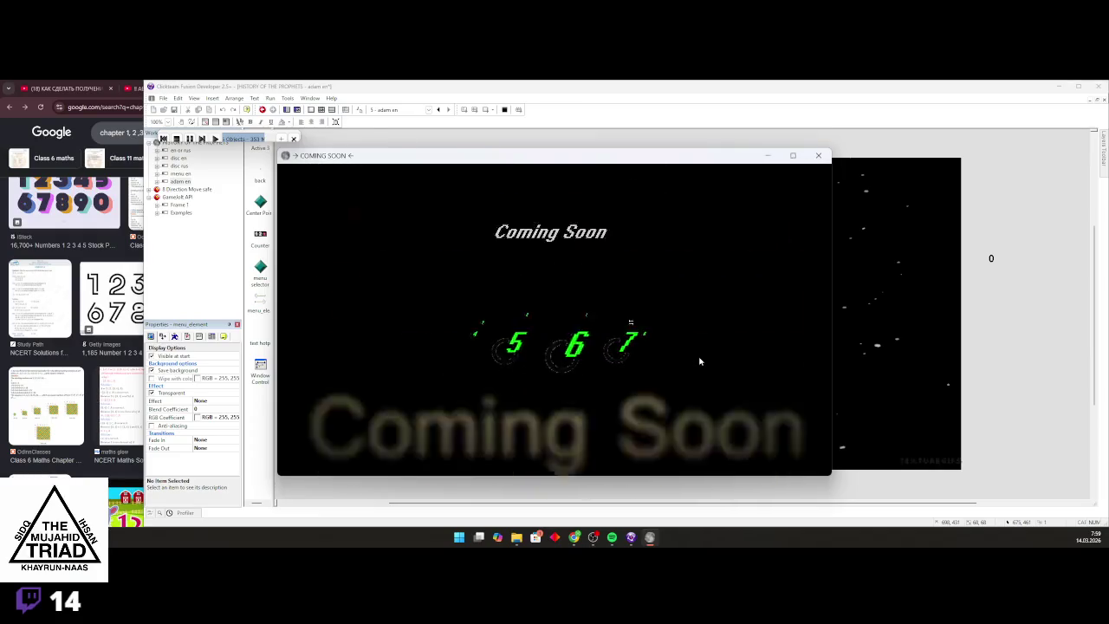
key(Right)
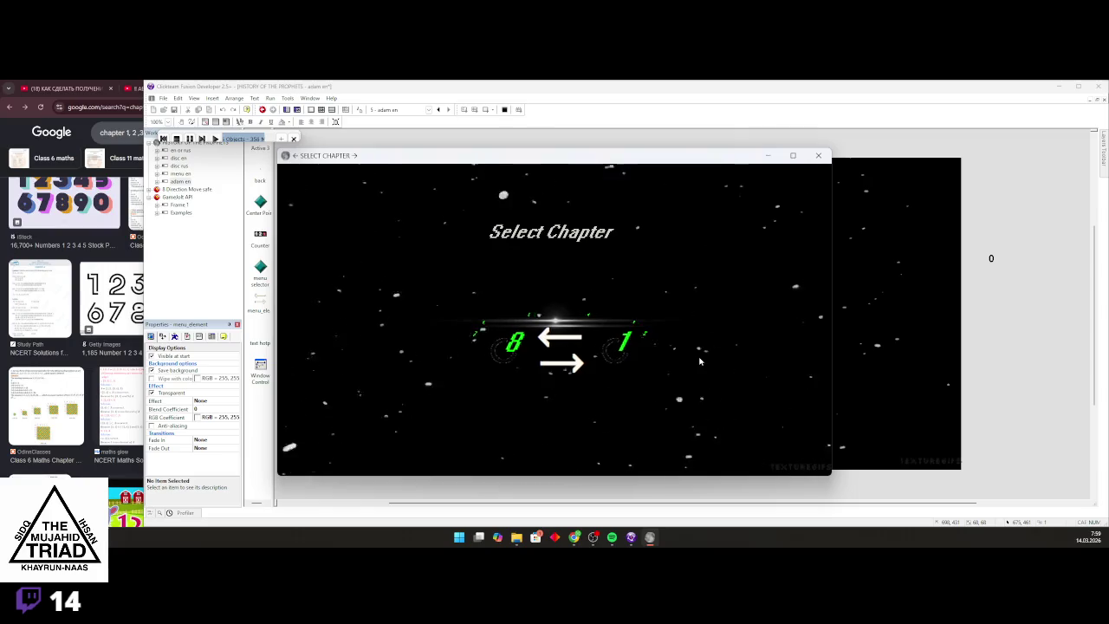
key(Right)
key(Left)
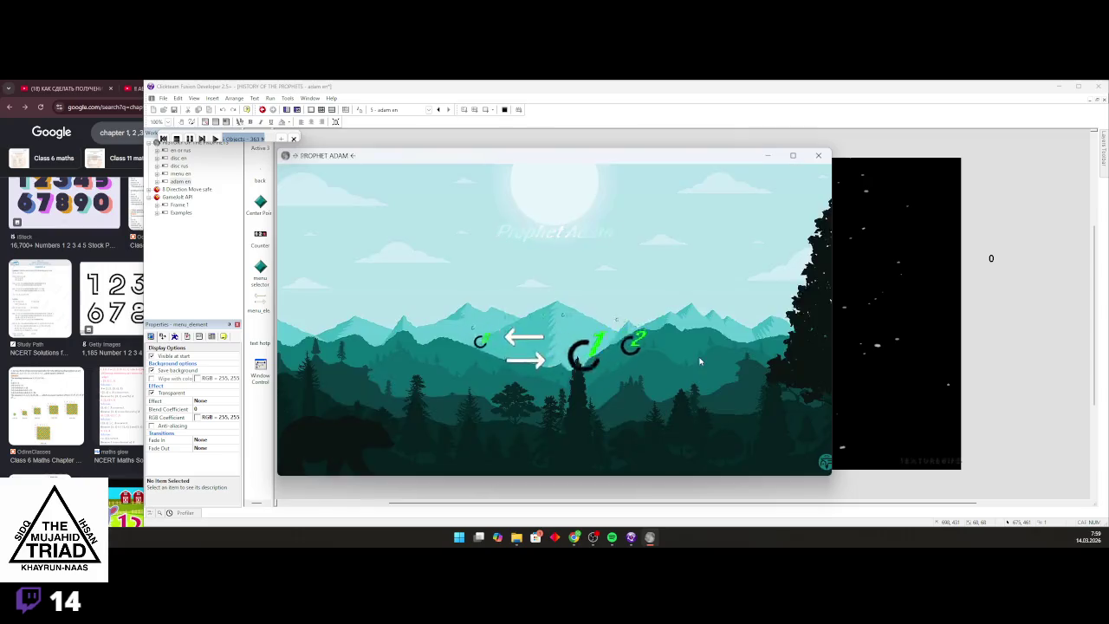
key(Right)
key(Right)
key(Right)
key(Right)
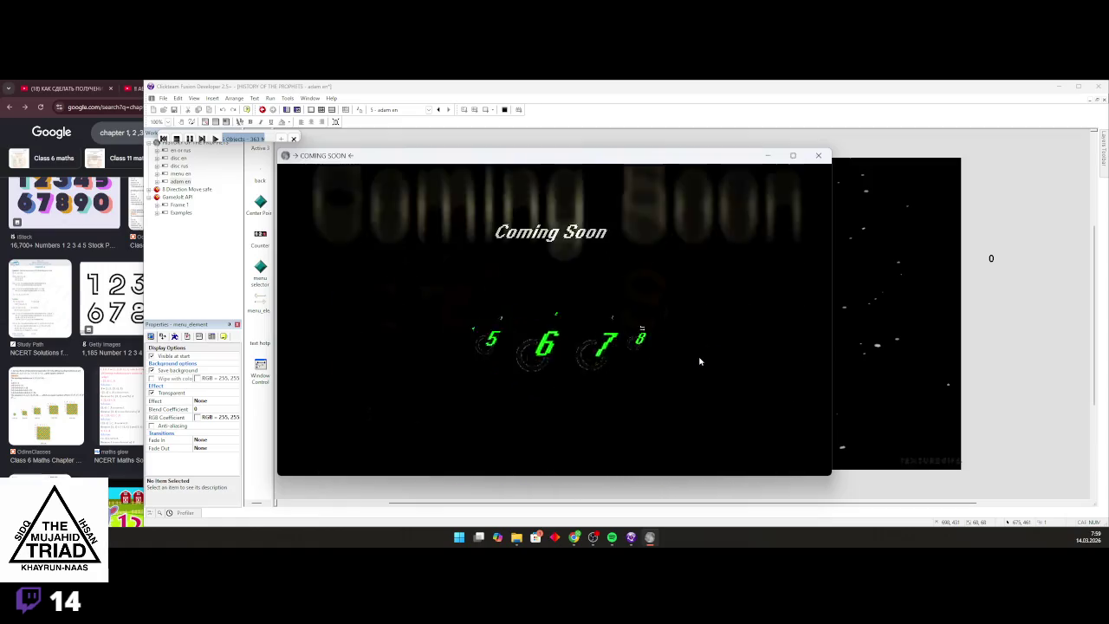
key(Right)
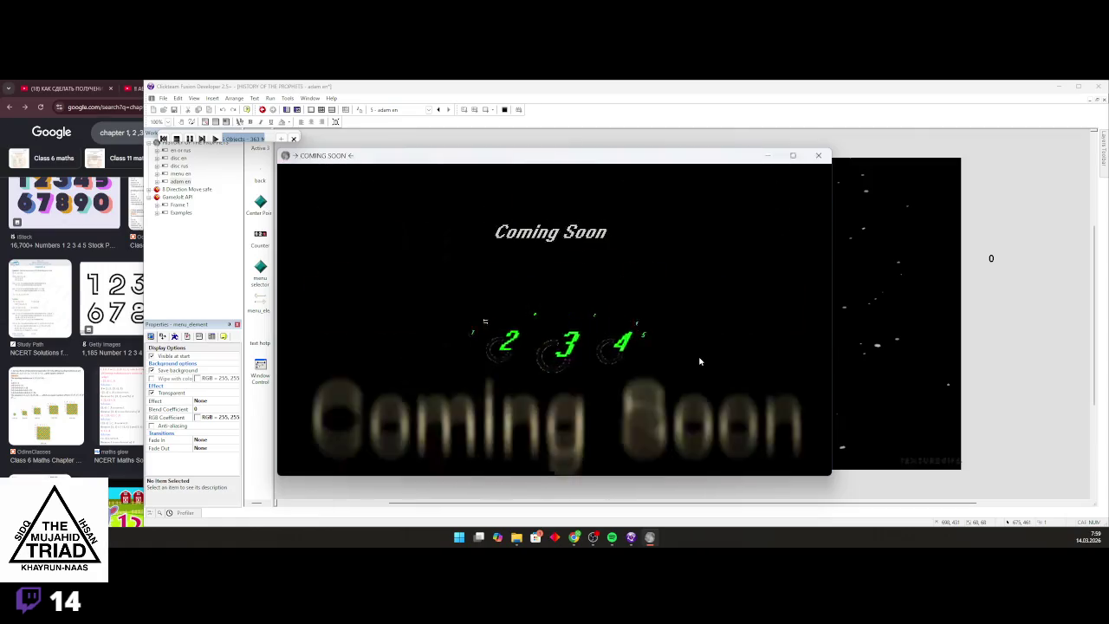
key(Right)
key(Right)
key(Right)
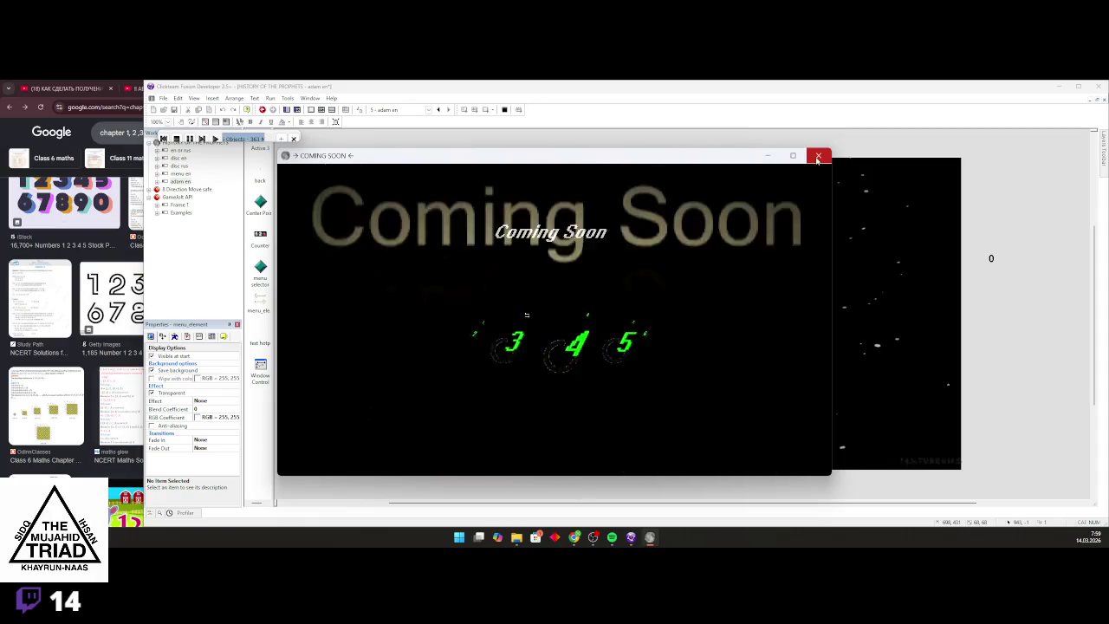
key(Right)
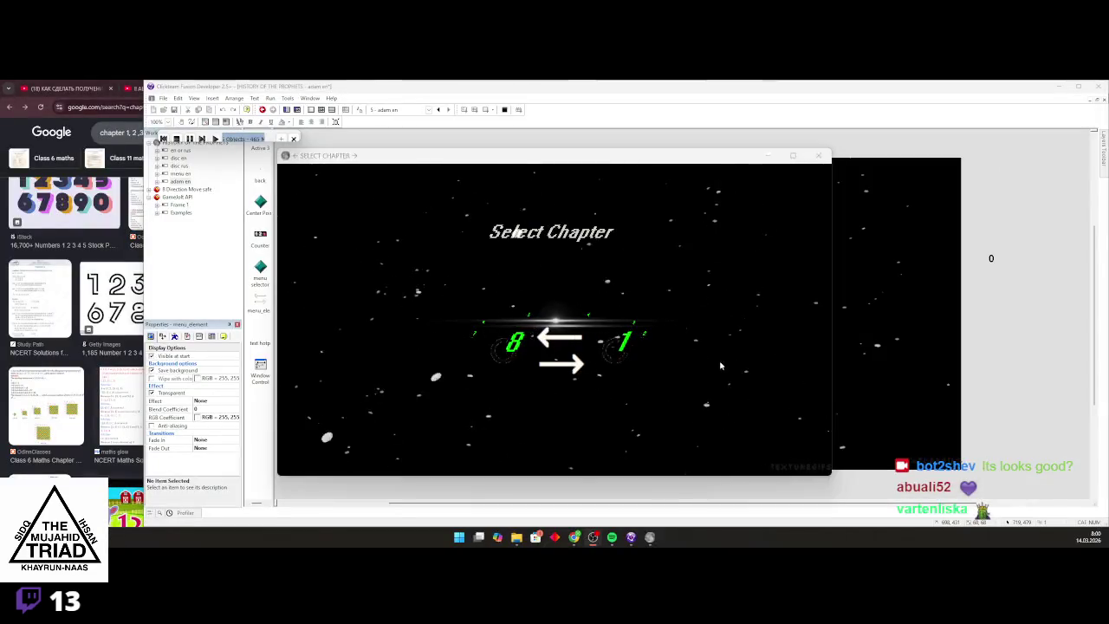
Step the carousel back and forth across chapters 6, 7 and 8
key(Right)
key(Right)
key(Right)
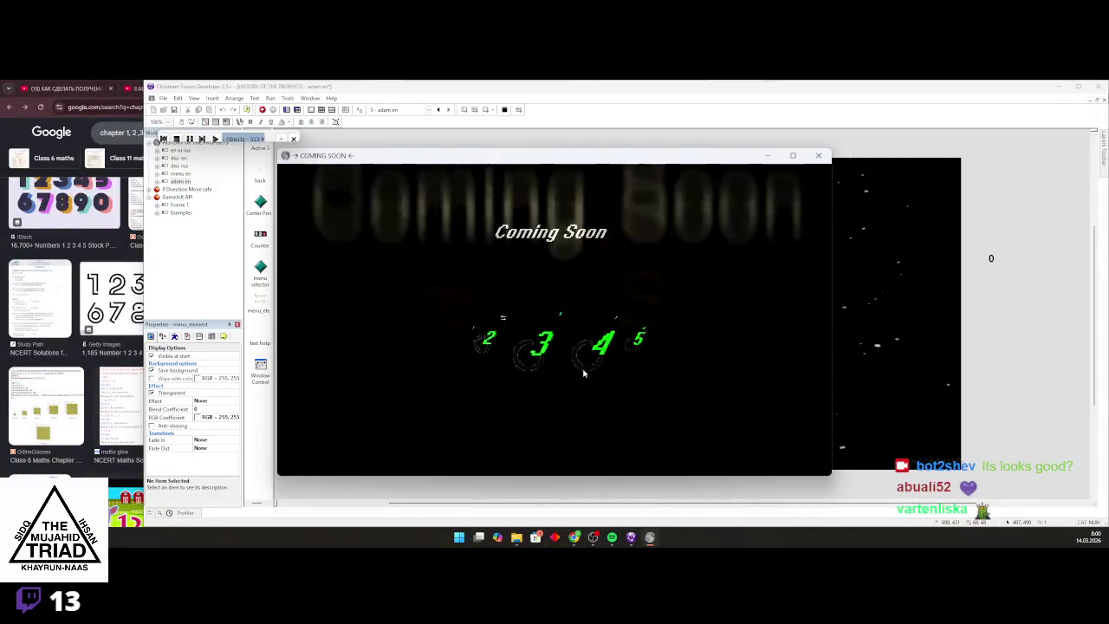
key(Left)
key(Left)
key(Left)
key(Left)
key(Right)
key(Right)
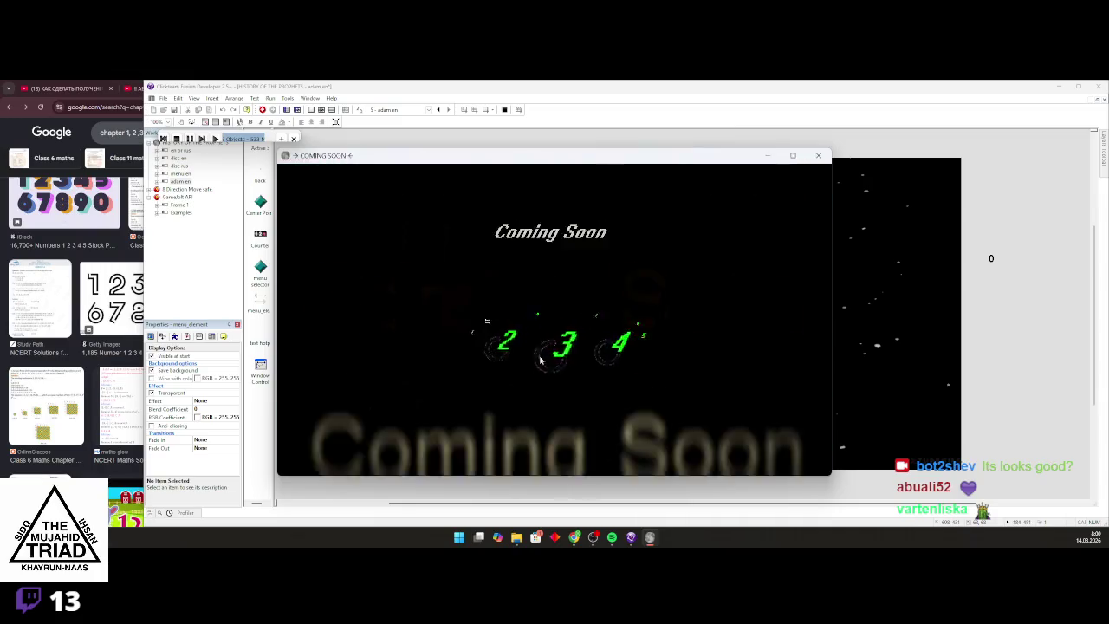
key(Right)
key(Right)
key(Right)
key(Right)
key(Right)
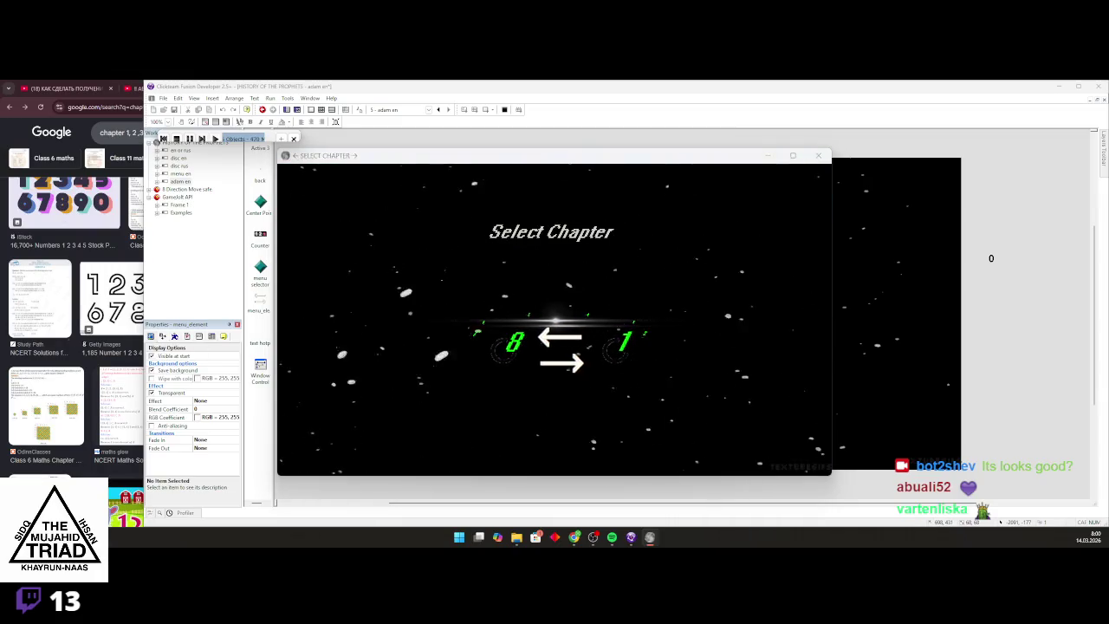
key(Left)
key(Left)
key(Left)
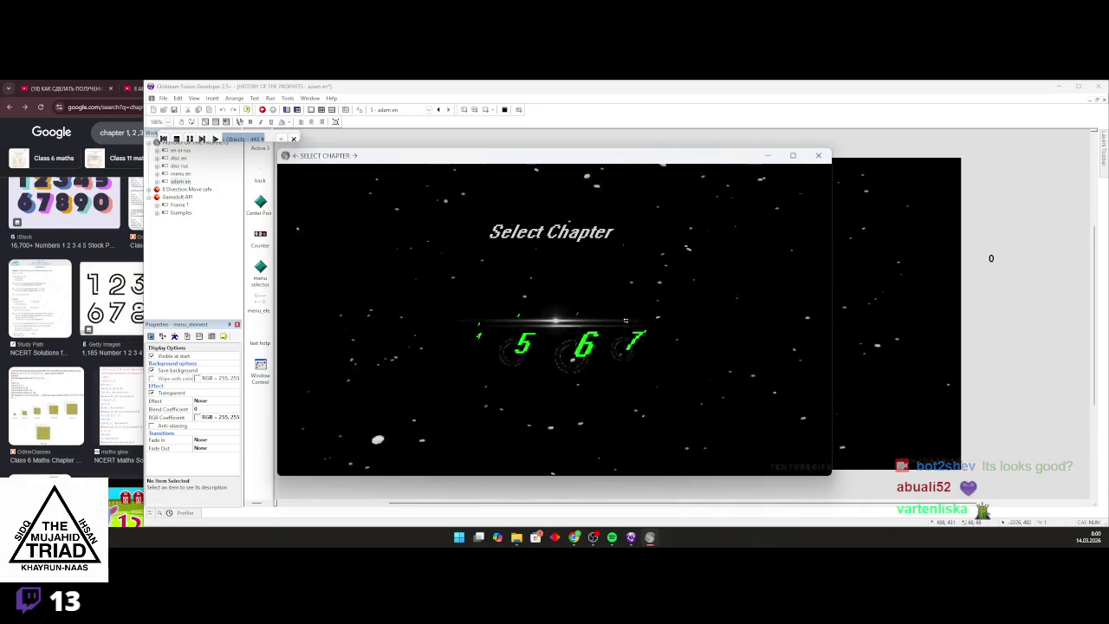
key(Left)
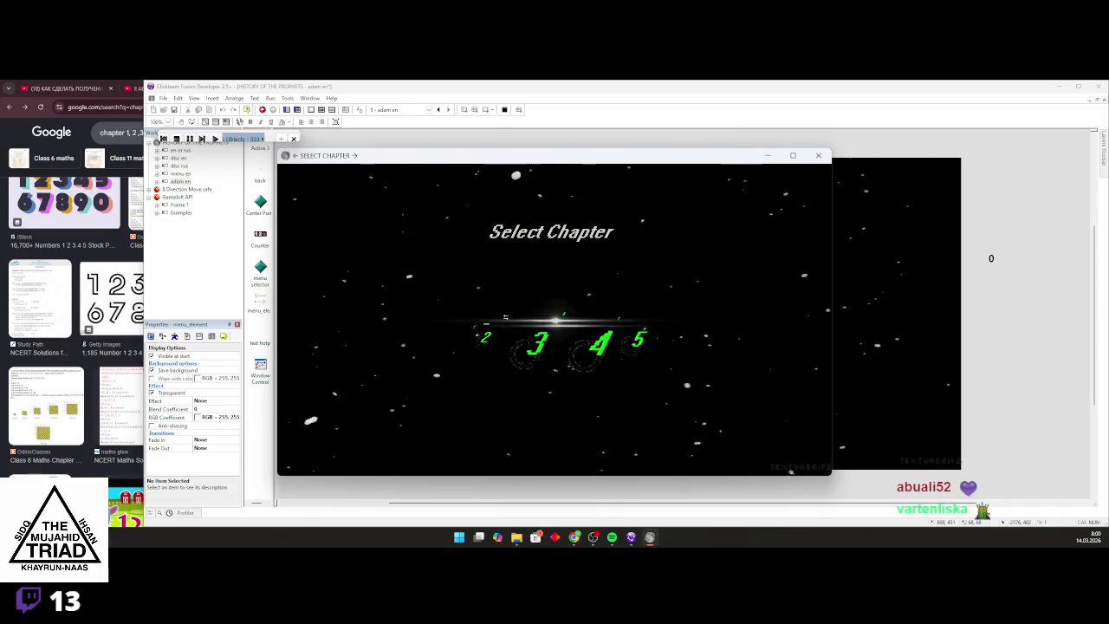
key(Left)
key(Left)
key(Left)
key(Left)
key(Left)
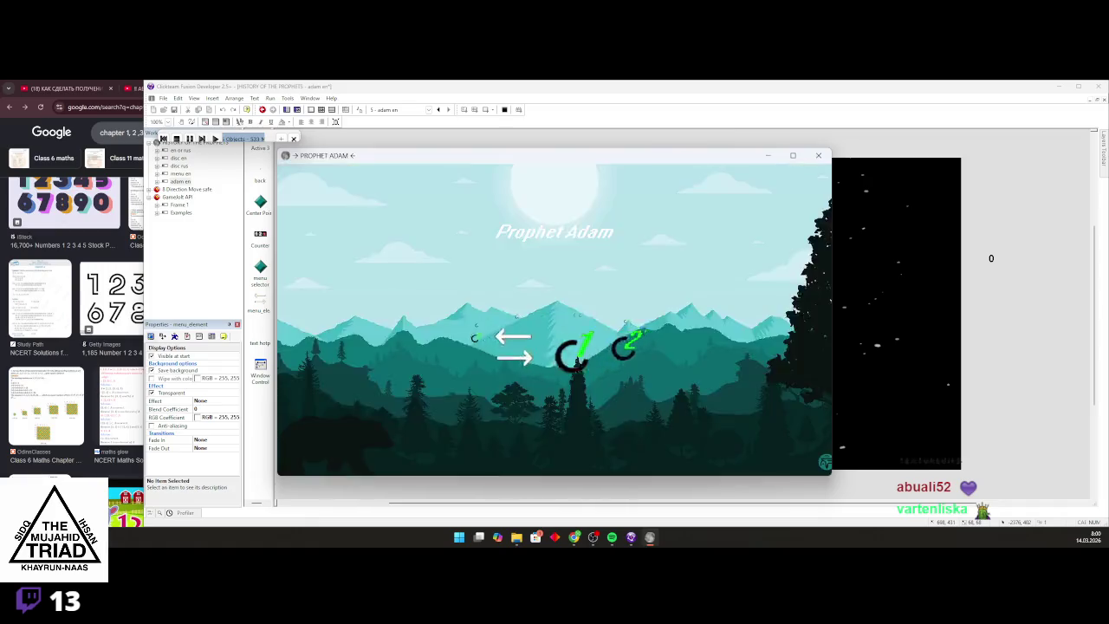
key(Left)
key(Left)
key(Left)
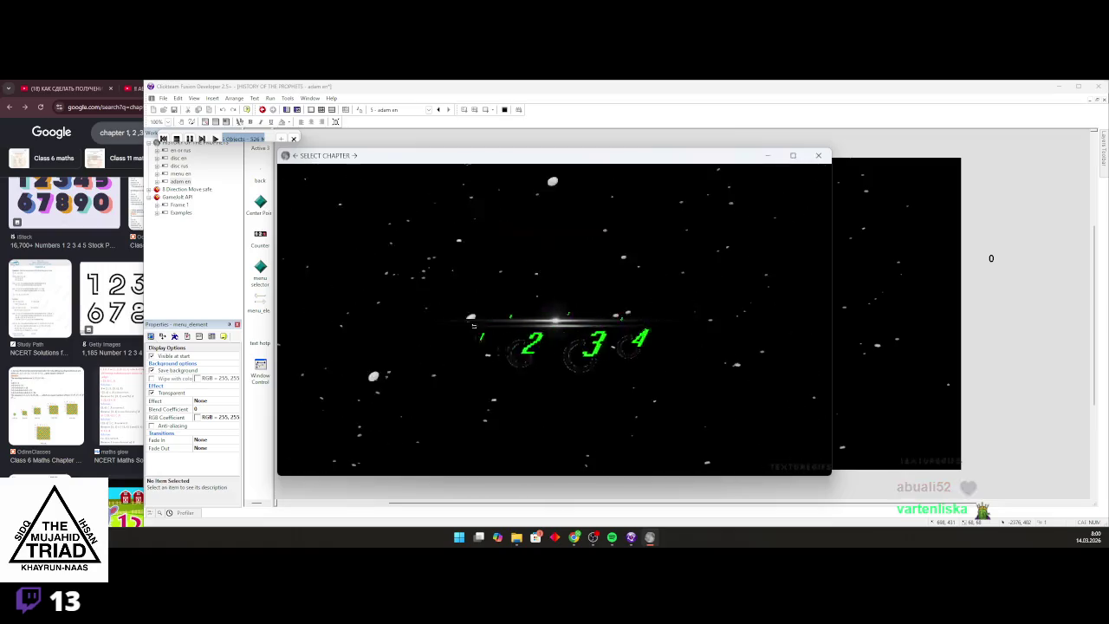
key(Left)
key(Right)
key(Right)
key(Left)
key(Left)
key(Left)
key(Left)
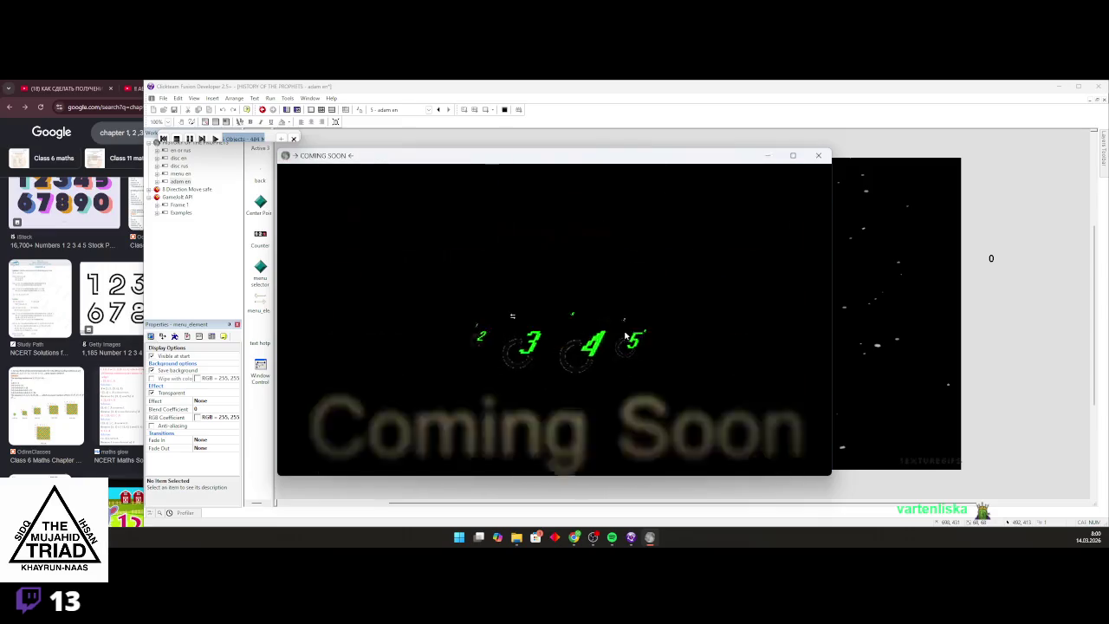
Check wrapping between chapters 8, 1 and Prophet Adam, then close the game window
key(Left)
key(Left)
key(Left)
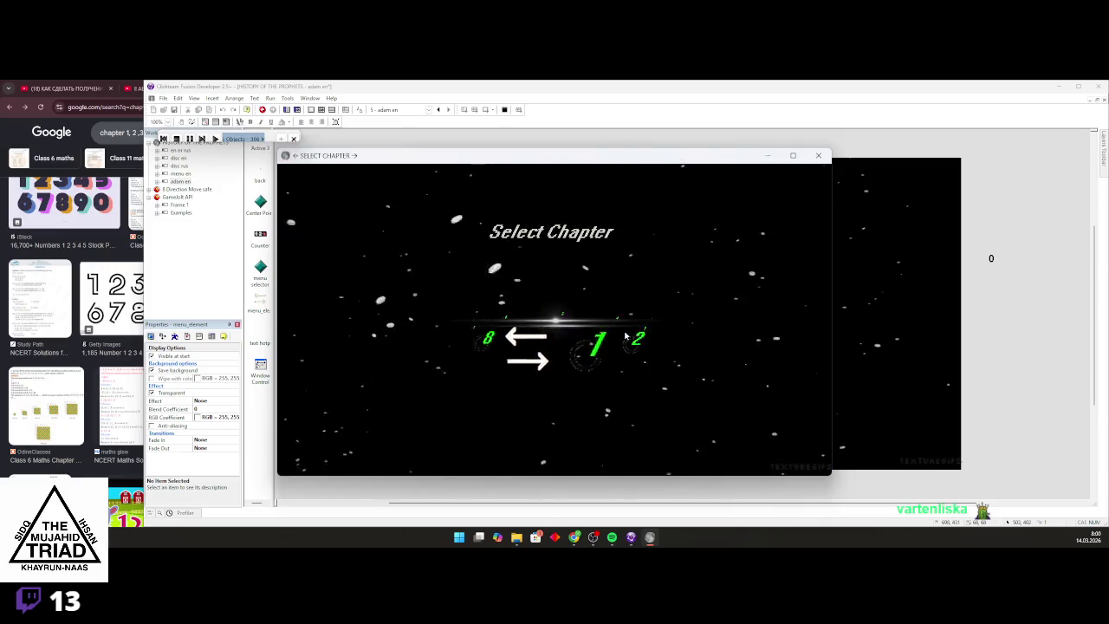
key(Right)
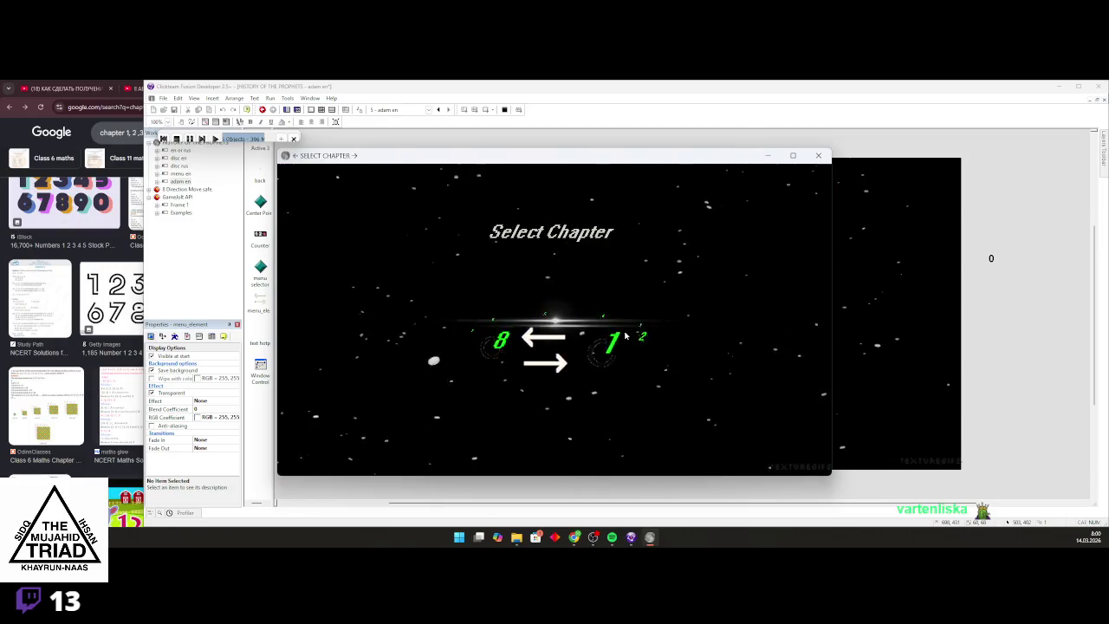
key(Left)
key(Left)
key(Right)
key(Right)
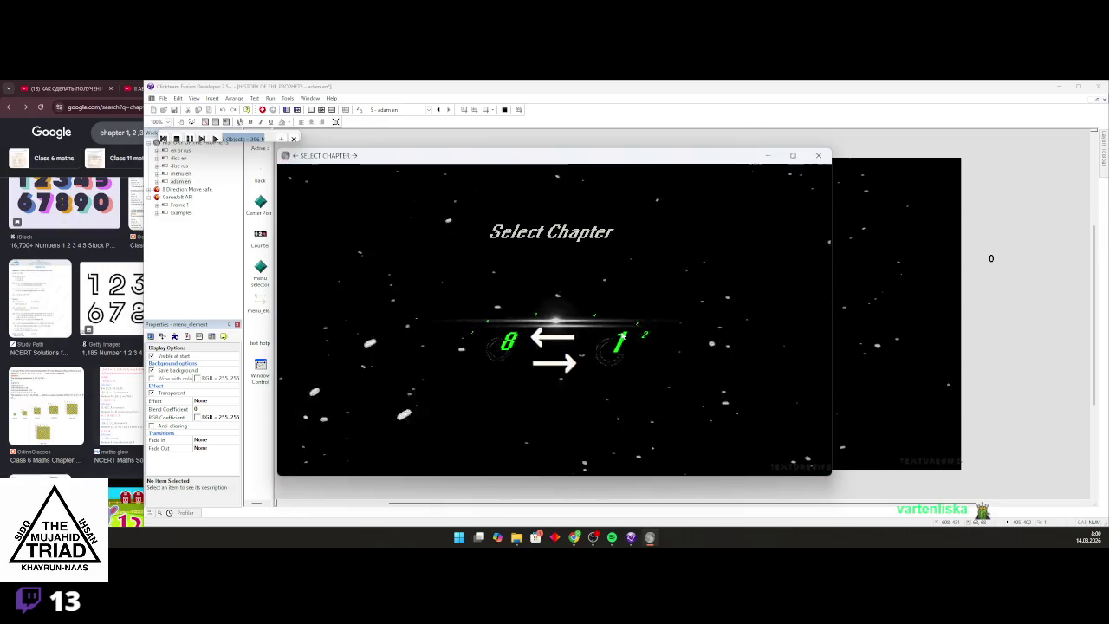
key(Left)
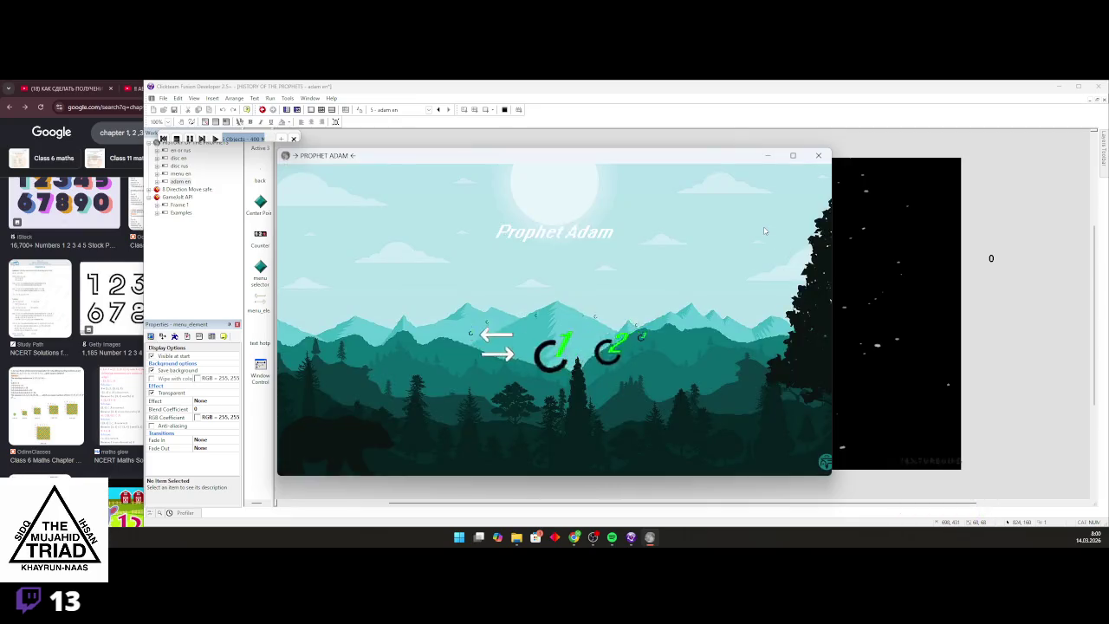
key(Right)
key(Left)
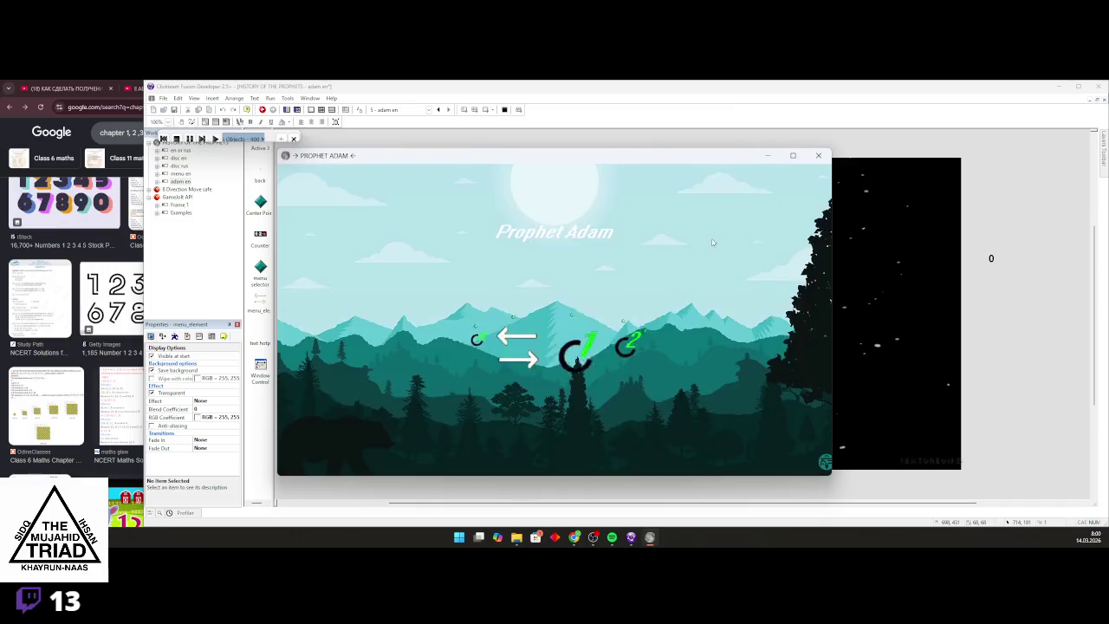
key(Left)
key(Right)
key(Right)
key(Left)
key(Right)
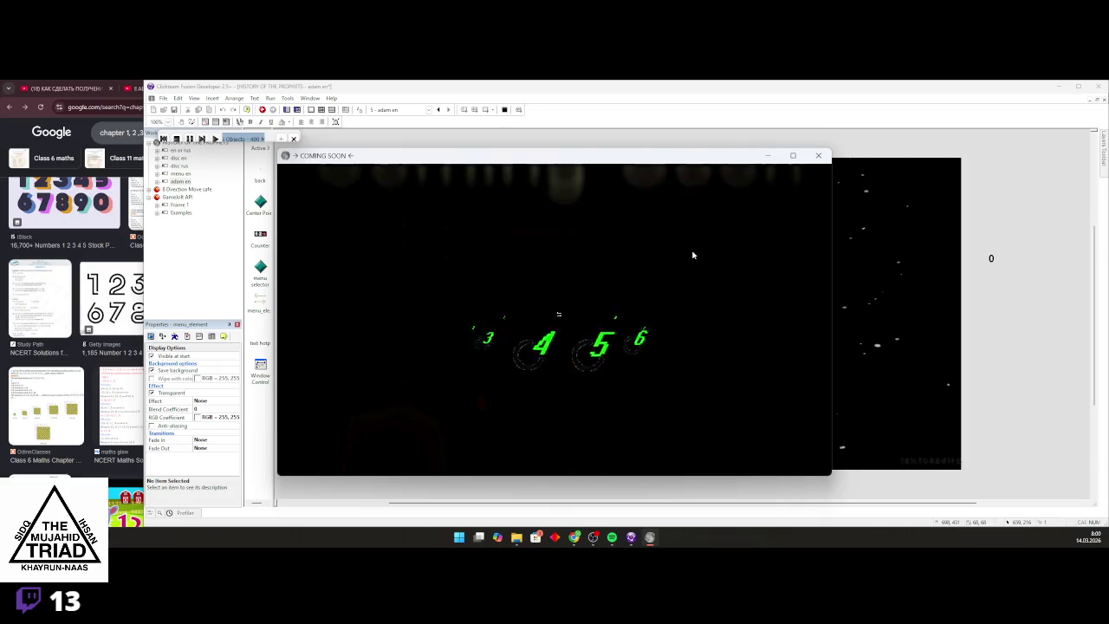
key(Left)
key(Right)
key(Right)
key(Right)
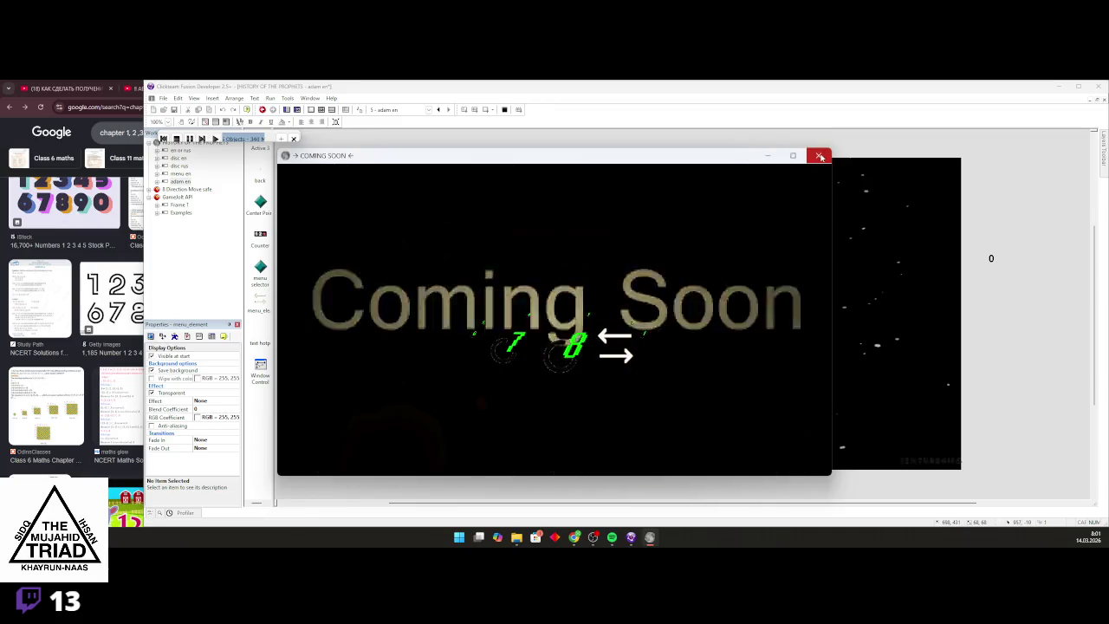
click(820, 157)
Open the twitch.tv channel in a new Chrome tab and go to Creator Dashboard
click(117, 132)
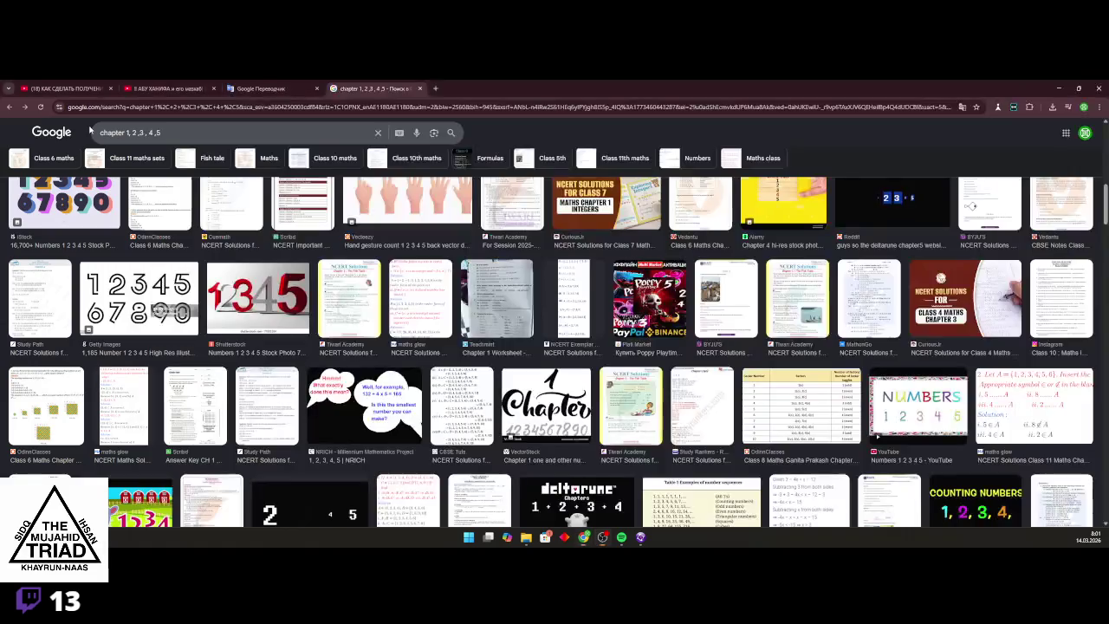
click(434, 89)
text(tw)
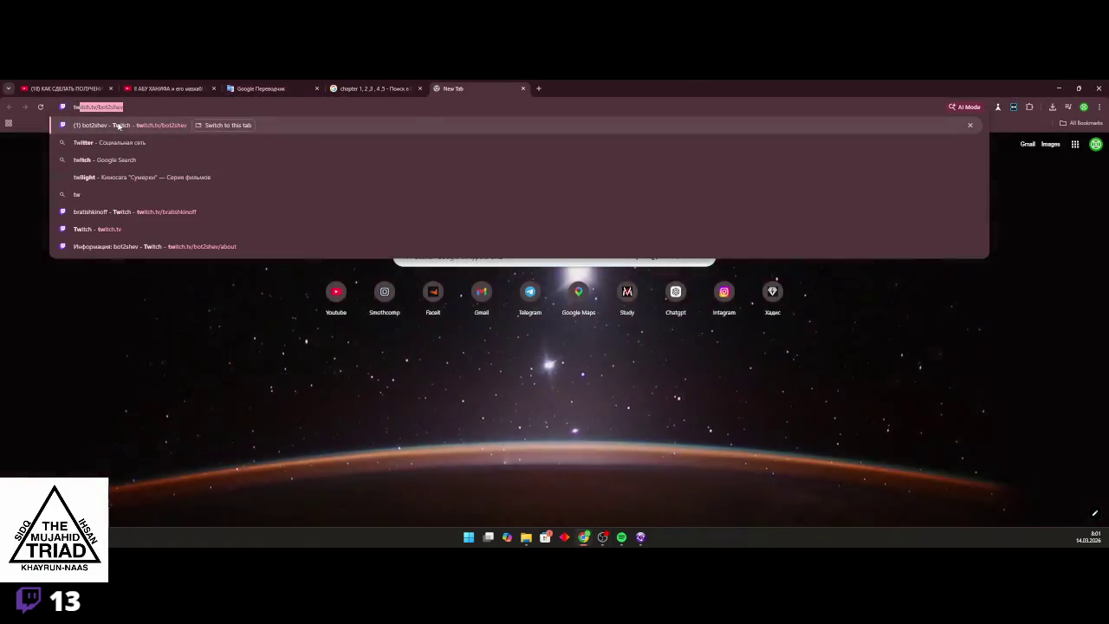
click(117, 129)
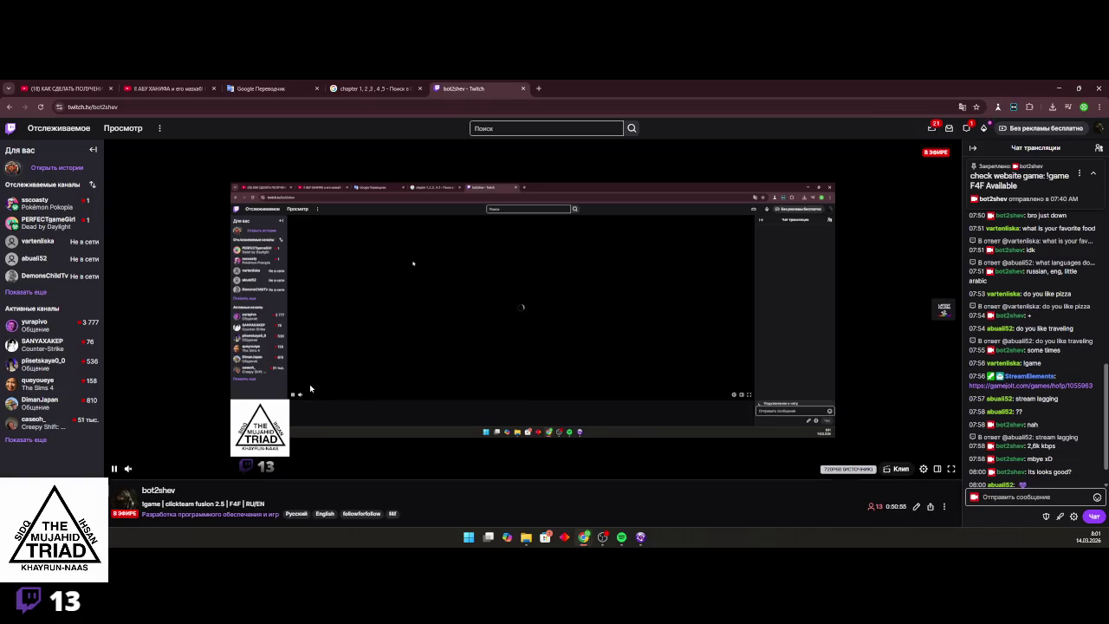
scroll(310, 387, down, 2)
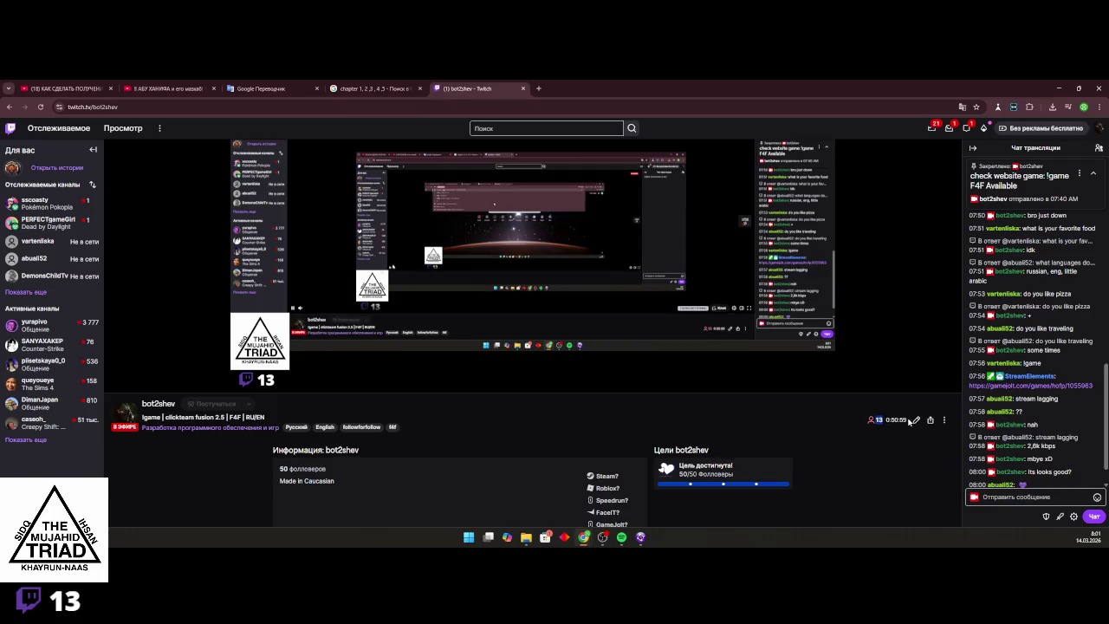
scroll(533, 333, up, 2)
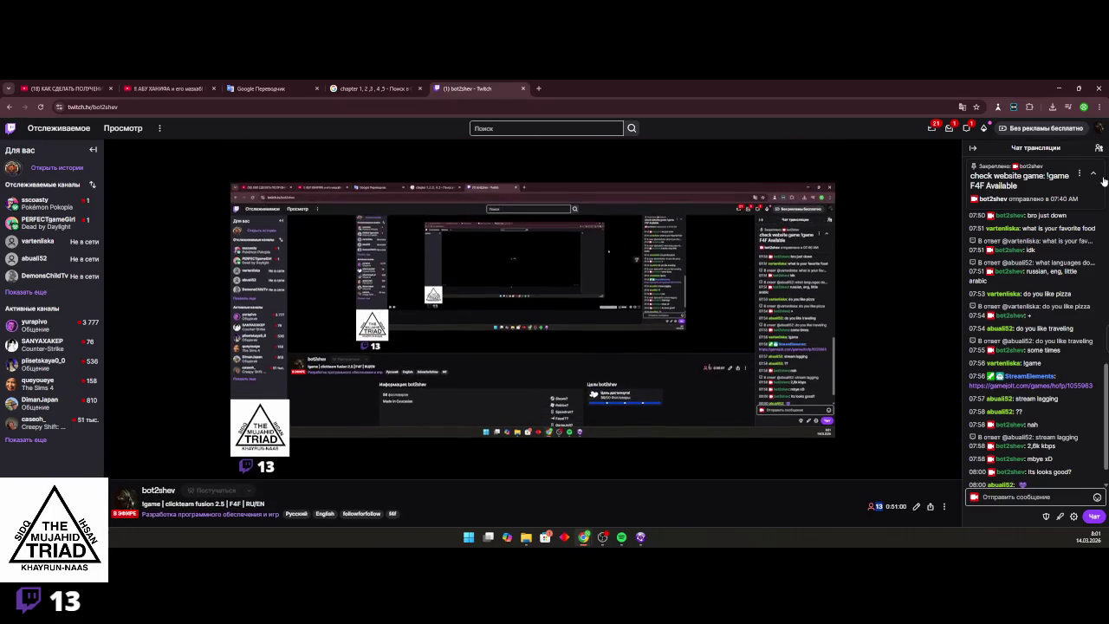
click(1098, 128)
click(1046, 192)
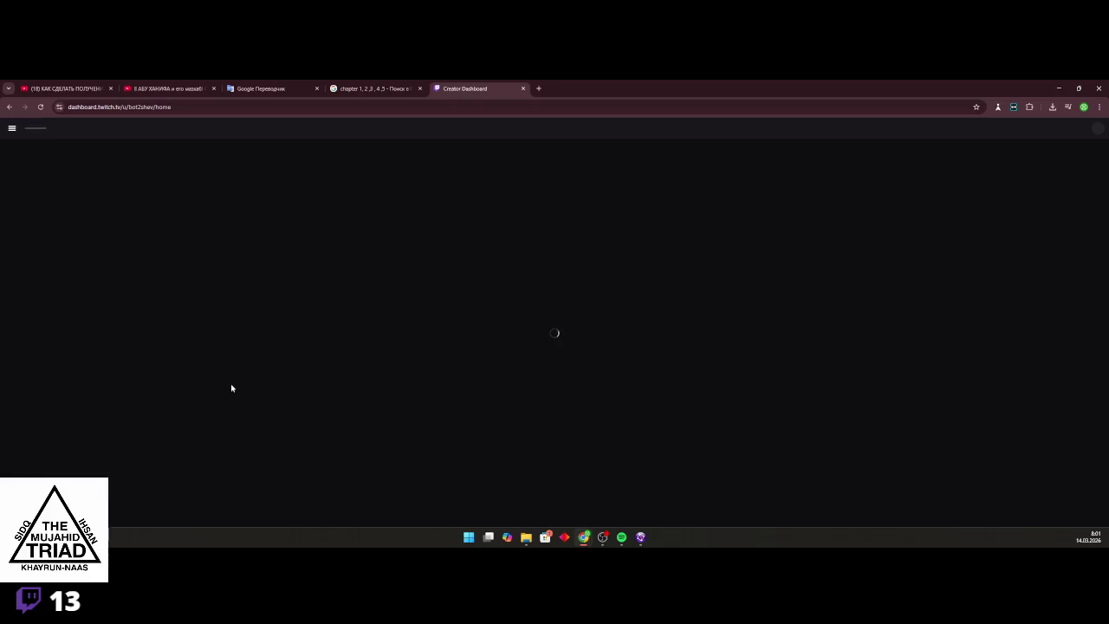
Reload the Twitch dashboard and reach Stream Manager via the sidebar's Alerts page, then minimize the browser
click(40, 107)
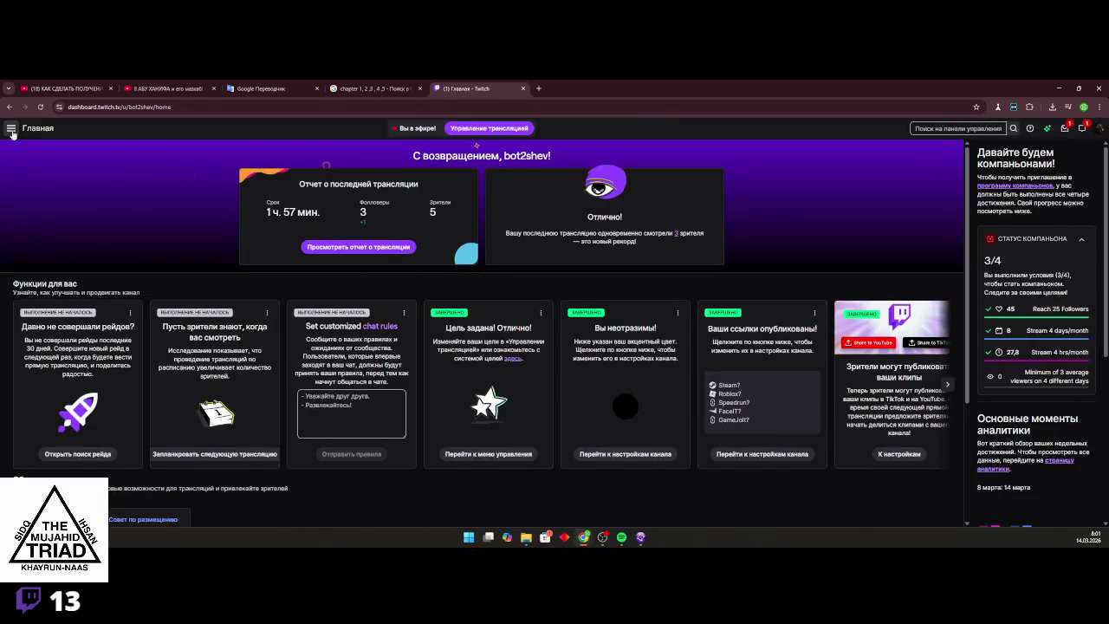
click(11, 127)
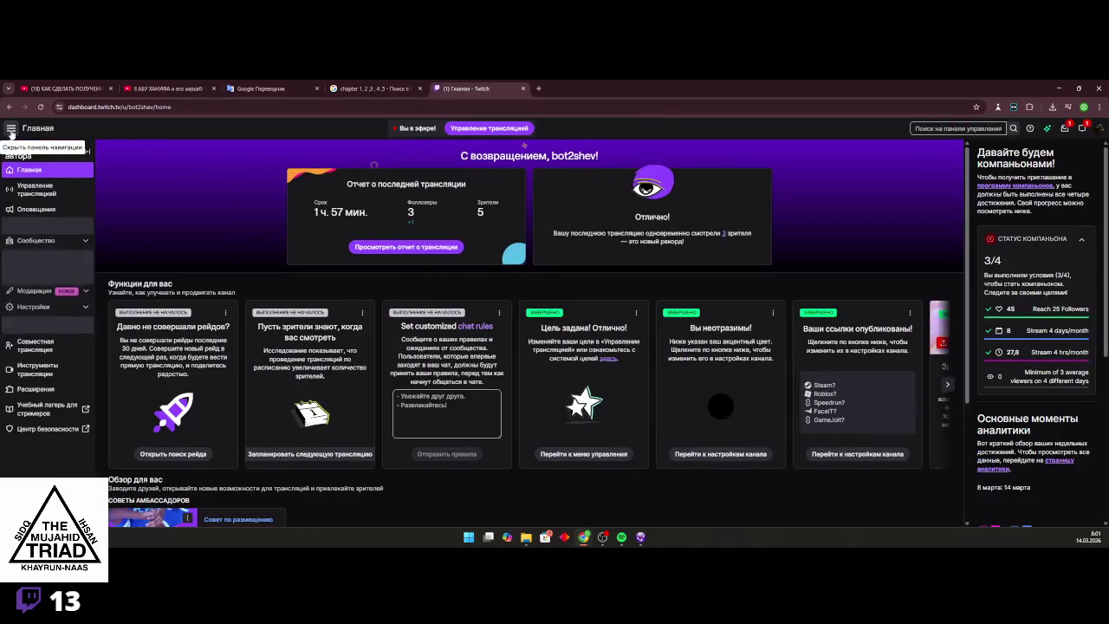
click(51, 211)
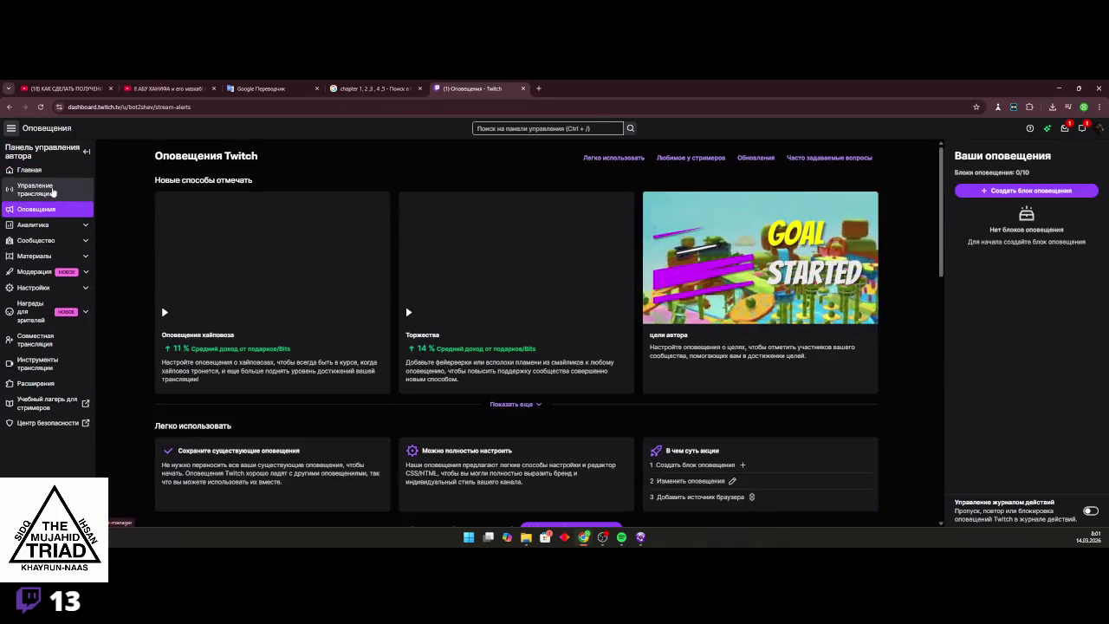
click(76, 192)
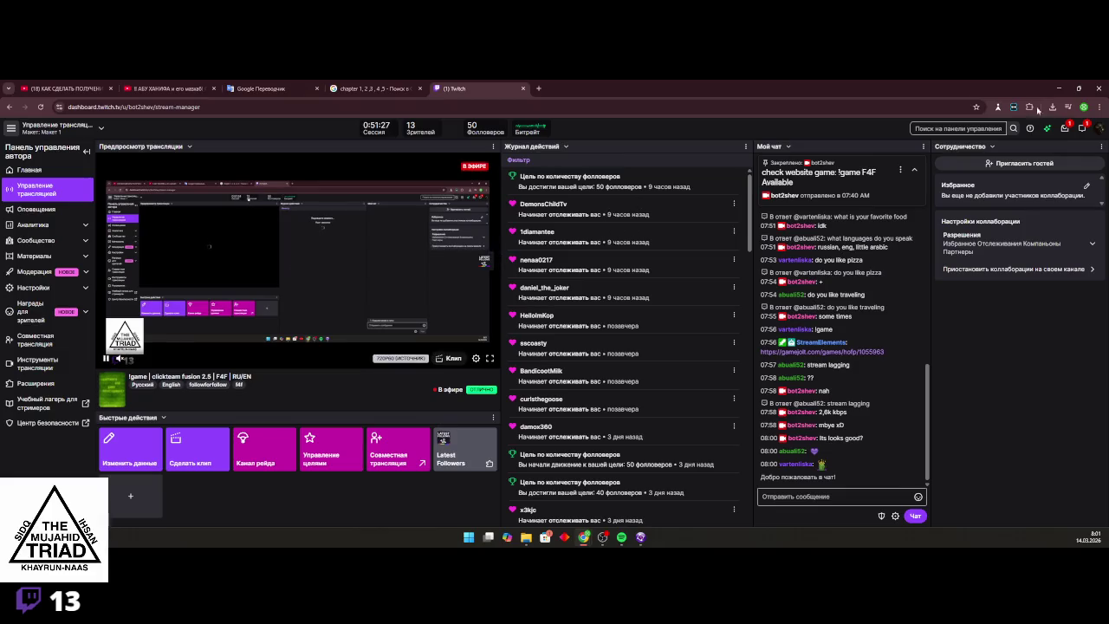
click(1058, 89)
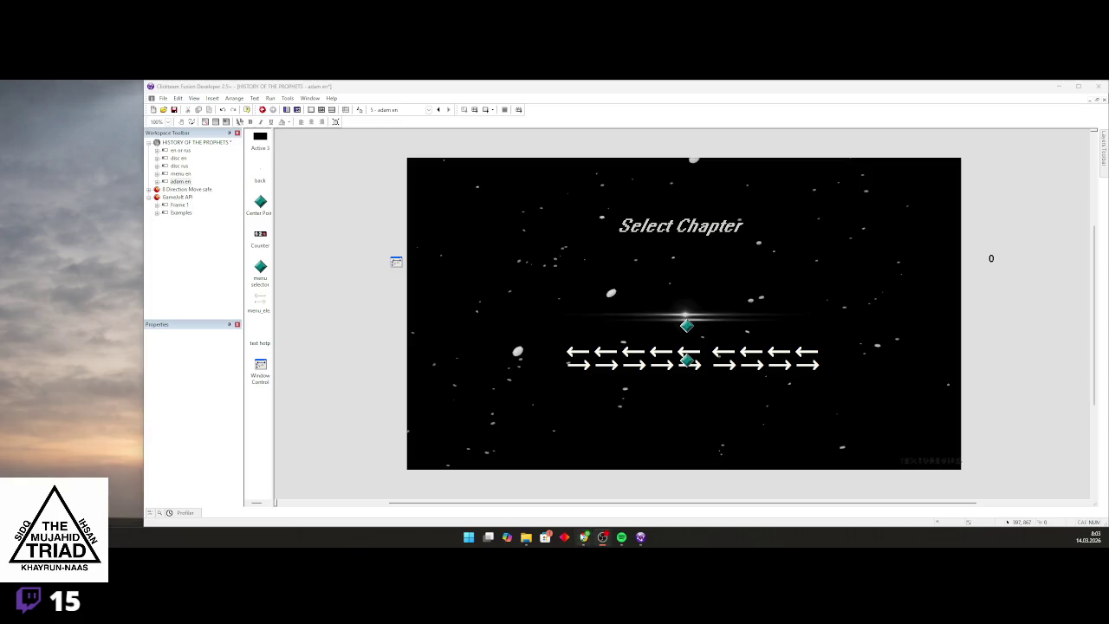
Back in Chrome, close the Twitch dashboard tab and clear the address bar
click(582, 537)
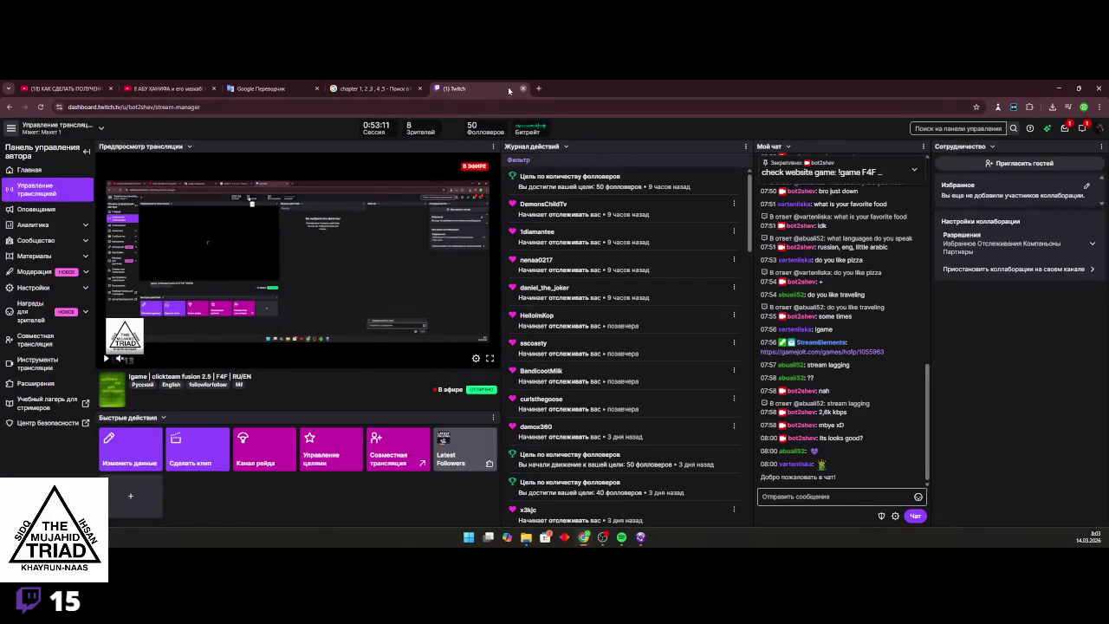
click(521, 89)
click(421, 106)
key(BackSpace)
click(62, 86)
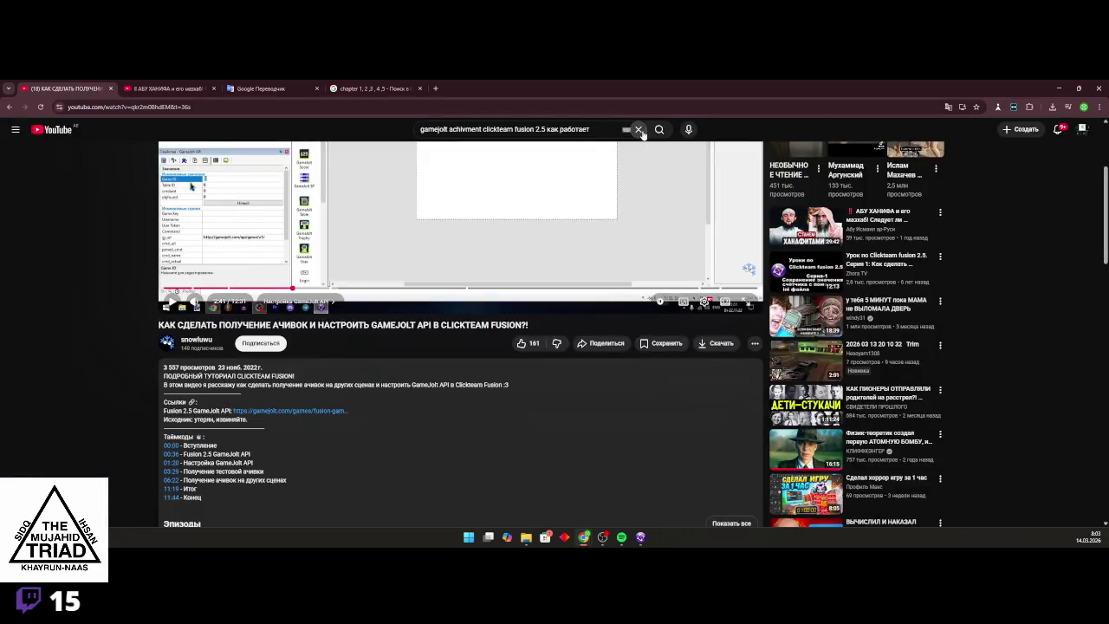
Search YouTube for 'история адама', start История Пророков #1 past the ad, then bring up Spotify
click(638, 130)
text(ис)
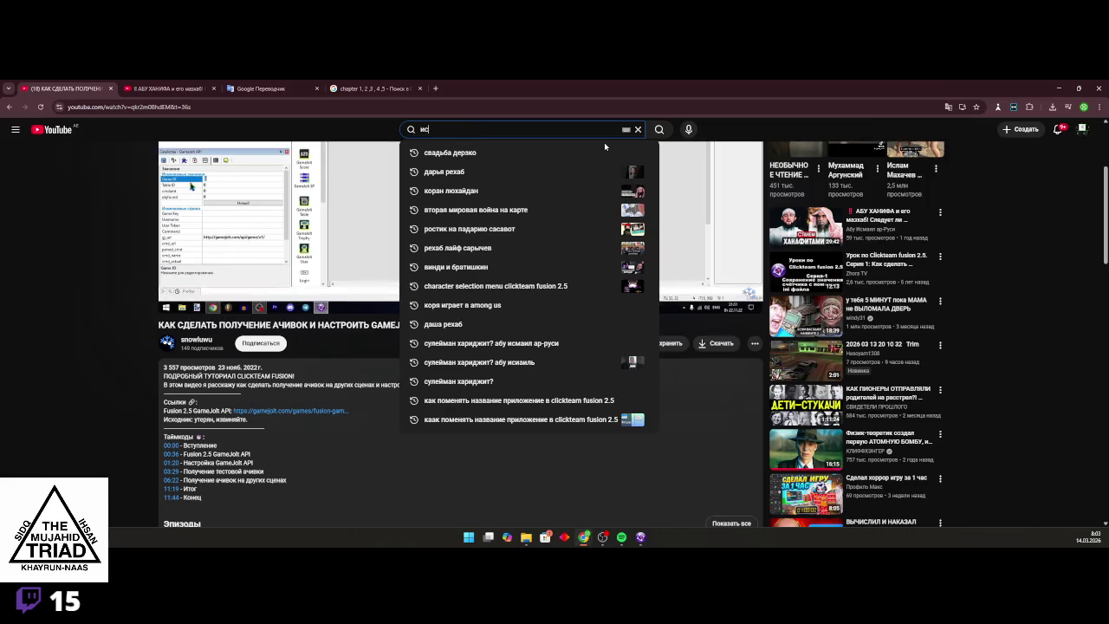
text(тория адама)
key(Return)
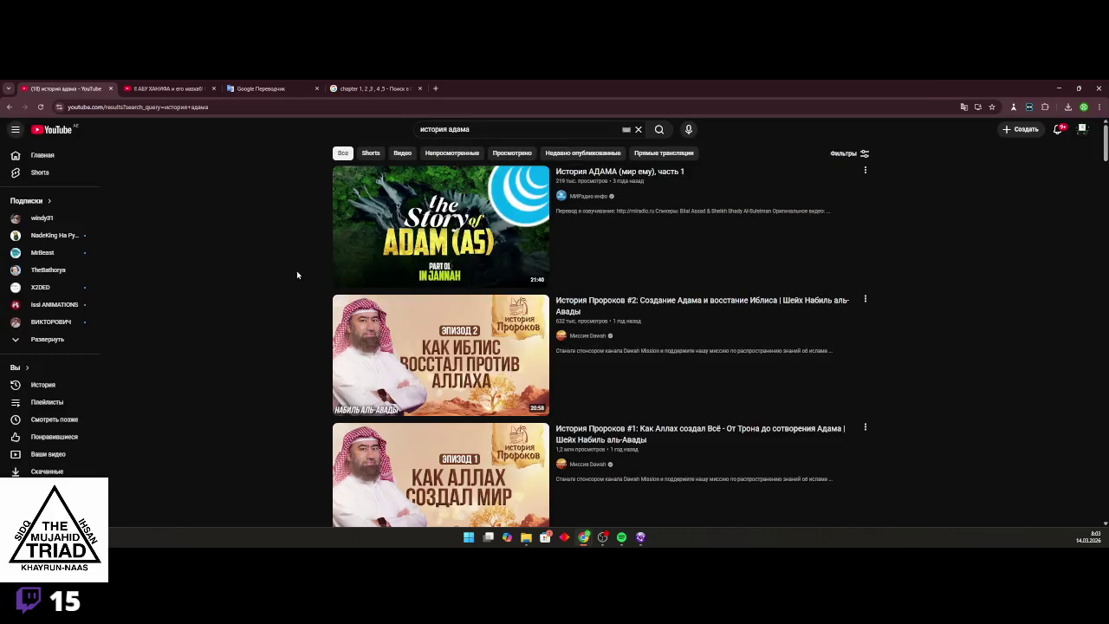
scroll(297, 286, down, 2)
click(488, 390)
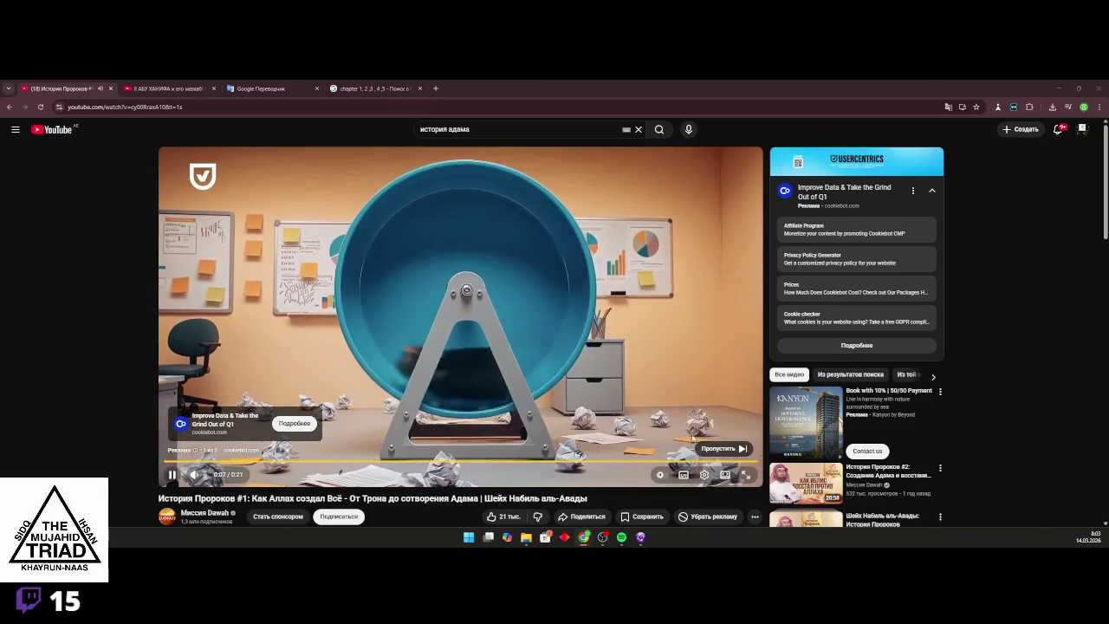
click(712, 448)
click(564, 531)
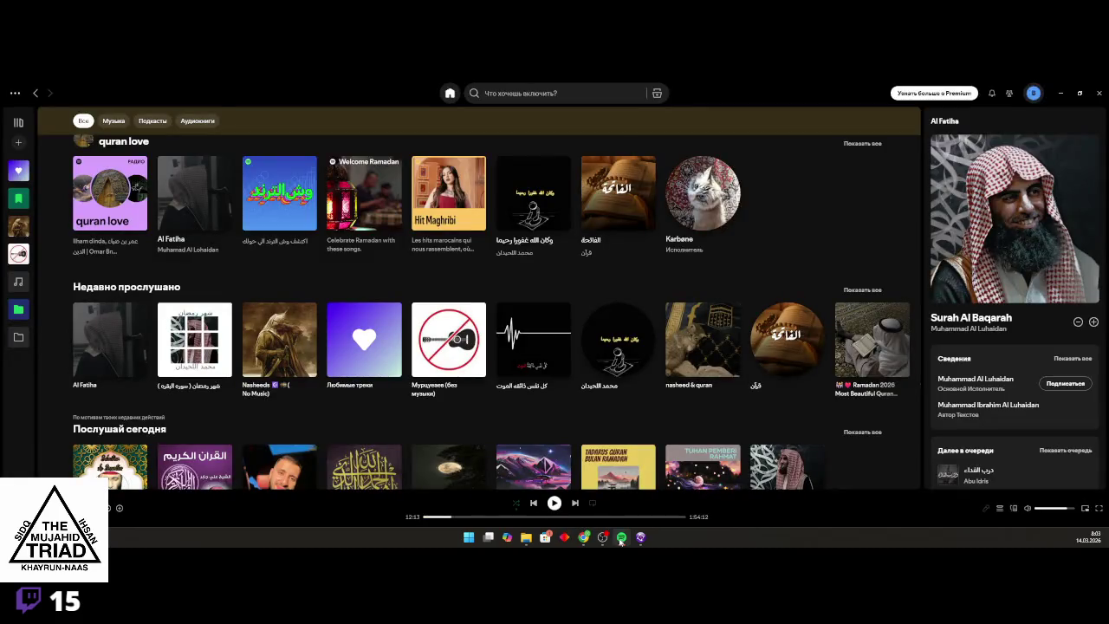
Hide Spotify and seek the История Пророков #1 video to 0:40, then about 1:06
click(621, 538)
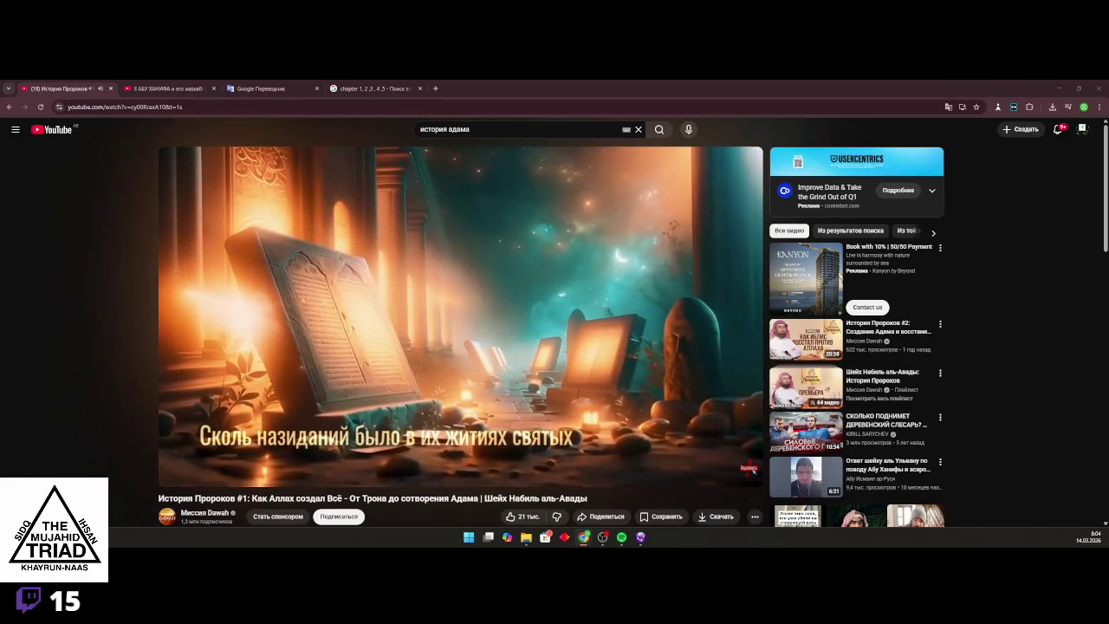
mouse_move(568, 448)
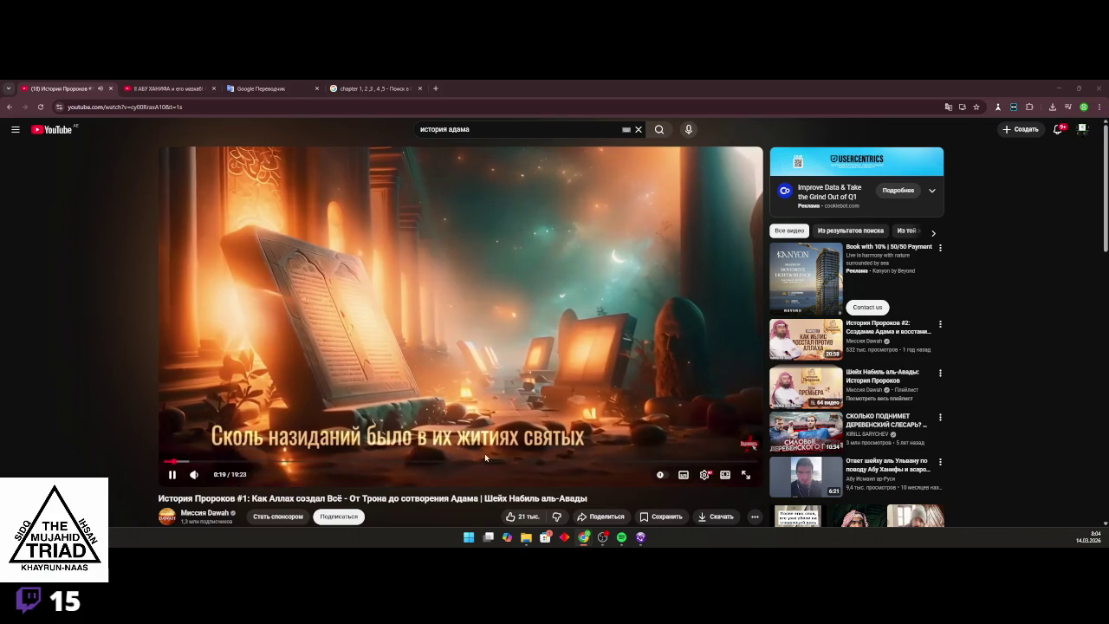
click(184, 462)
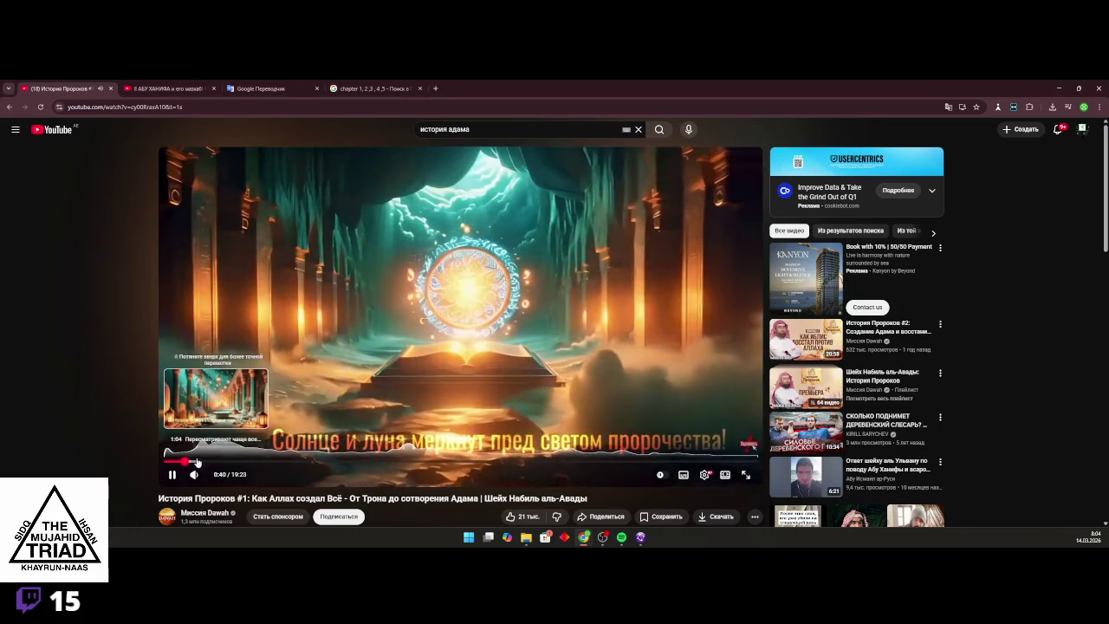
click(197, 462)
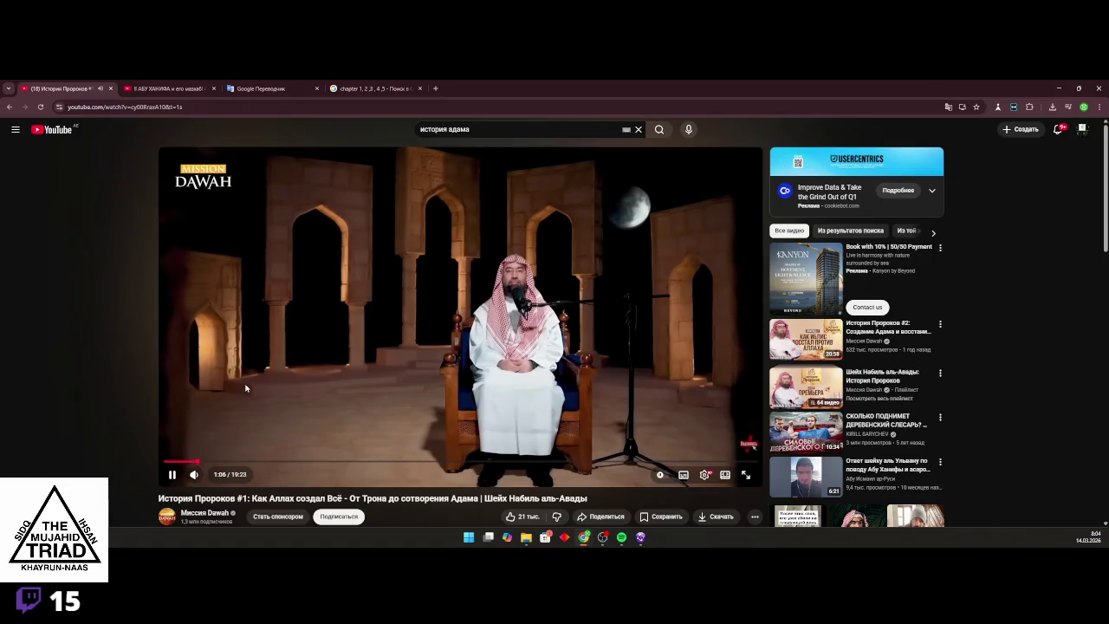
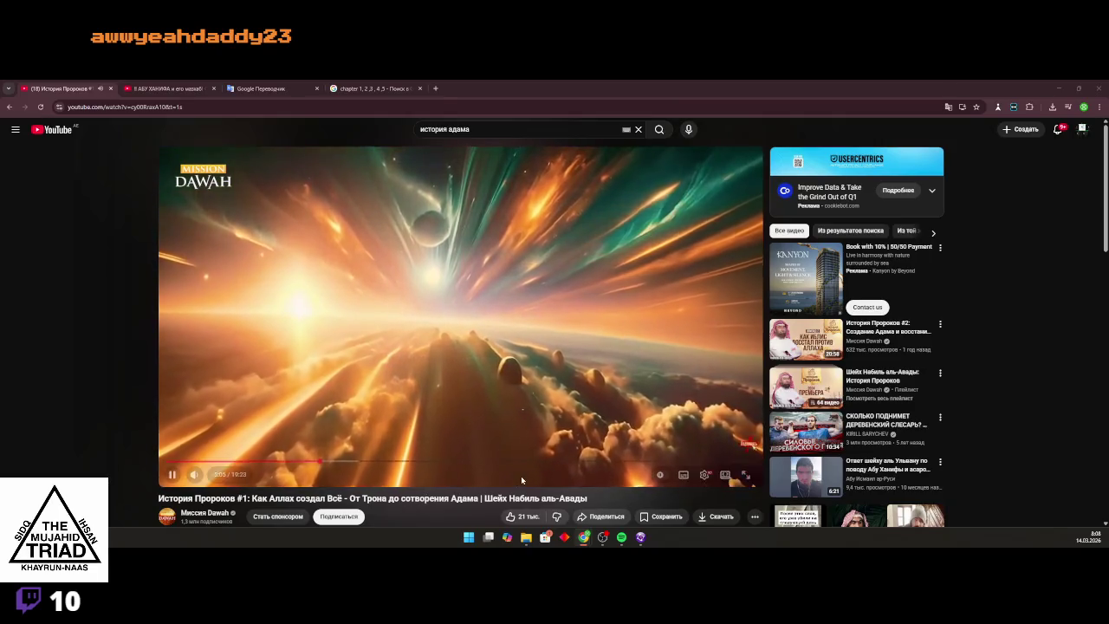
Scroll down to the comments and expand the replies under the top comment
scroll(330, 344, down, 3)
scroll(330, 344, down, 3)
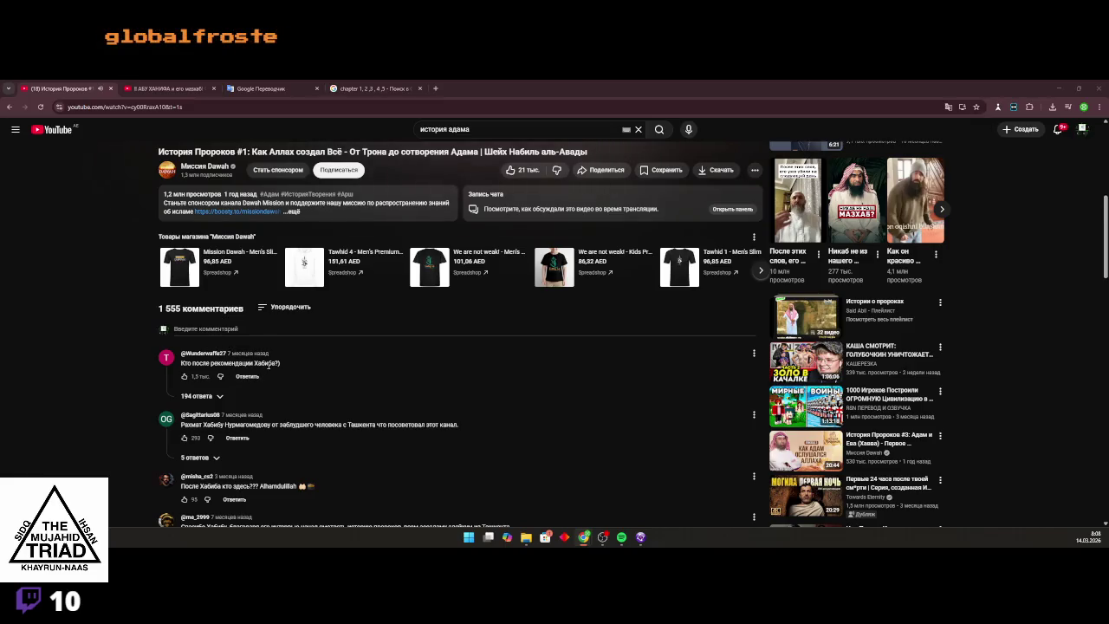
click(213, 395)
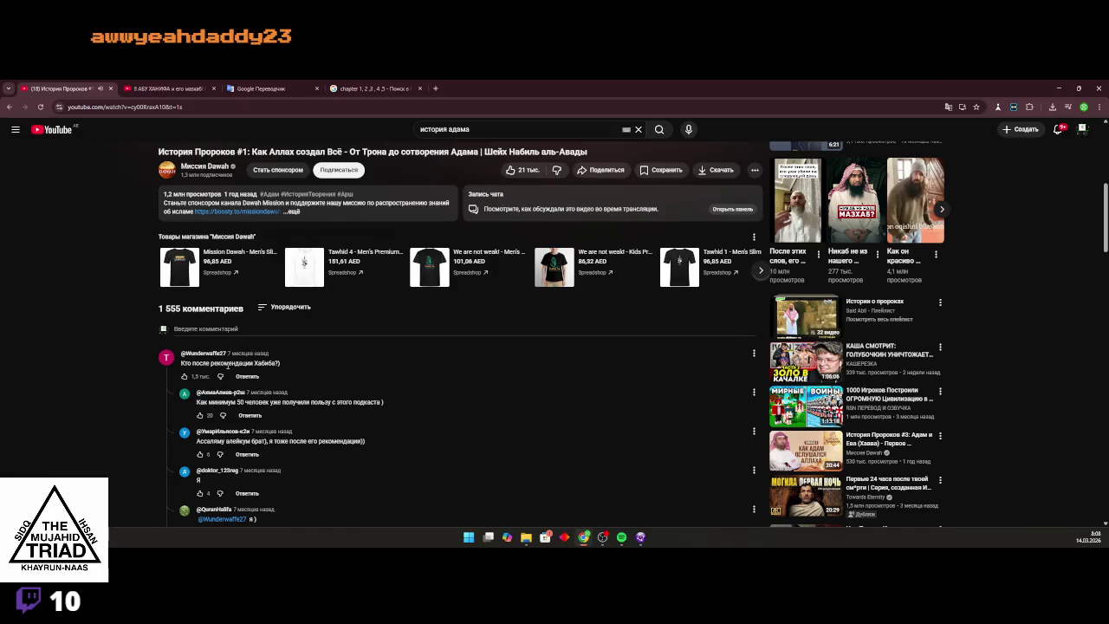
Google the comment's text, close that tab, read more comments, then go back to the results
right_click(227, 364)
click(280, 398)
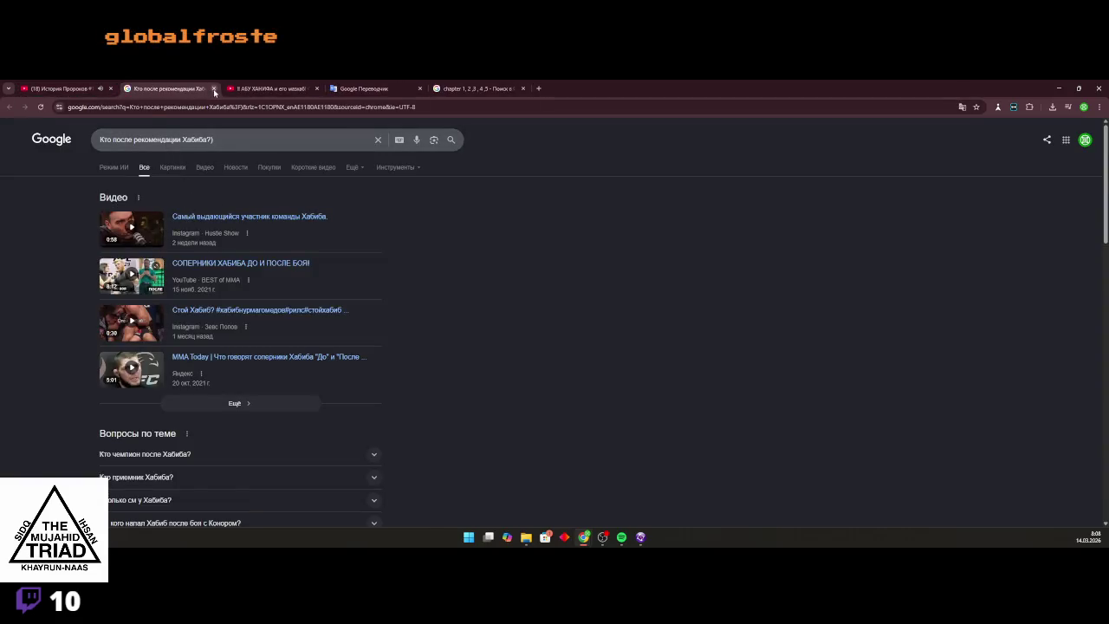
click(213, 89)
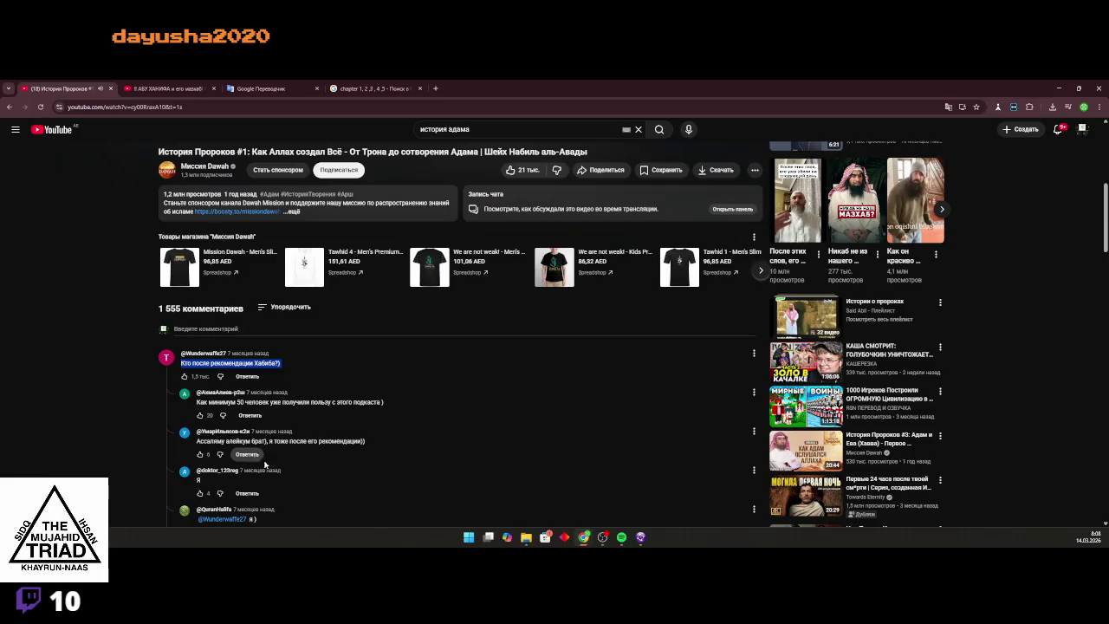
scroll(265, 465, down, 8)
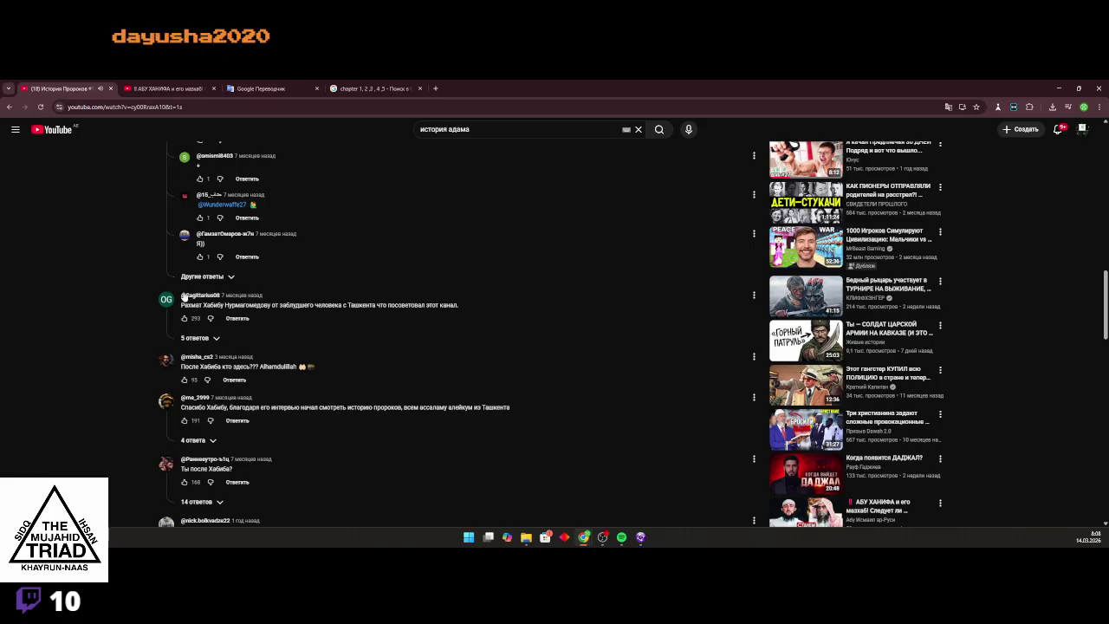
key(alt+Left)
Scroll the история адама results and open 'Полная версия. Пророк Адам (мир ему)'
scroll(295, 355, down, 5)
scroll(276, 360, down, 8)
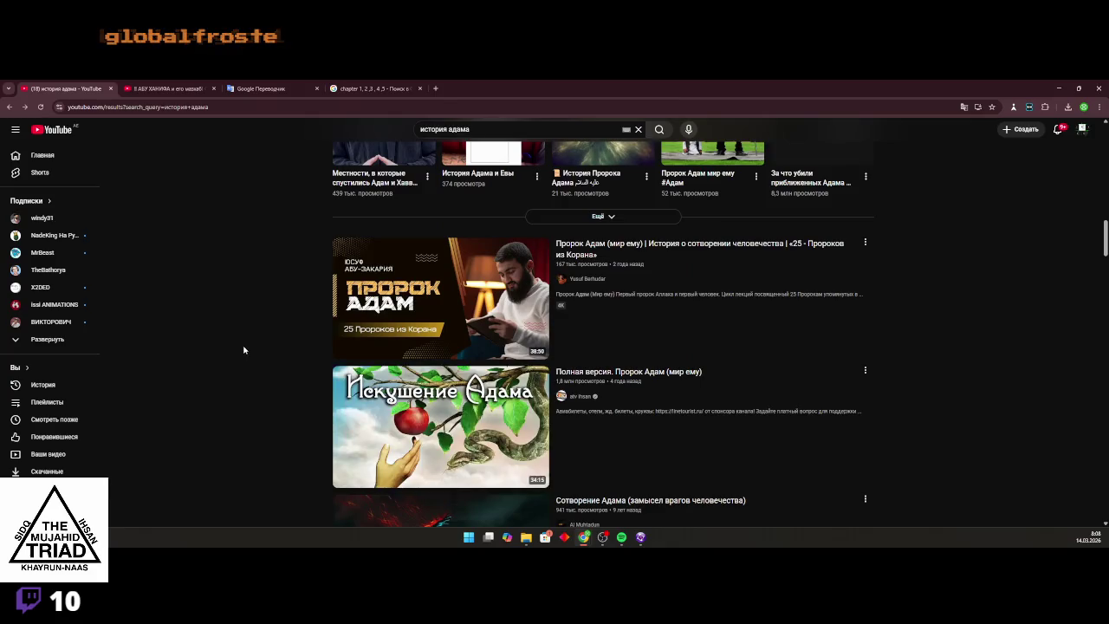
scroll(287, 333, down, 3)
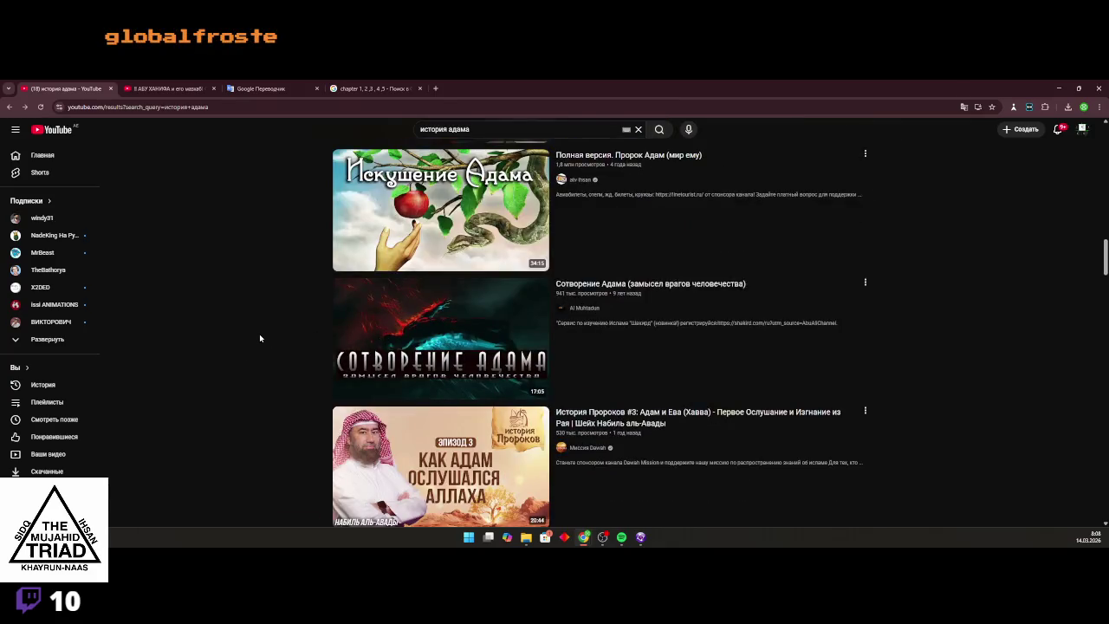
mouse_move(446, 212)
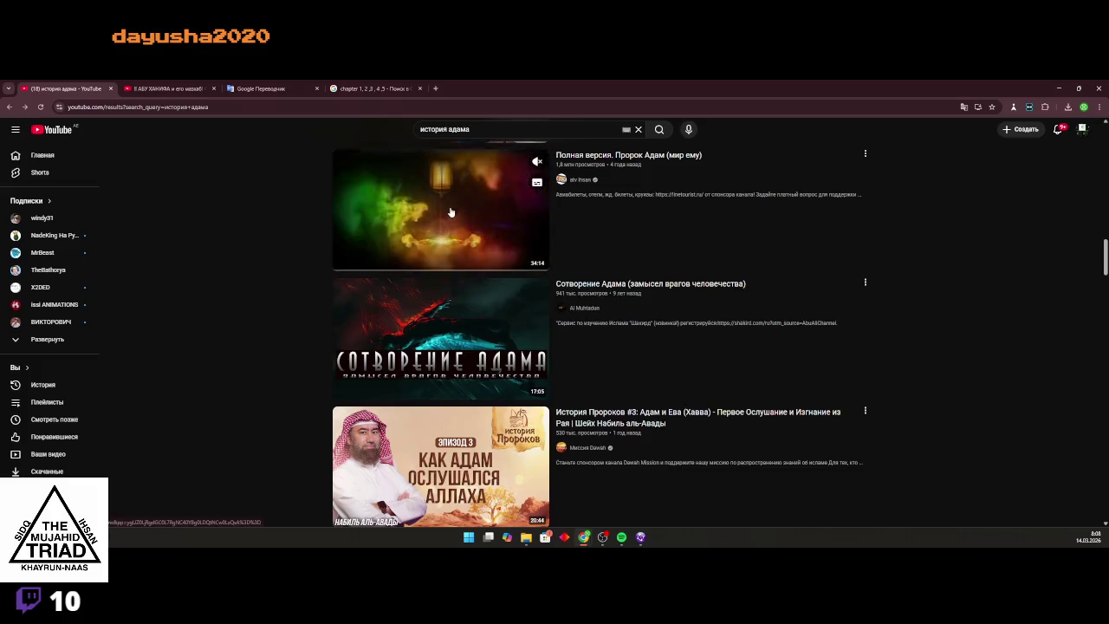
click(412, 234)
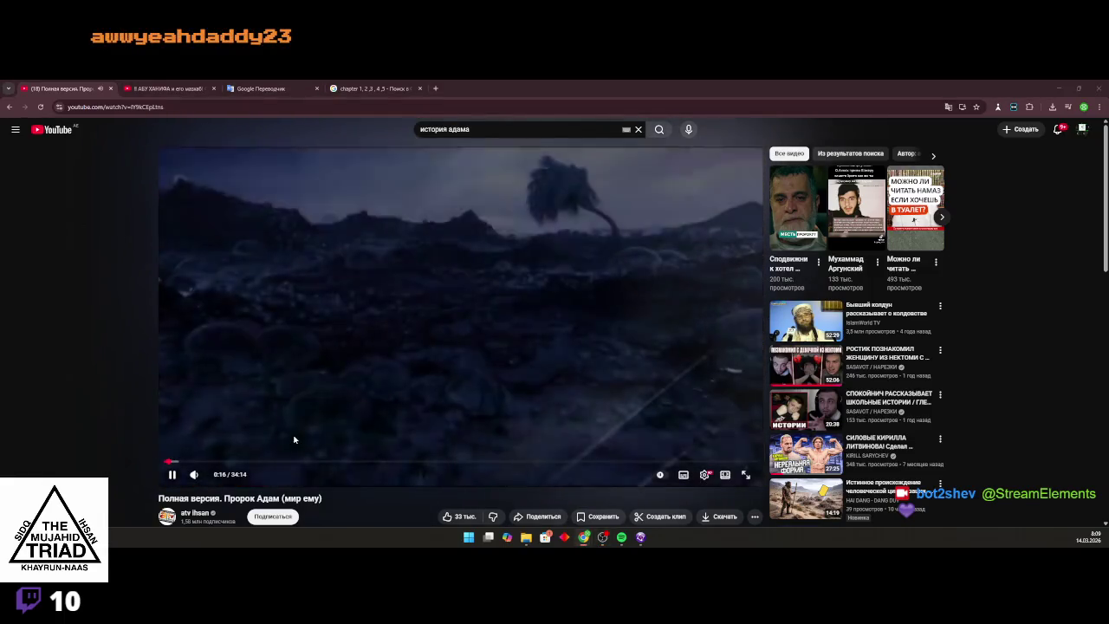
Expand and read the video's full description, then collapse it
scroll(199, 389, down, 3)
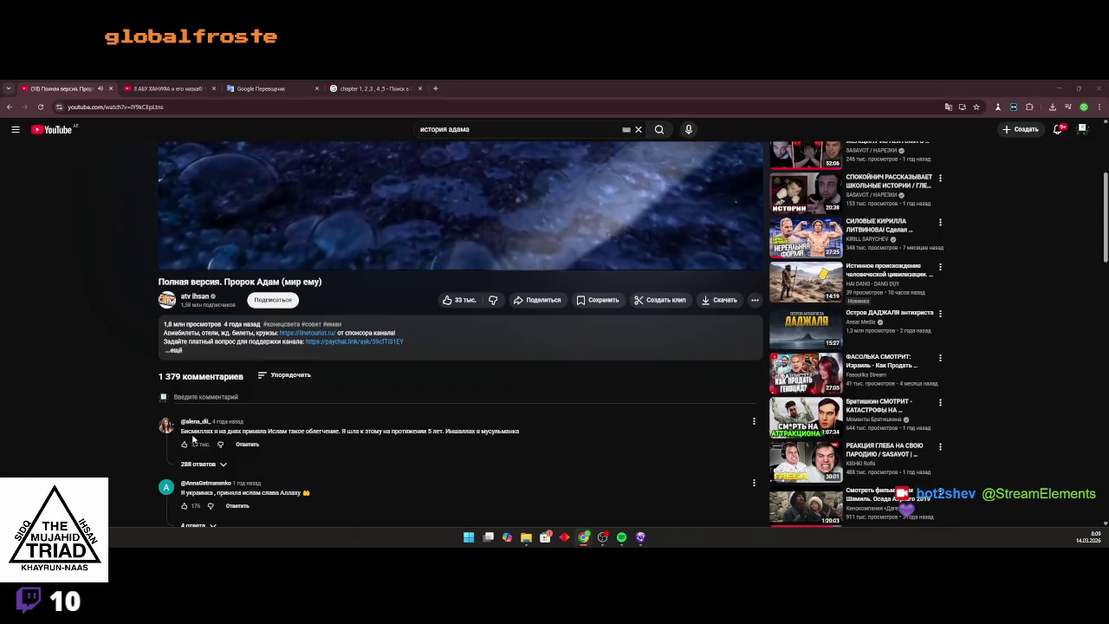
click(214, 340)
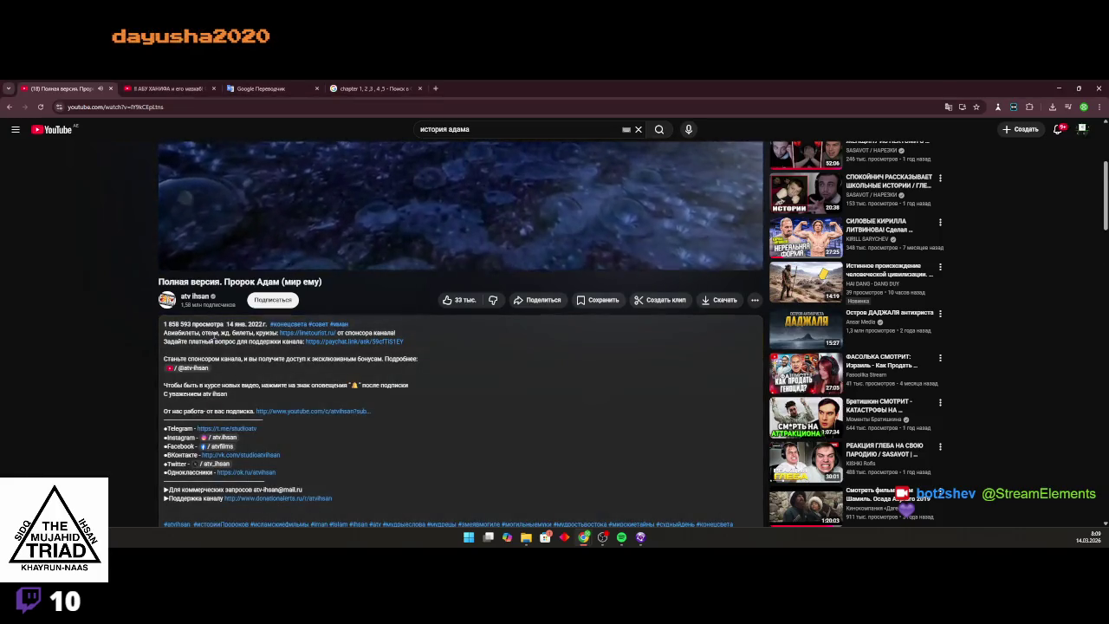
scroll(213, 341, down, 5)
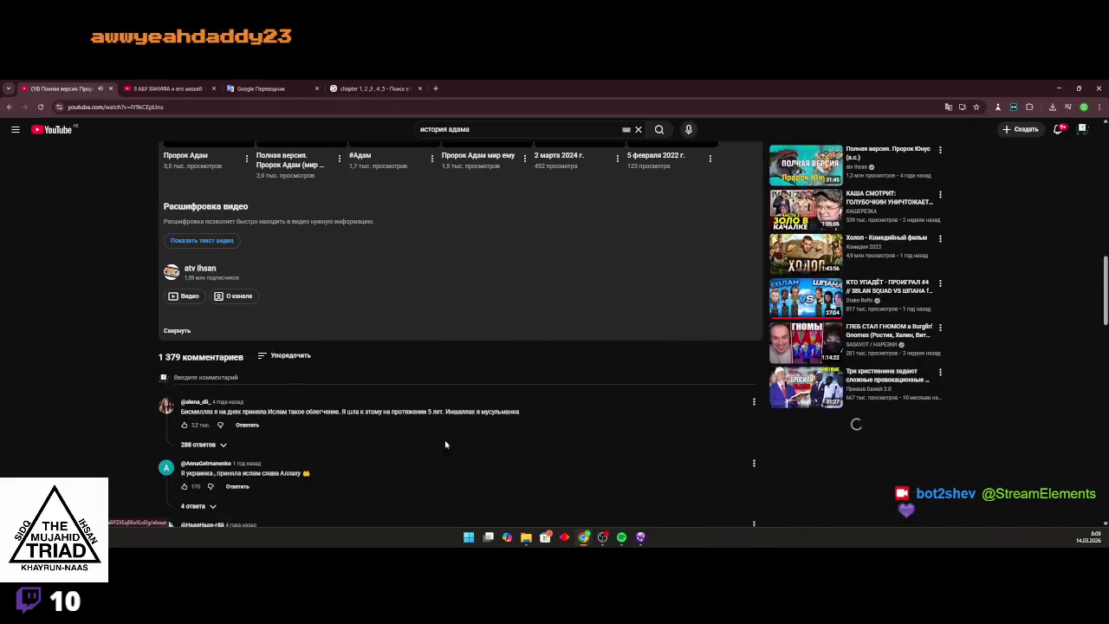
click(58, 130)
Return to the история адама search results via Back history and open История Пророков #1
right_click(10, 108)
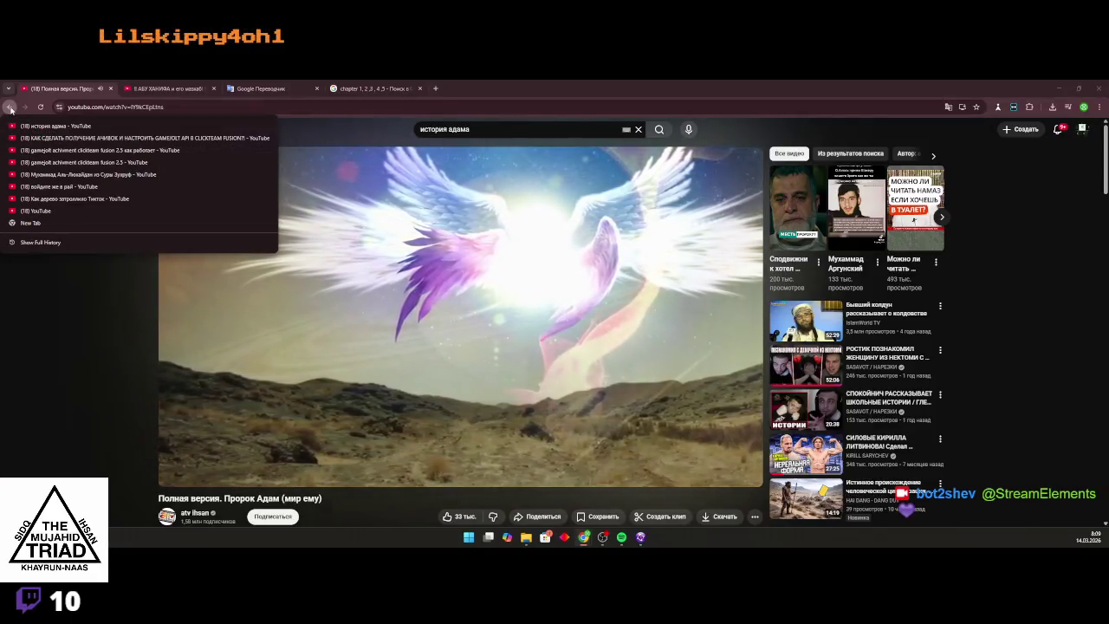
click(52, 125)
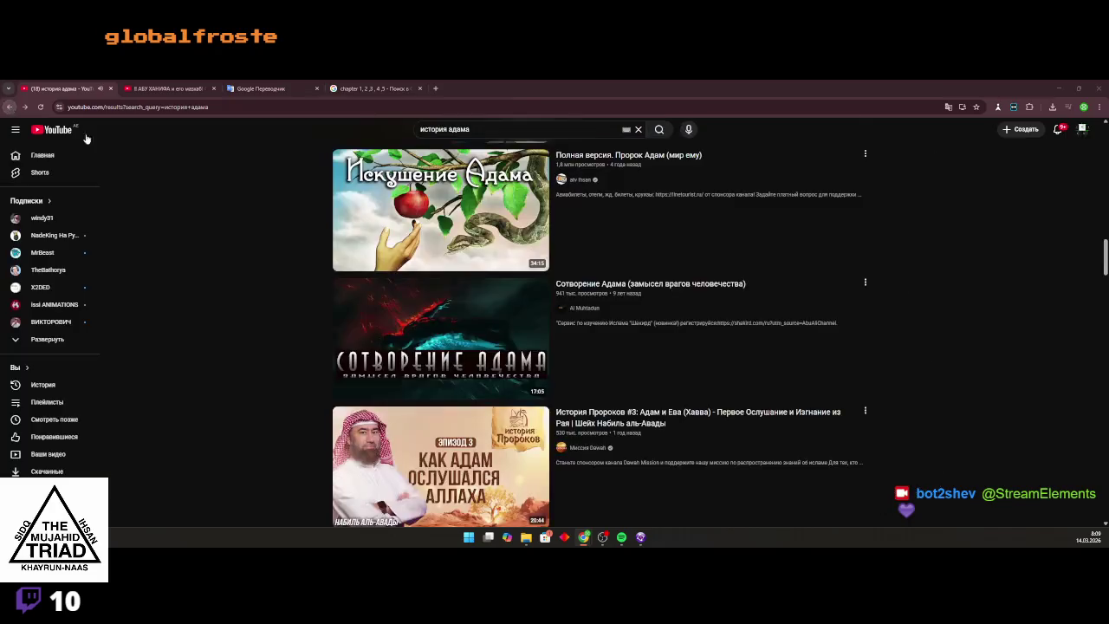
scroll(428, 338, up, 15)
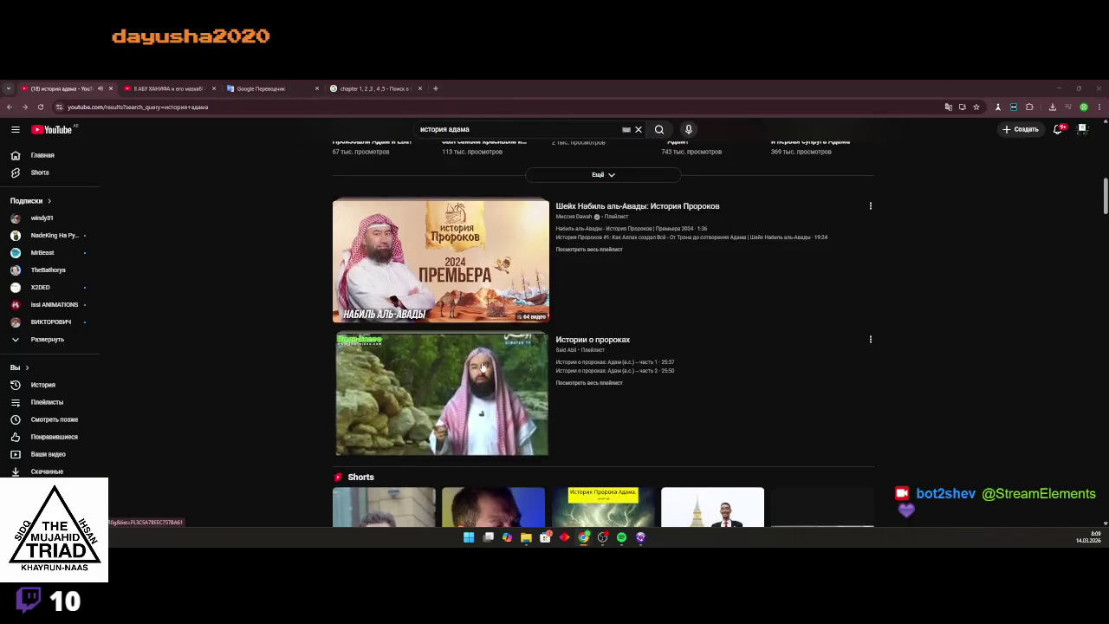
scroll(463, 378, up, 3)
click(416, 362)
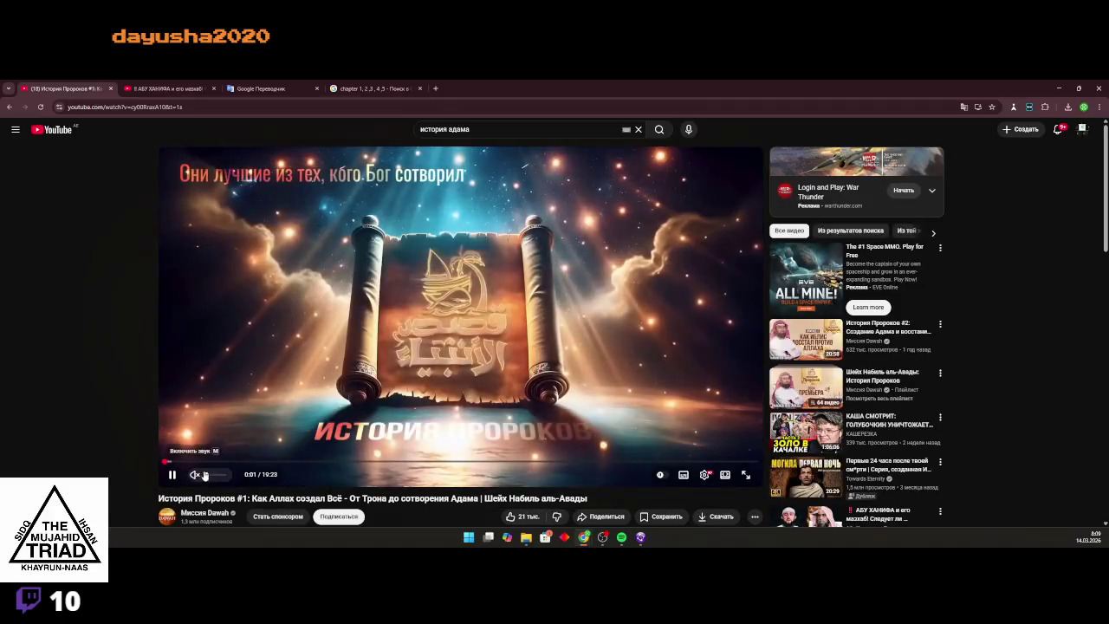
Unmute the История Пророков #1 video and jump ahead past 1:32 and 3:49 to about 4:56
click(194, 474)
click(210, 464)
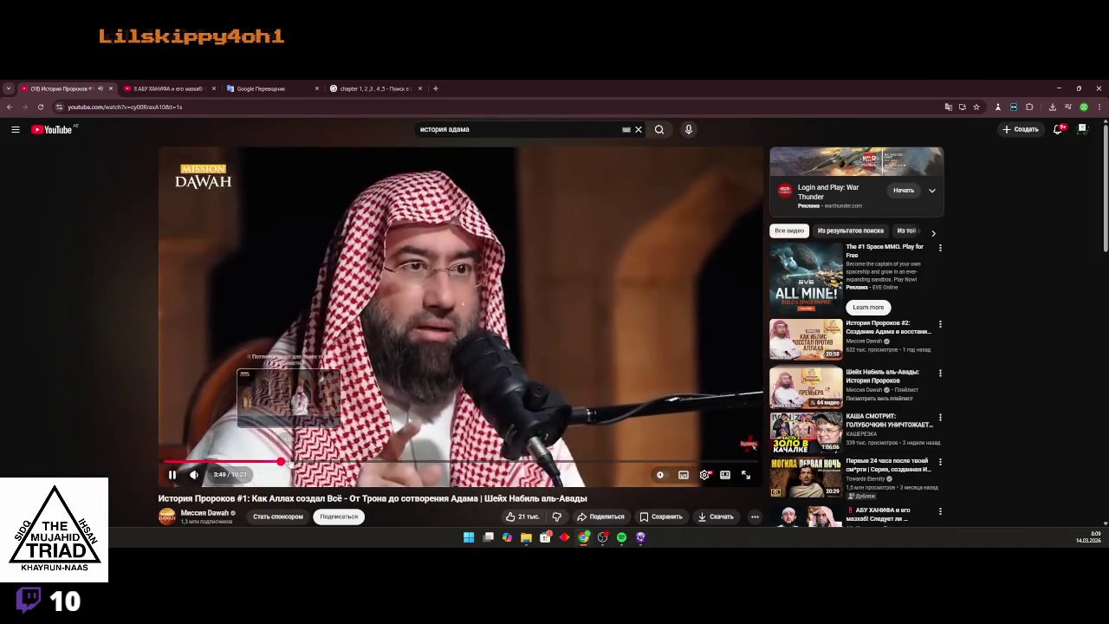
click(282, 463)
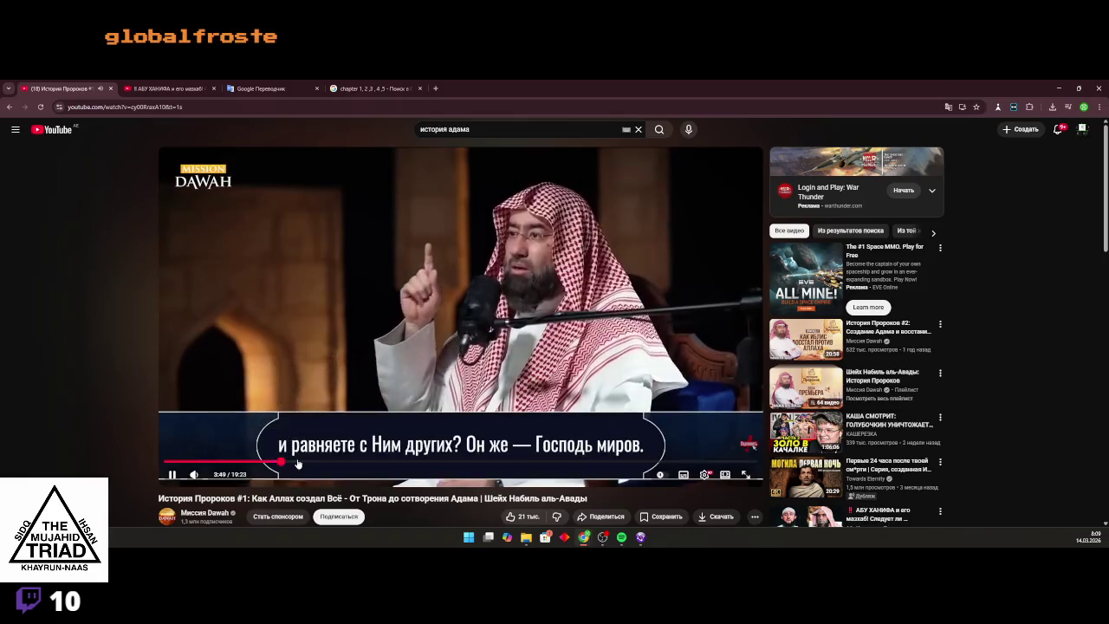
click(315, 462)
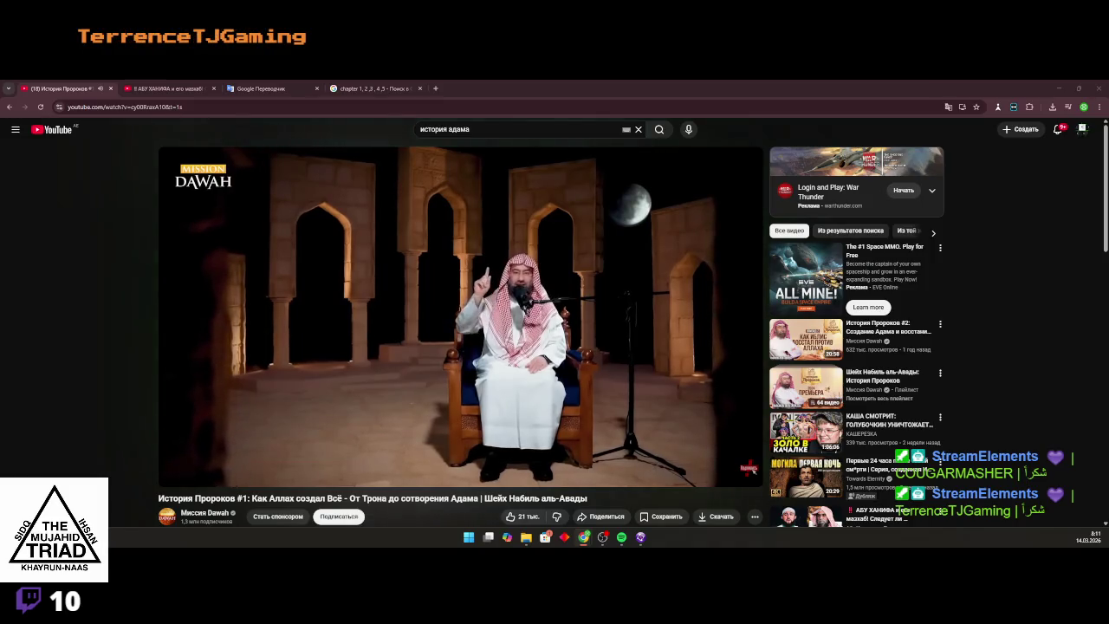
Bring the Twitch window forward and open the creator dashboard from the account menu
mouse_move(584, 539)
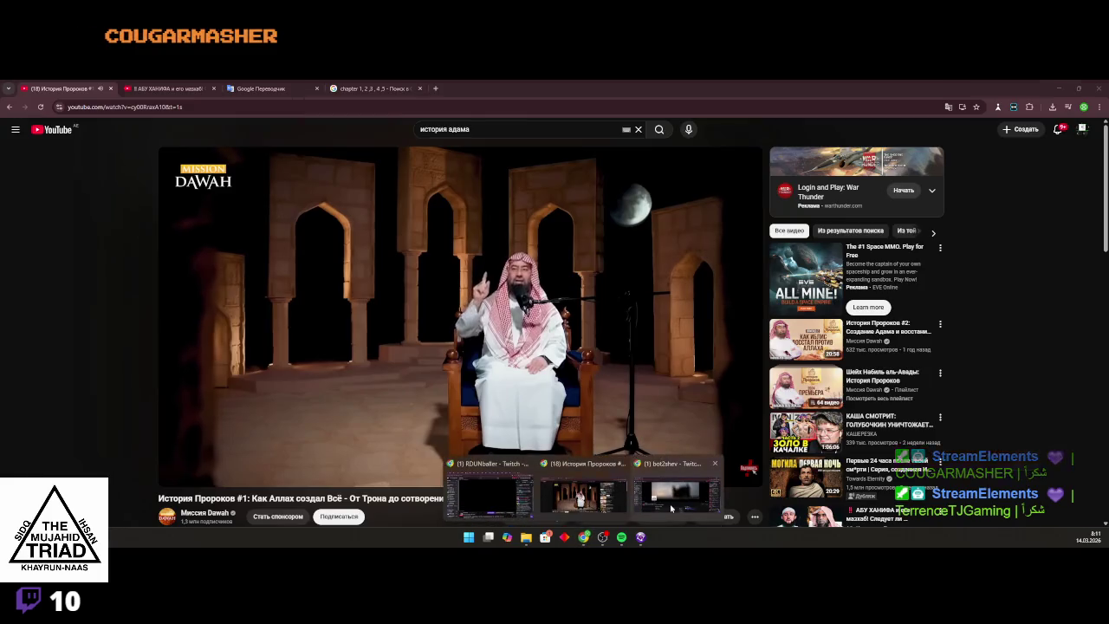
click(489, 489)
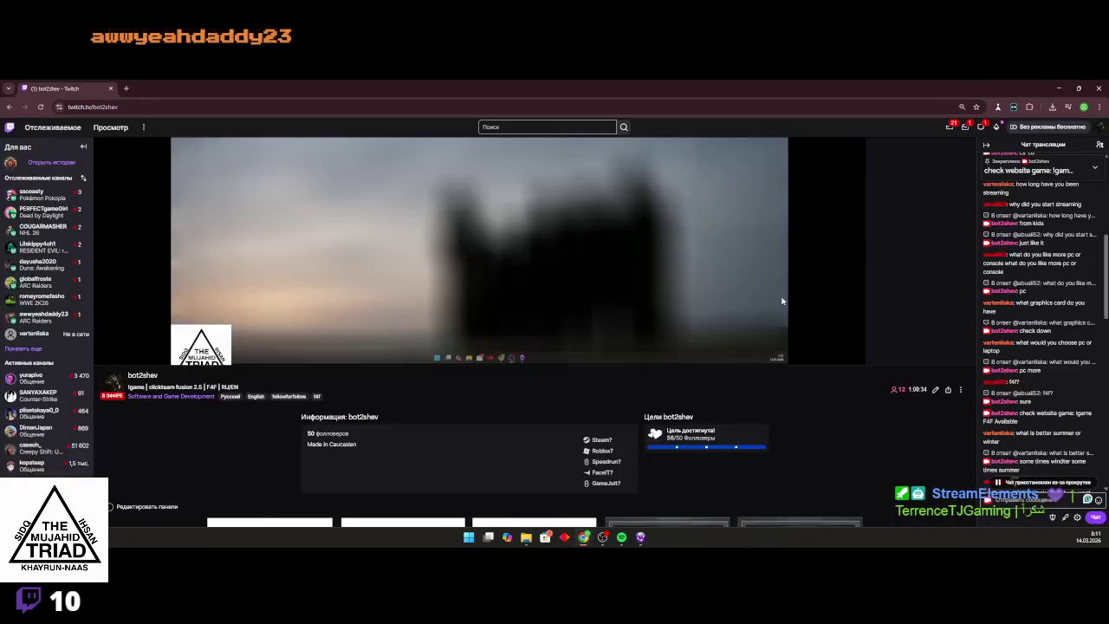
click(1100, 127)
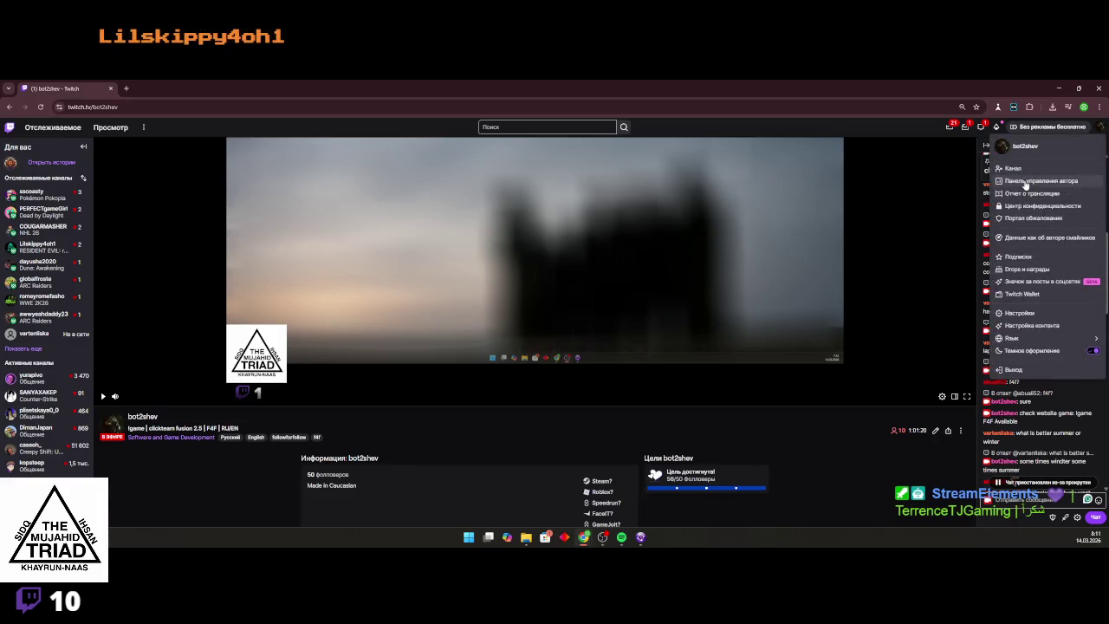
click(1025, 185)
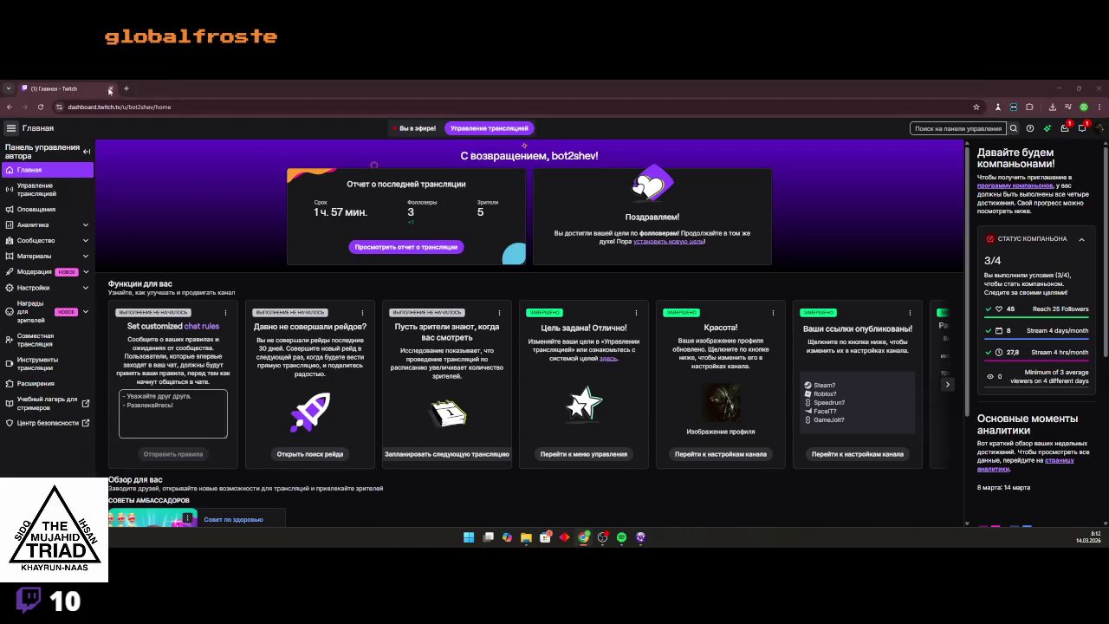
Open the stream manager and check new followers' viewer cards, following one back
click(48, 190)
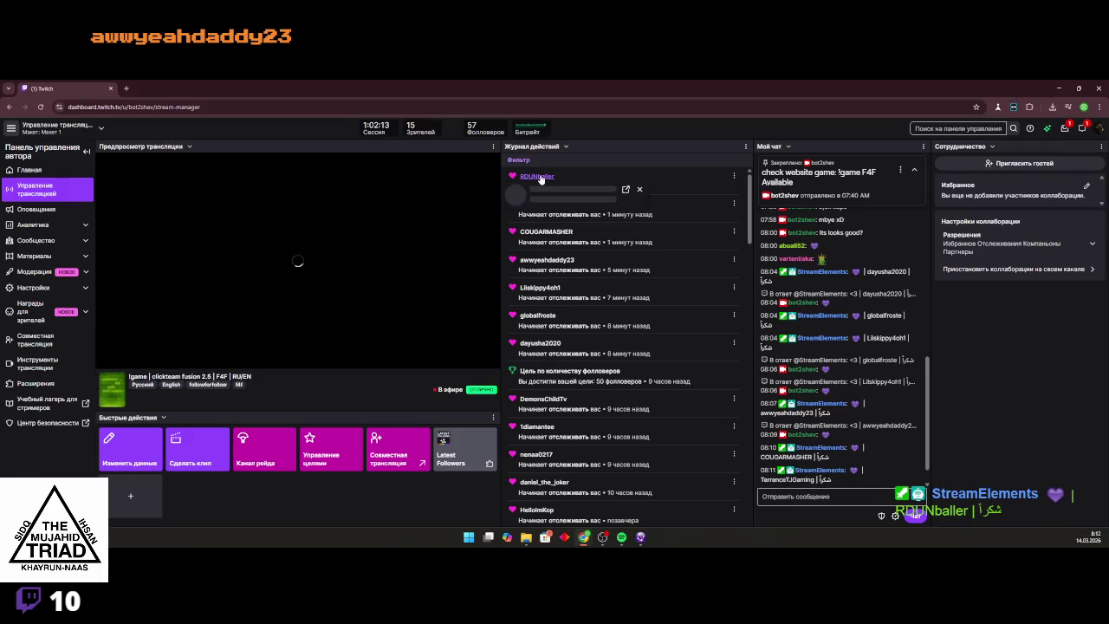
click(538, 176)
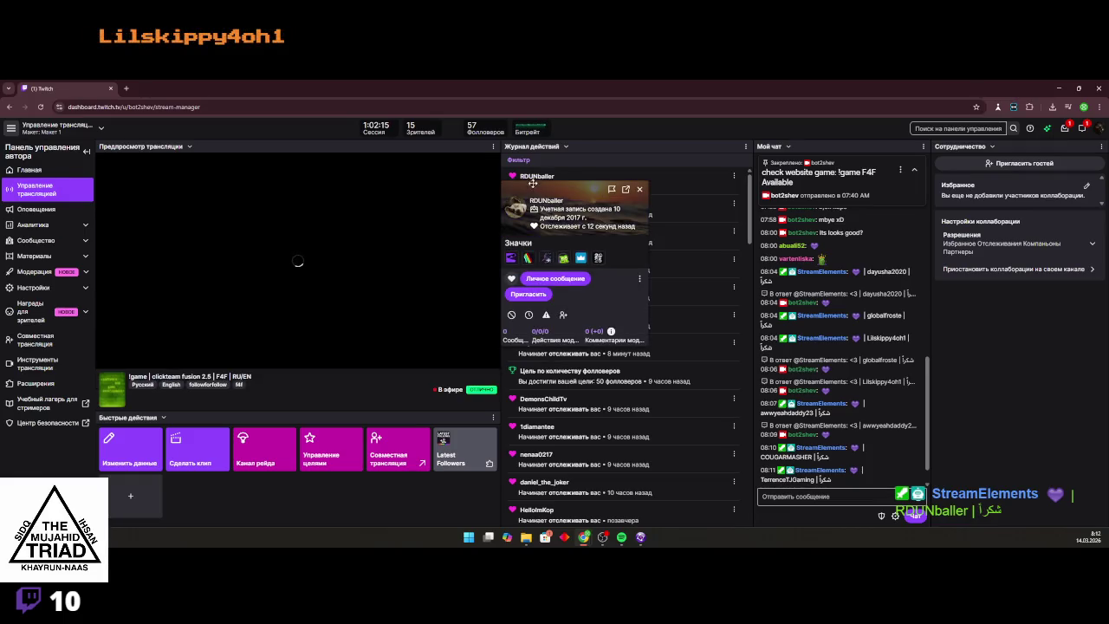
click(540, 204)
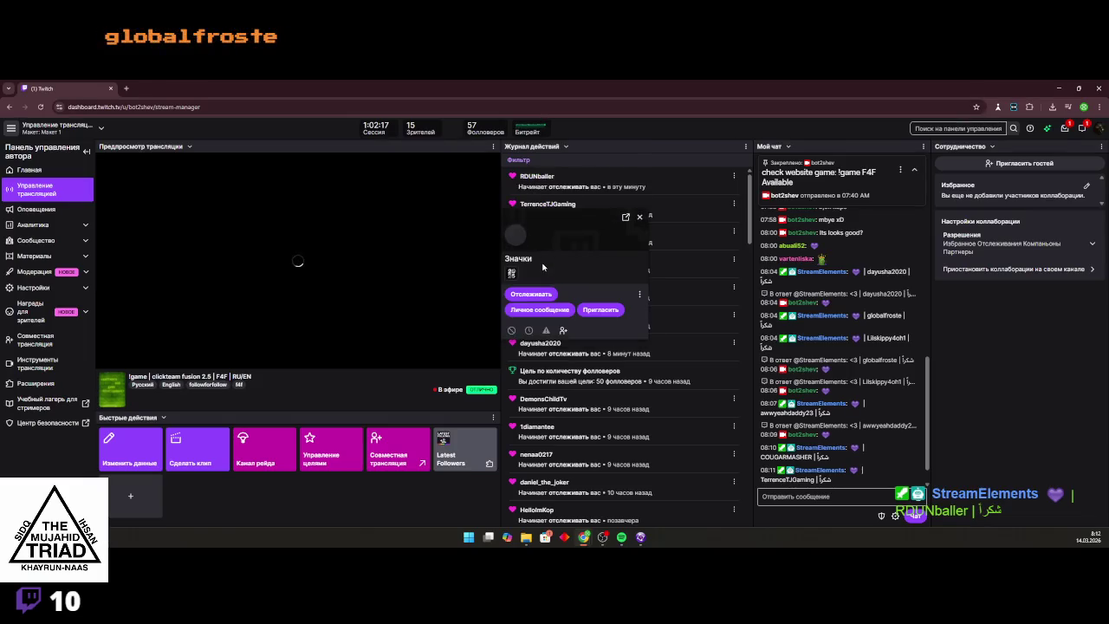
click(530, 306)
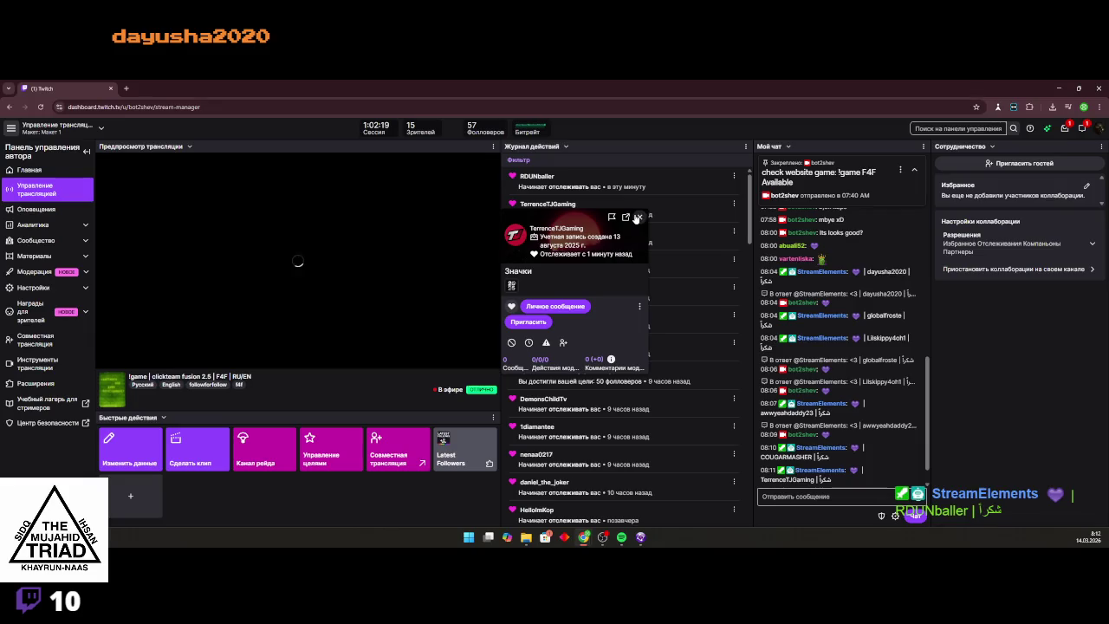
click(640, 218)
click(546, 231)
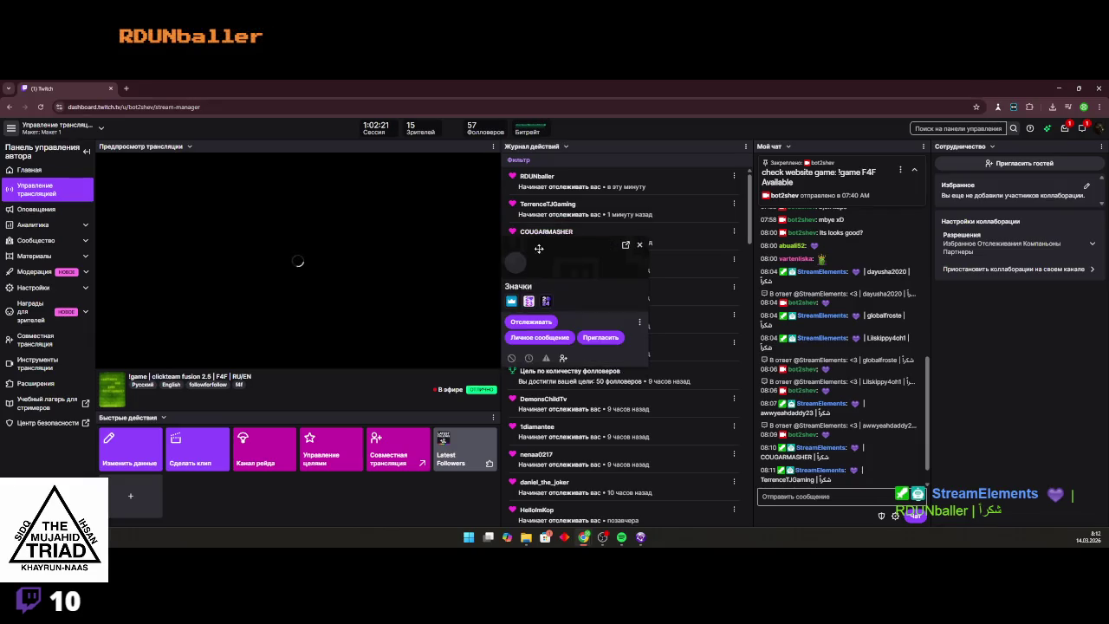
click(639, 244)
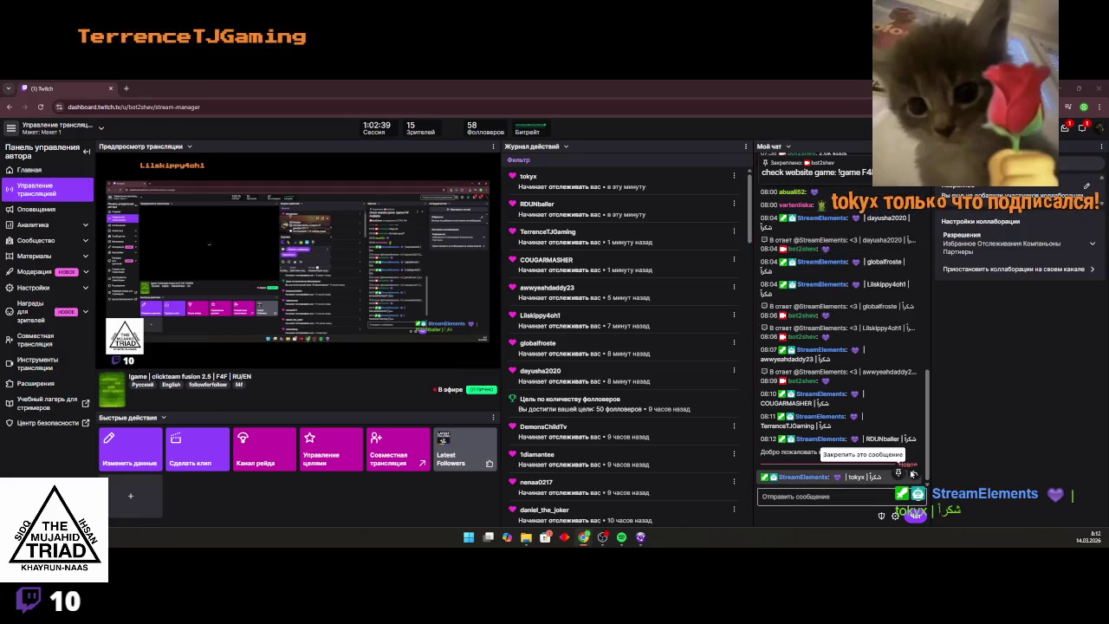
click(914, 472)
click(912, 496)
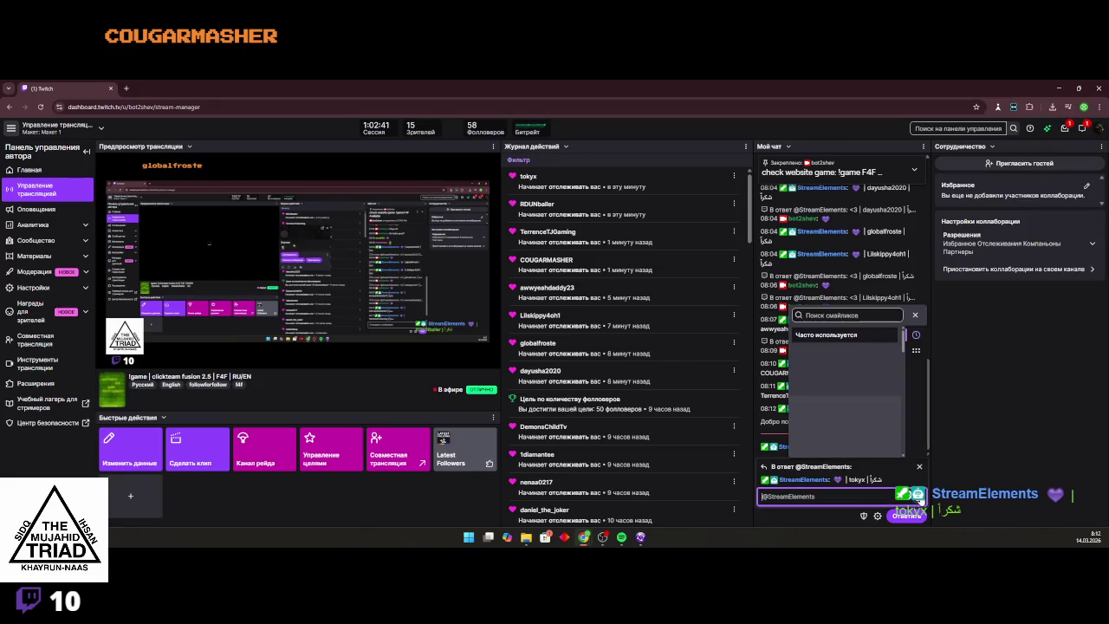
click(816, 496)
key(ctrl+a)
key(BackSpace)
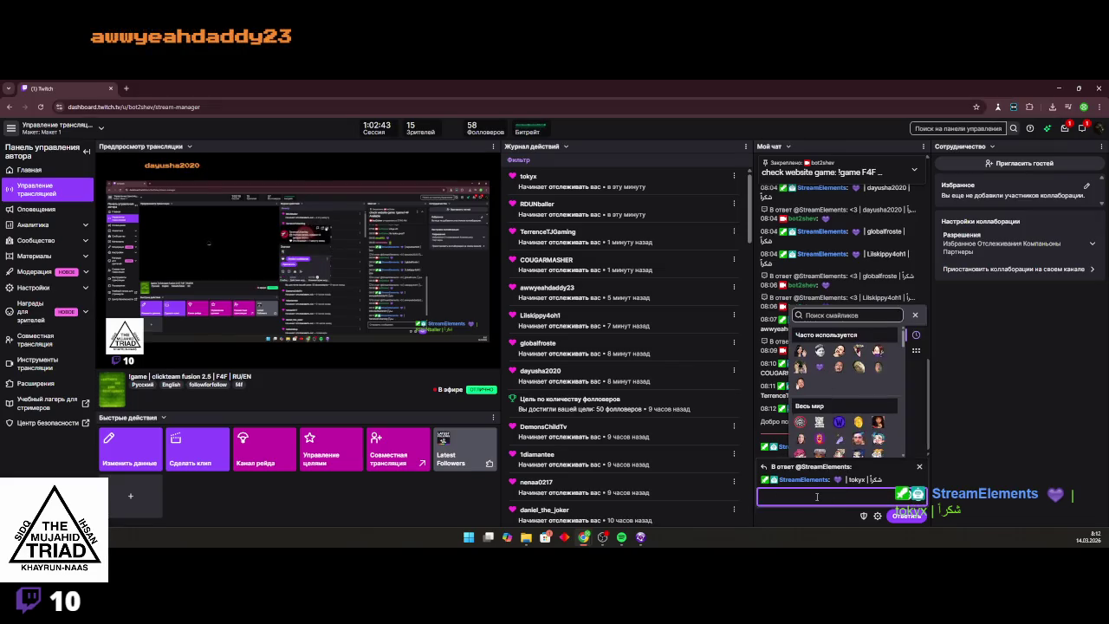
click(917, 494)
click(919, 465)
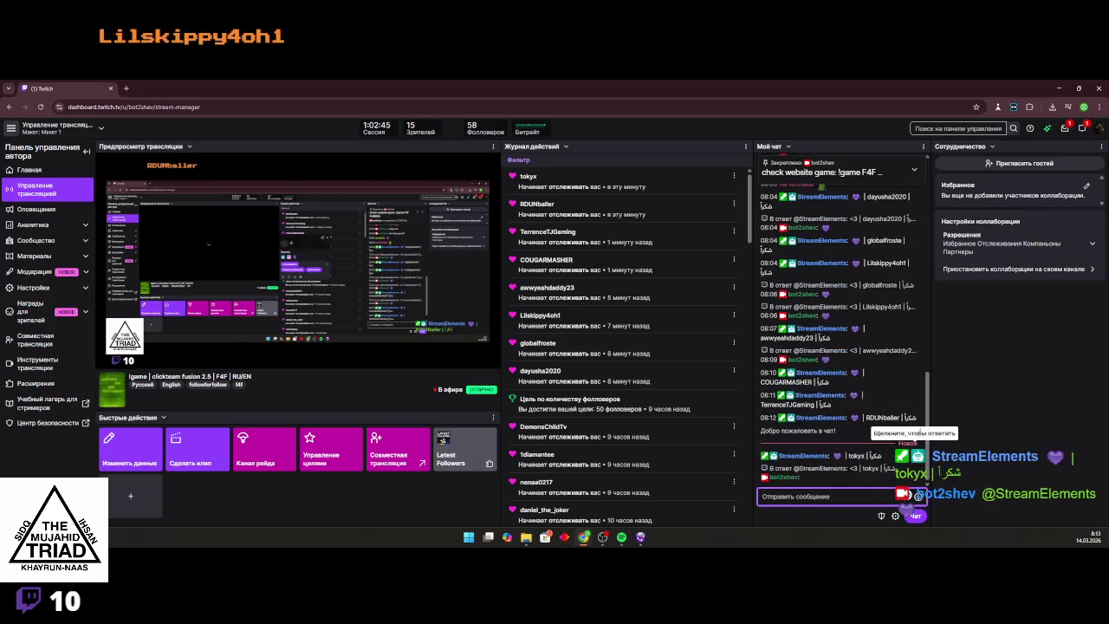
Reply to the 08:12 StreamElements message with an emote
click(916, 417)
click(918, 495)
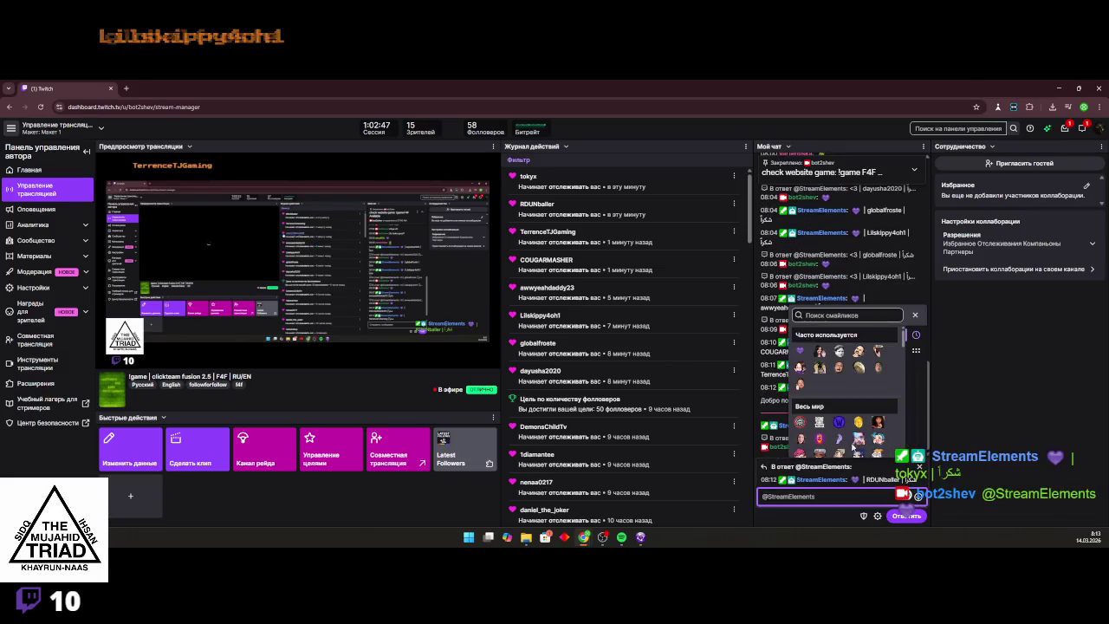
click(853, 433)
key(Return)
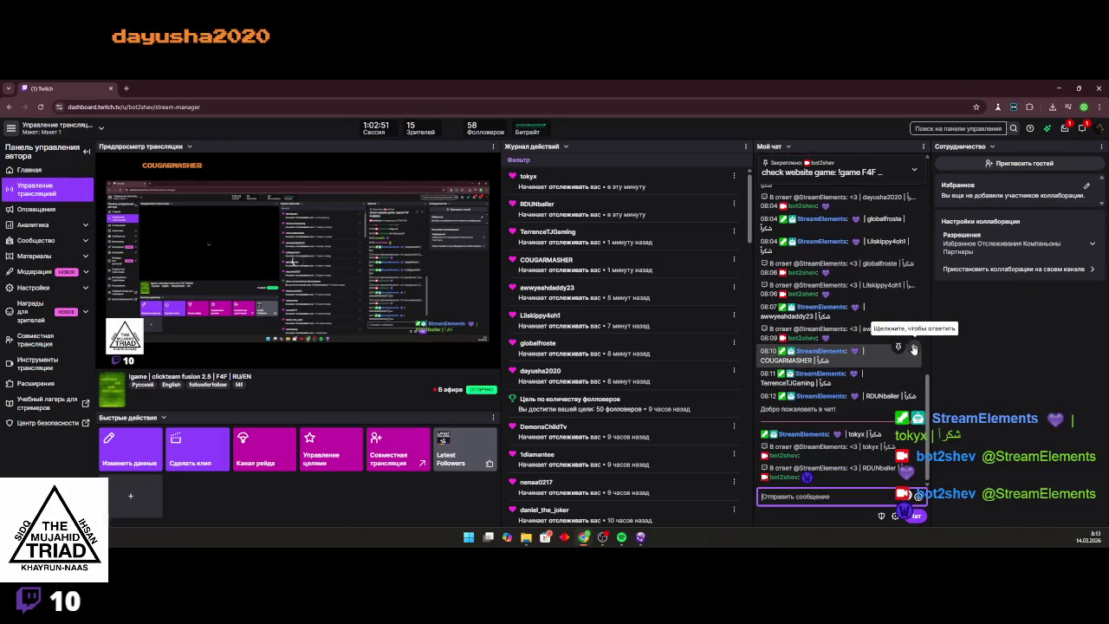
Reply to the 08:10 StreamElements message with an emote and minimize the dashboard
click(911, 350)
click(917, 496)
click(876, 414)
key(Return)
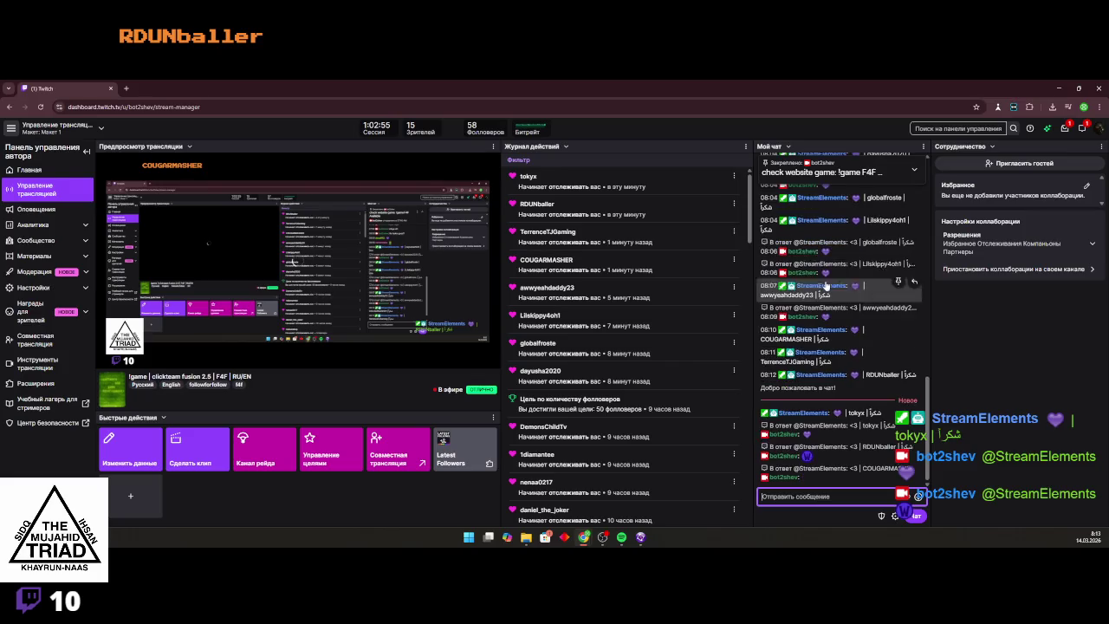
click(1058, 88)
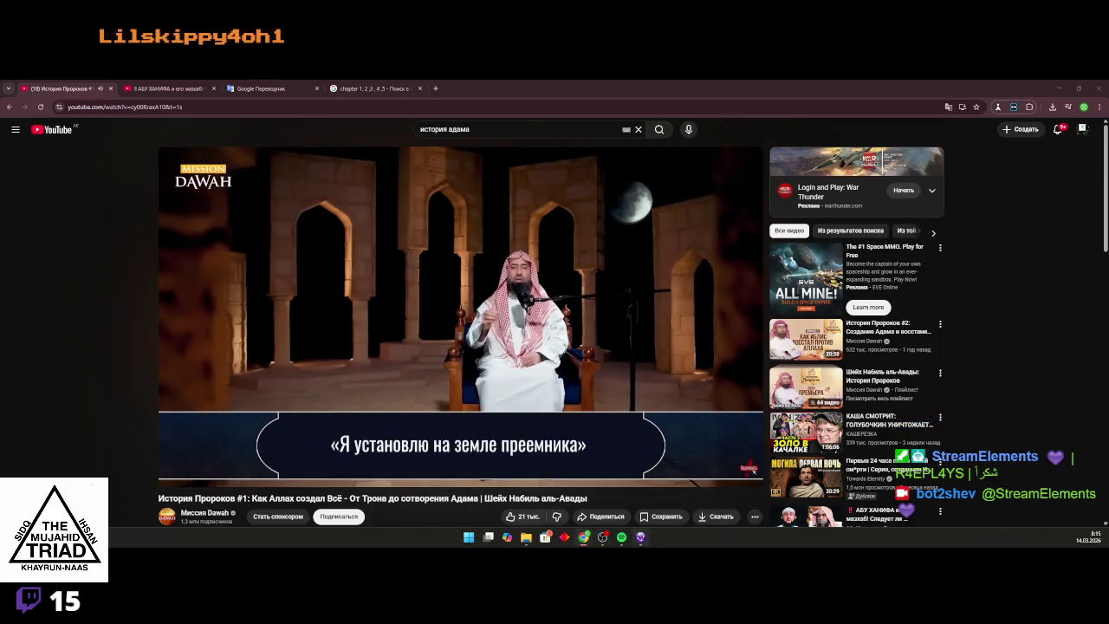
mouse_move(587, 542)
click(675, 492)
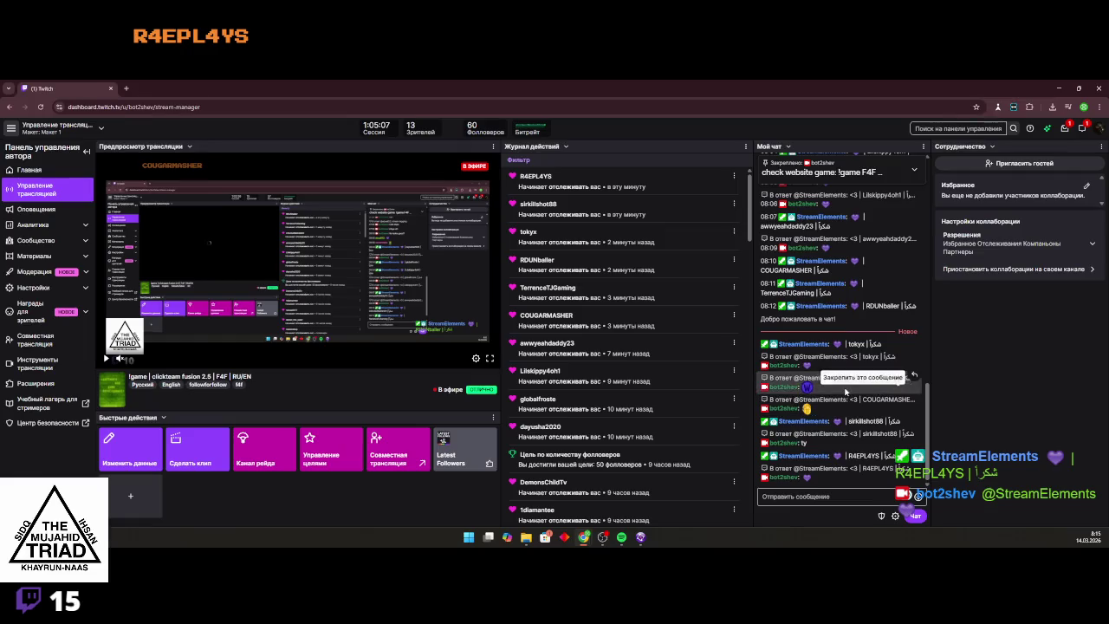
Scroll through the recent chat messages, then minimize the dashboard back to the video
scroll(857, 364, up, 1)
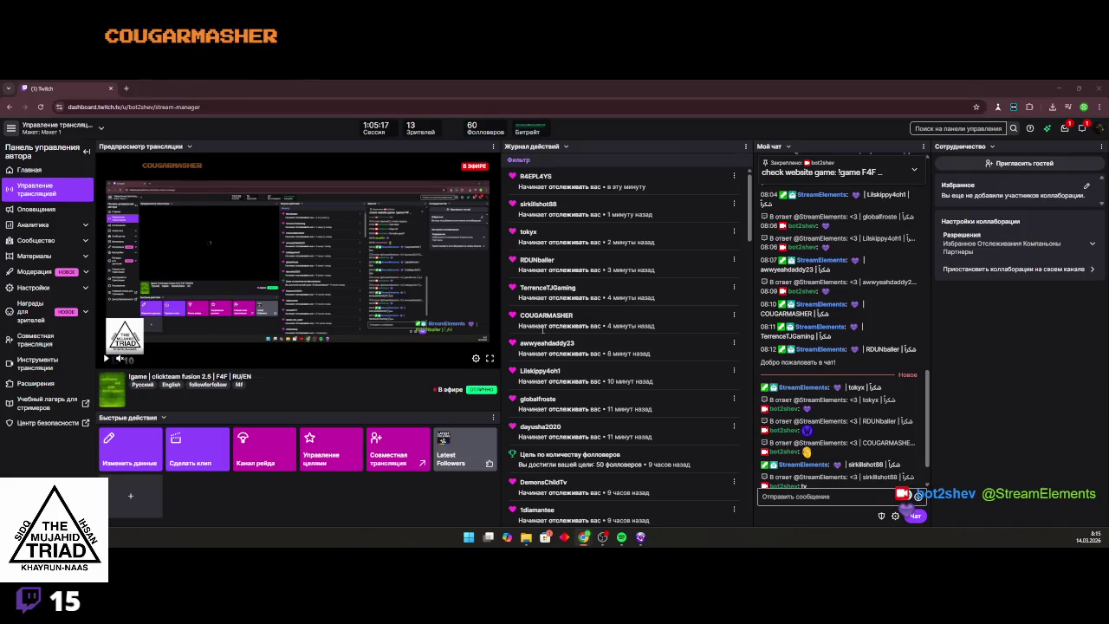
scroll(884, 378, down, 2)
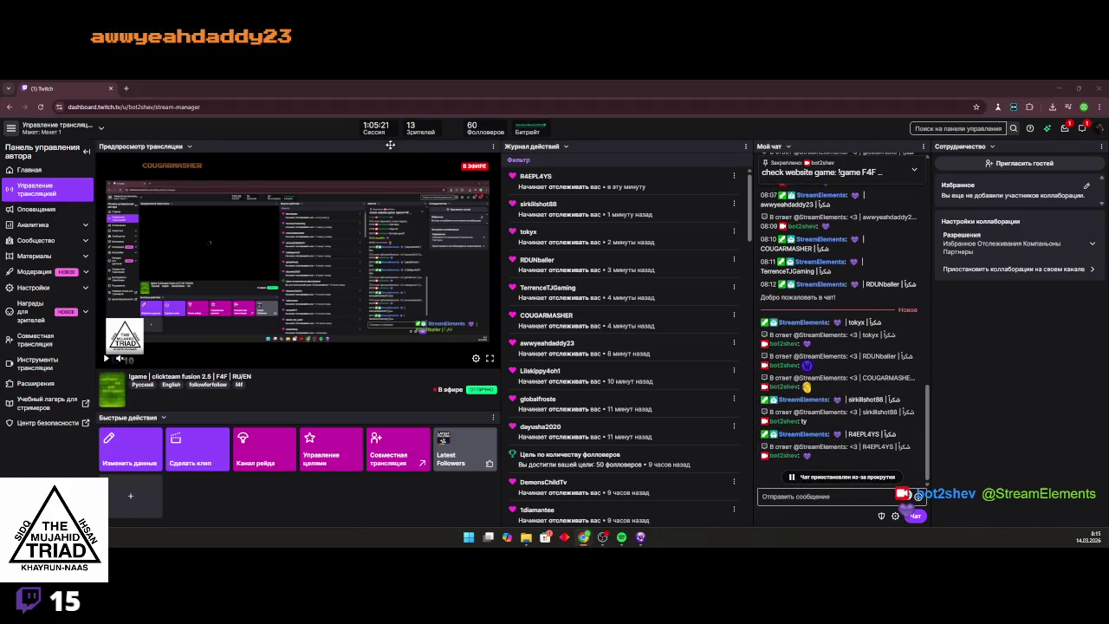
click(1054, 88)
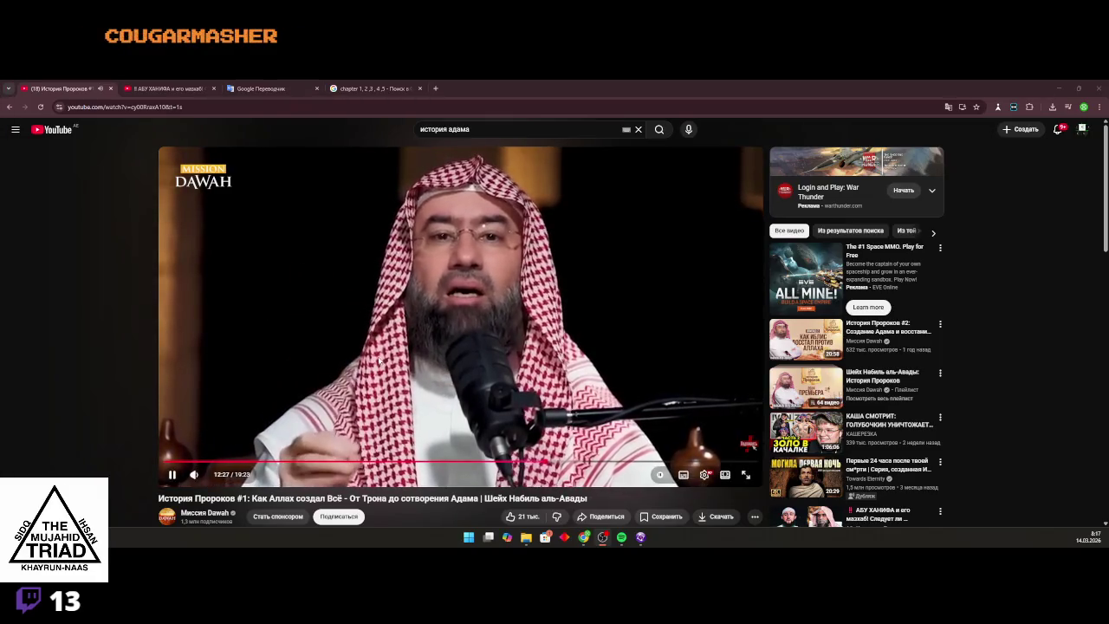
Let the prophets video play to about 12:27, then right-click it for options
right_click(309, 381)
Briefly check the Twitch dashboard, then switch to the Google 'chapter 1, 2, 3, 4, 5' tab
right_click(295, 348)
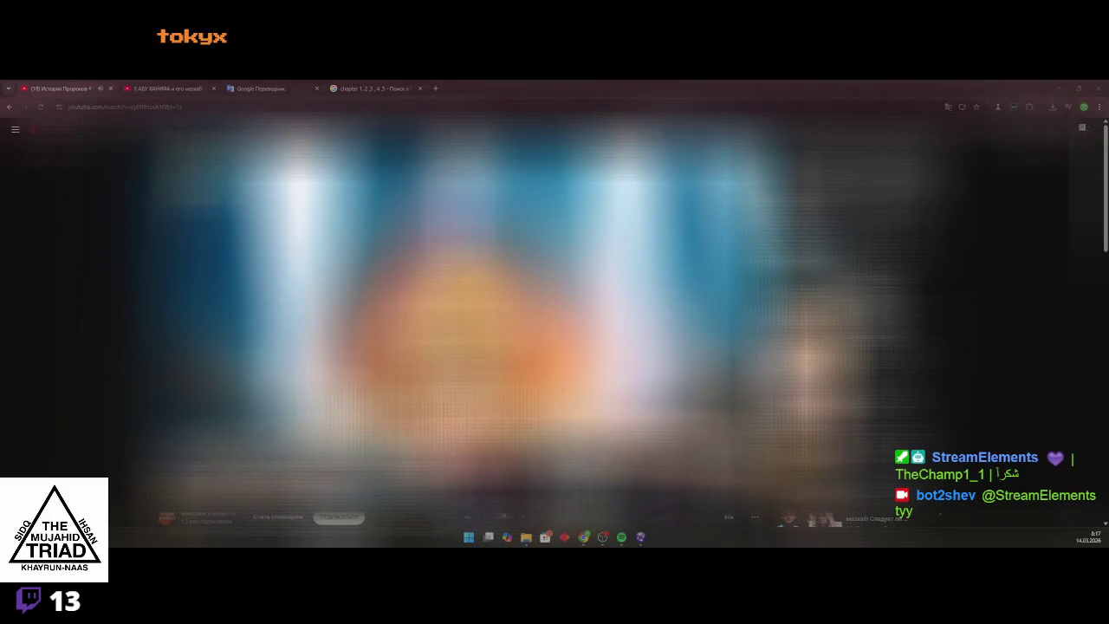
click(584, 537)
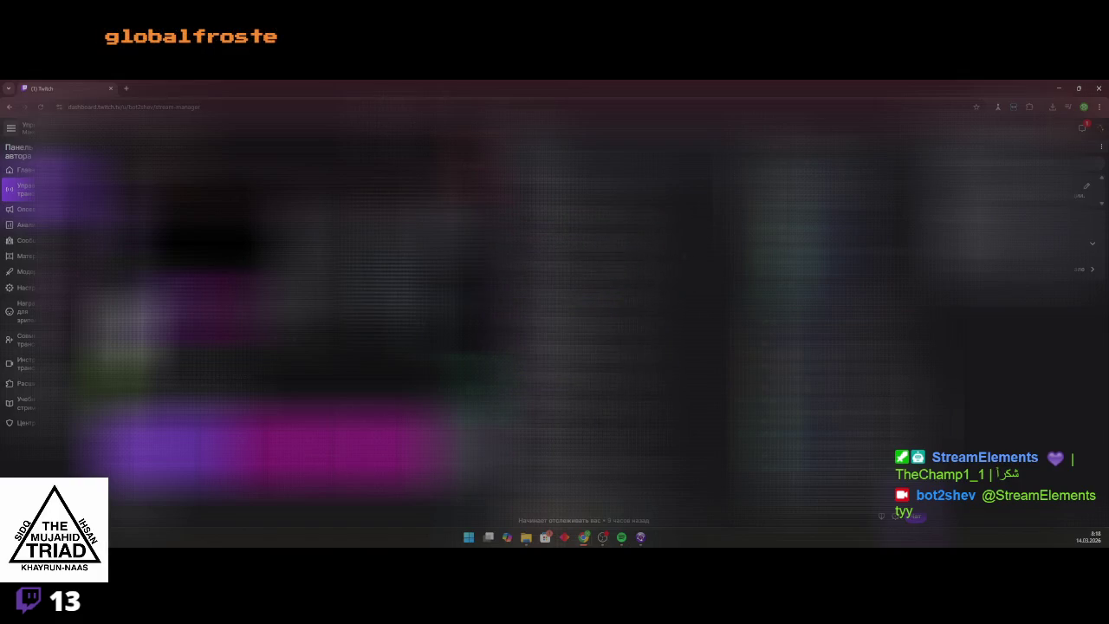
click(1058, 89)
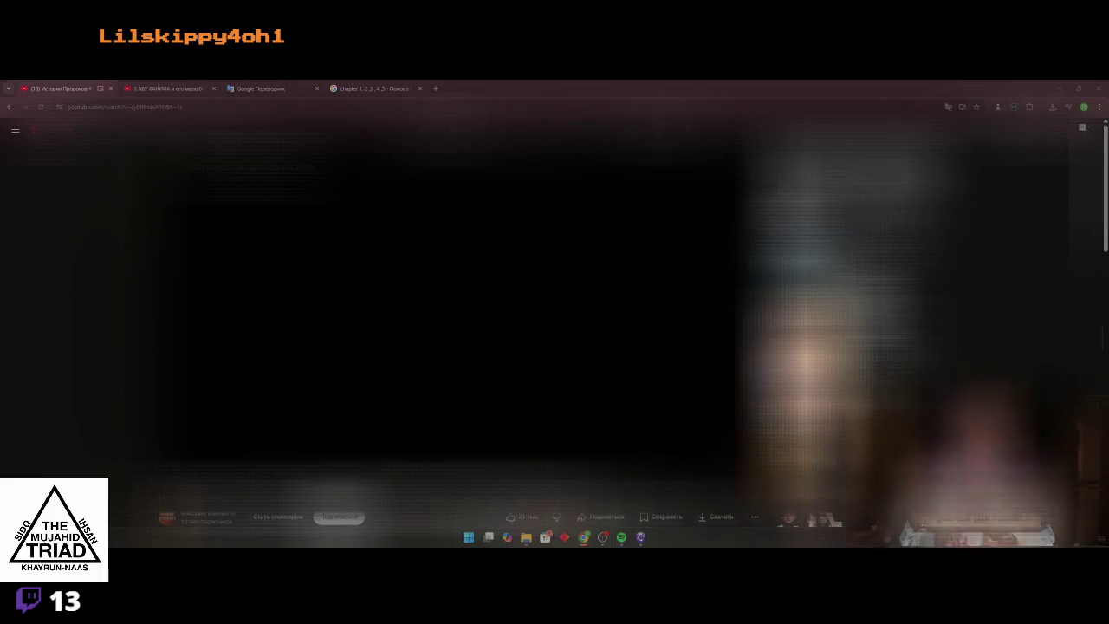
click(372, 88)
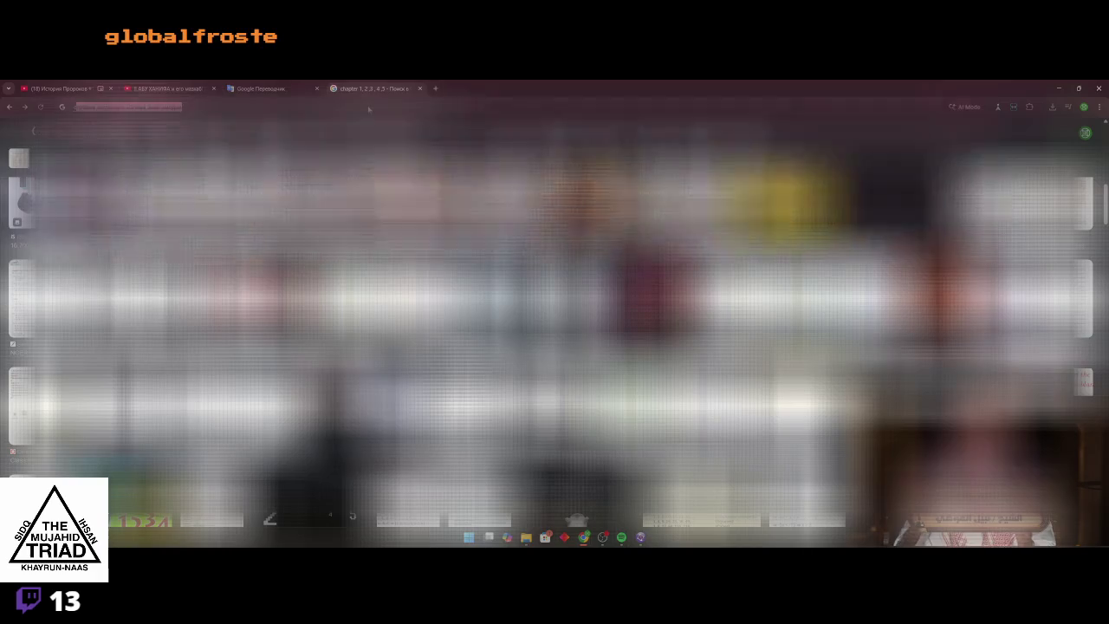
Search for how to download YouTube subtitles and save the downloaded file
click(368, 109)
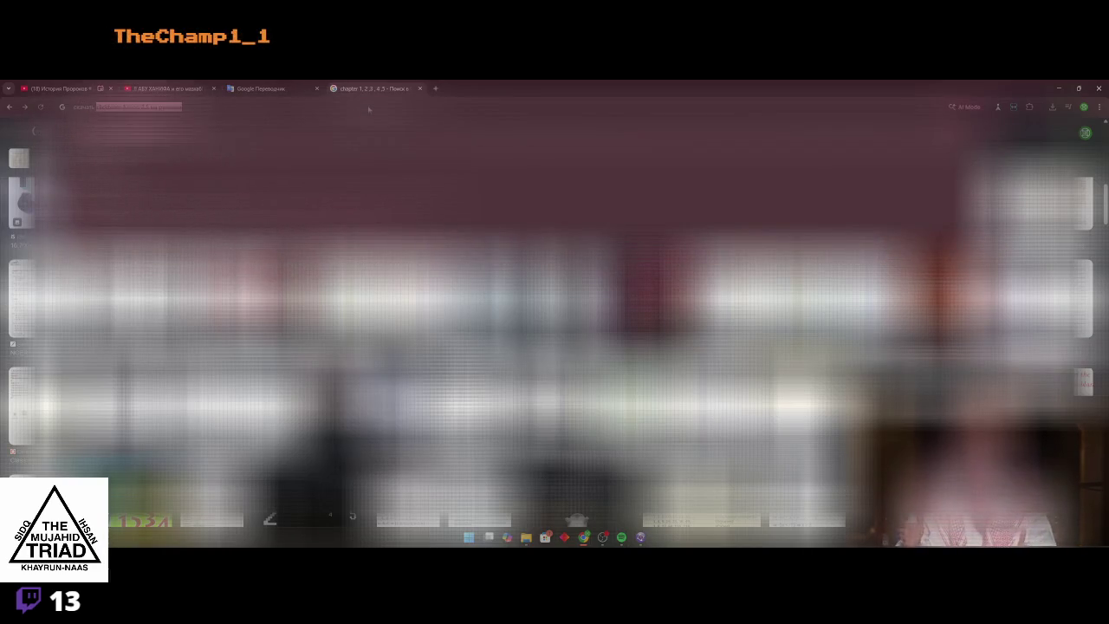
text(субтитры youtube)
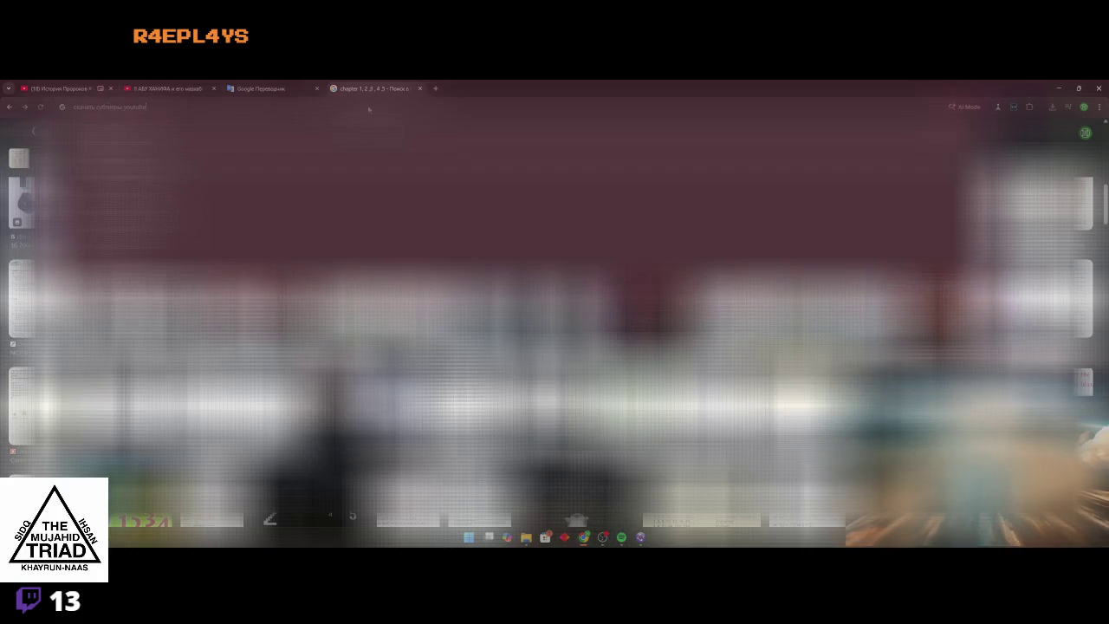
key(Return)
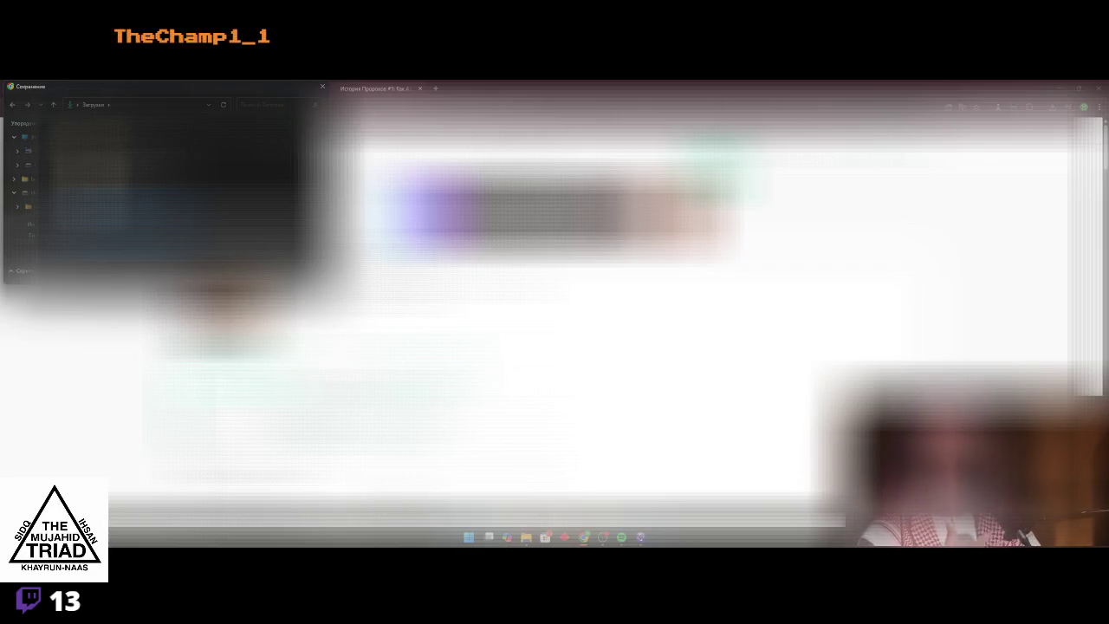
key(Return)
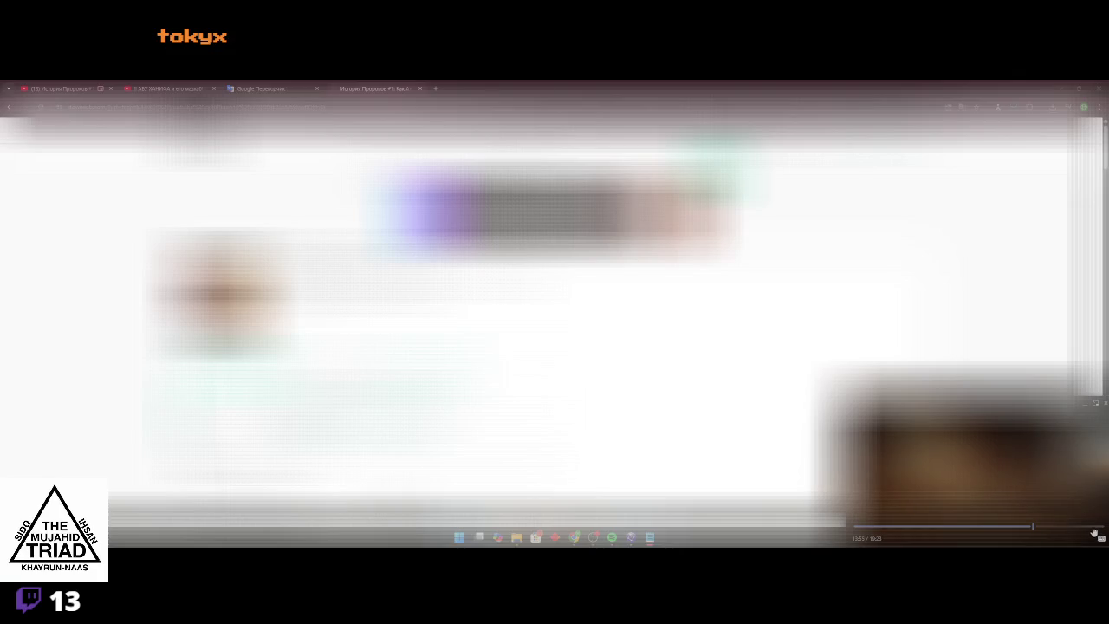
Rewind the floating video to about 17:41, then open a new empty tab
click(1093, 527)
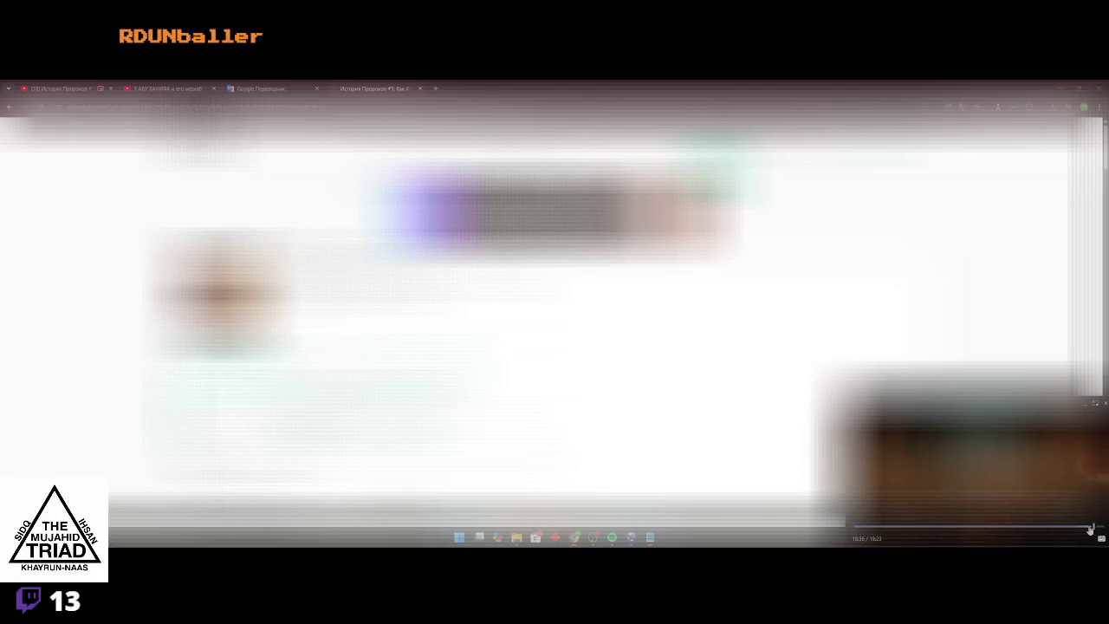
click(1089, 526)
click(1082, 527)
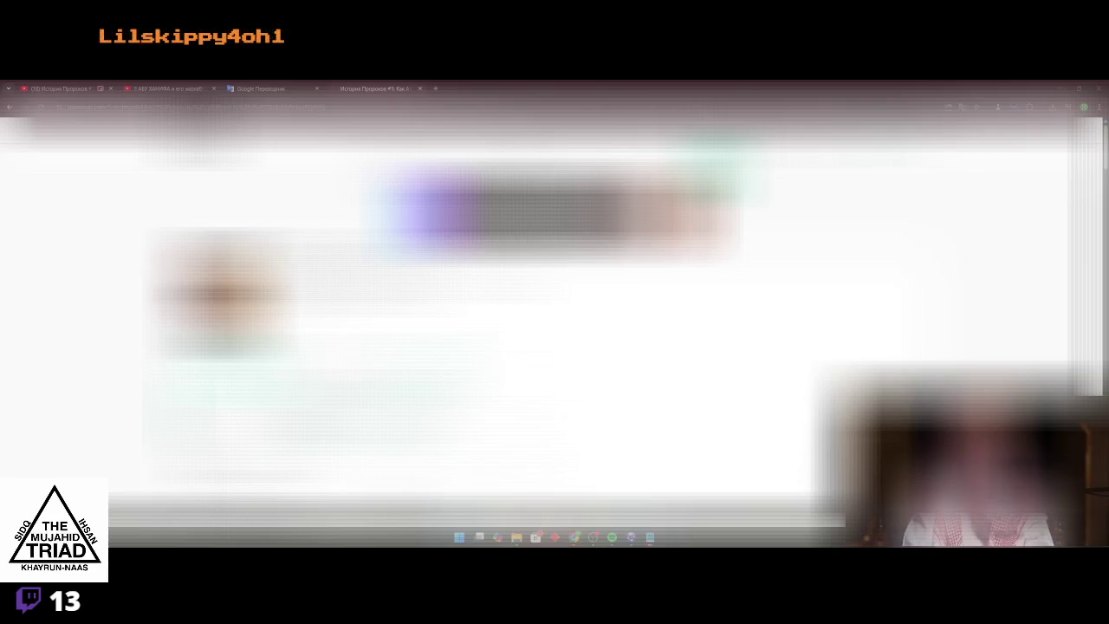
key(ctrl+t)
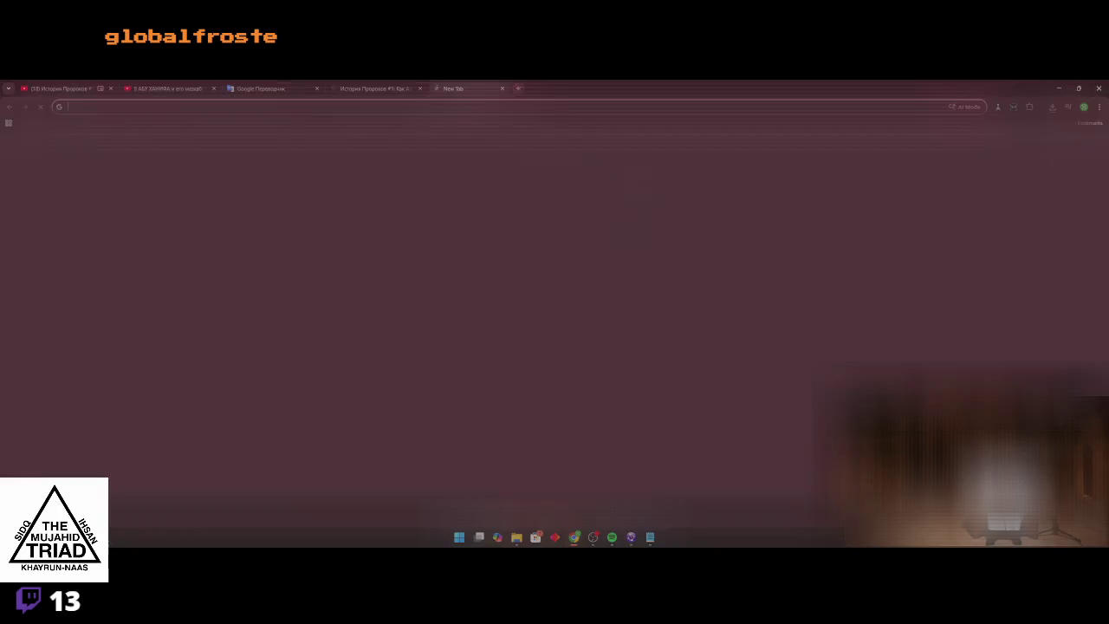
Load chatgpt.com in the new tab and hide the chat history sidebar
text(chatgpt.com)
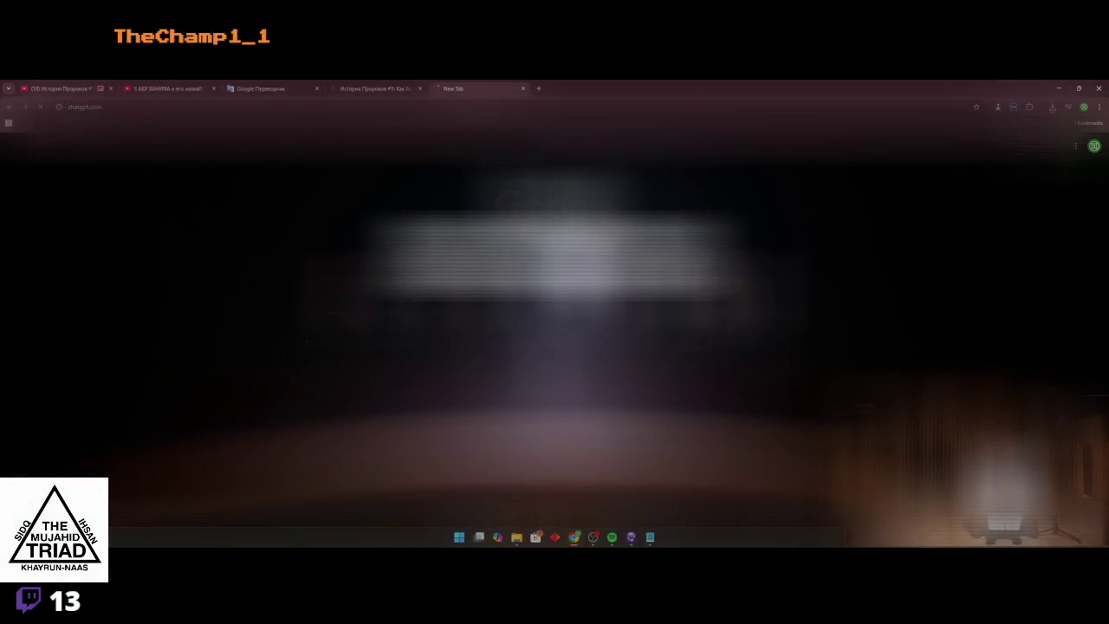
key(Return)
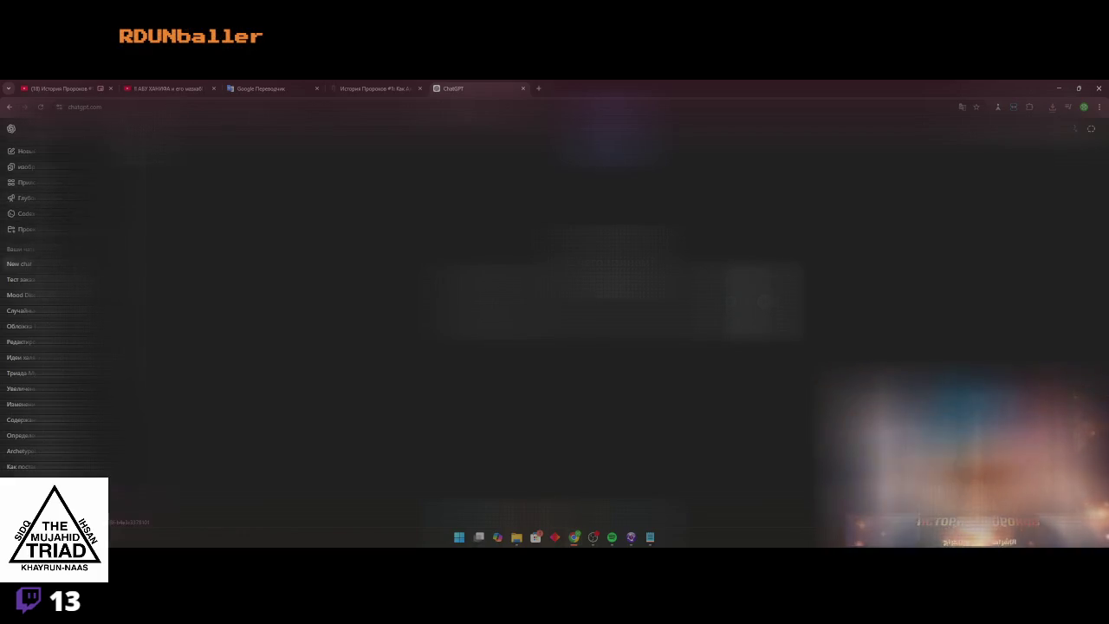
key(ctrl+shift+s)
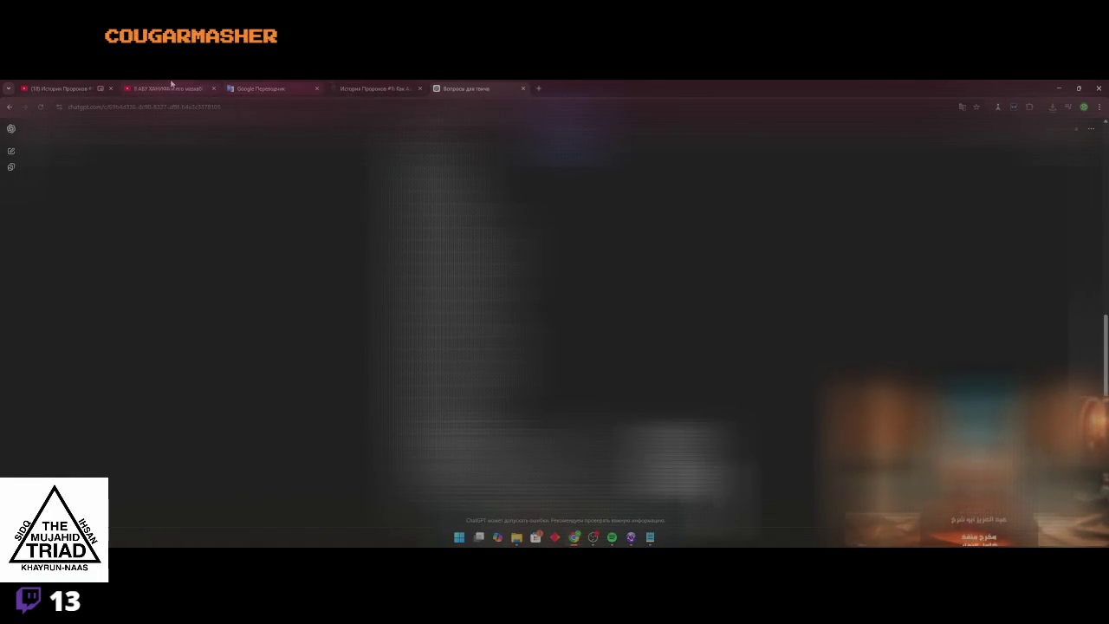
Check both YouTube video tabs, then return to the Вопросы для твича conversation
click(91, 89)
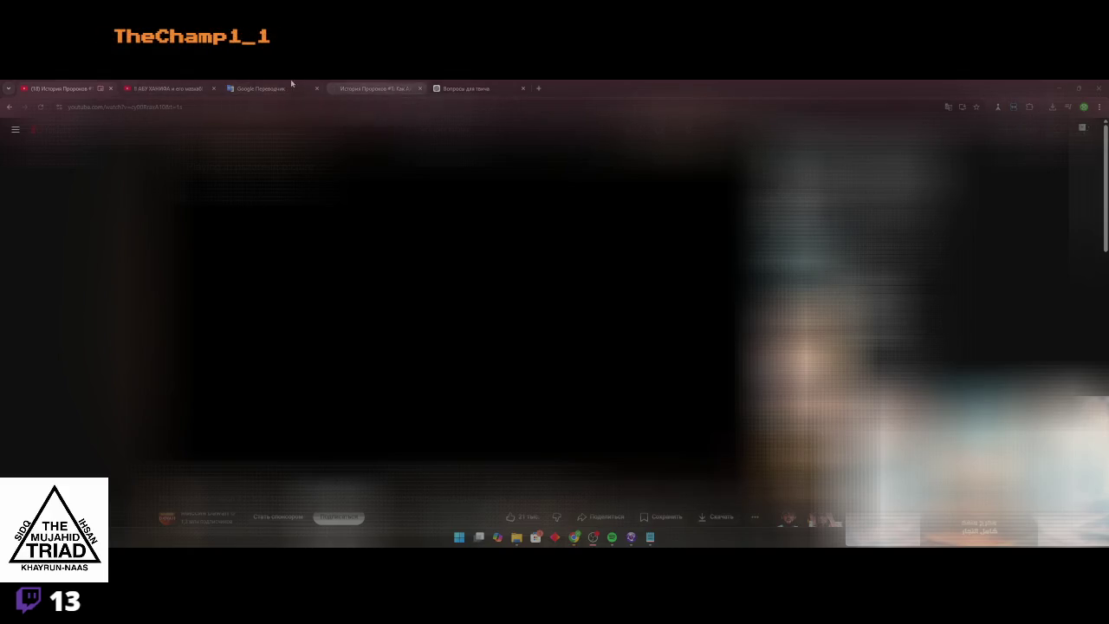
click(164, 88)
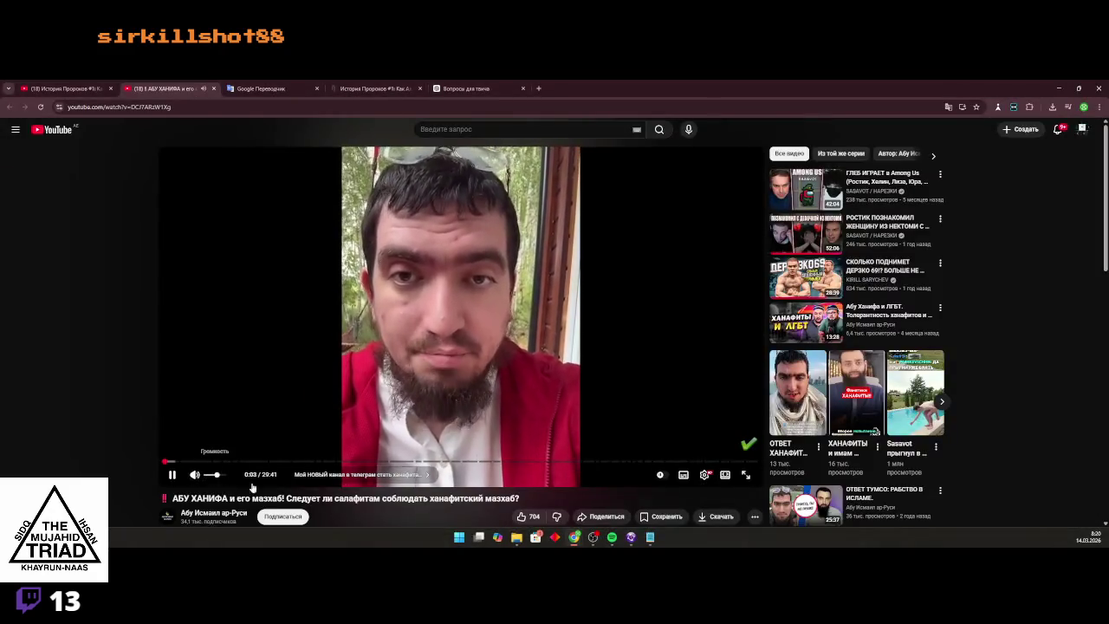
click(468, 84)
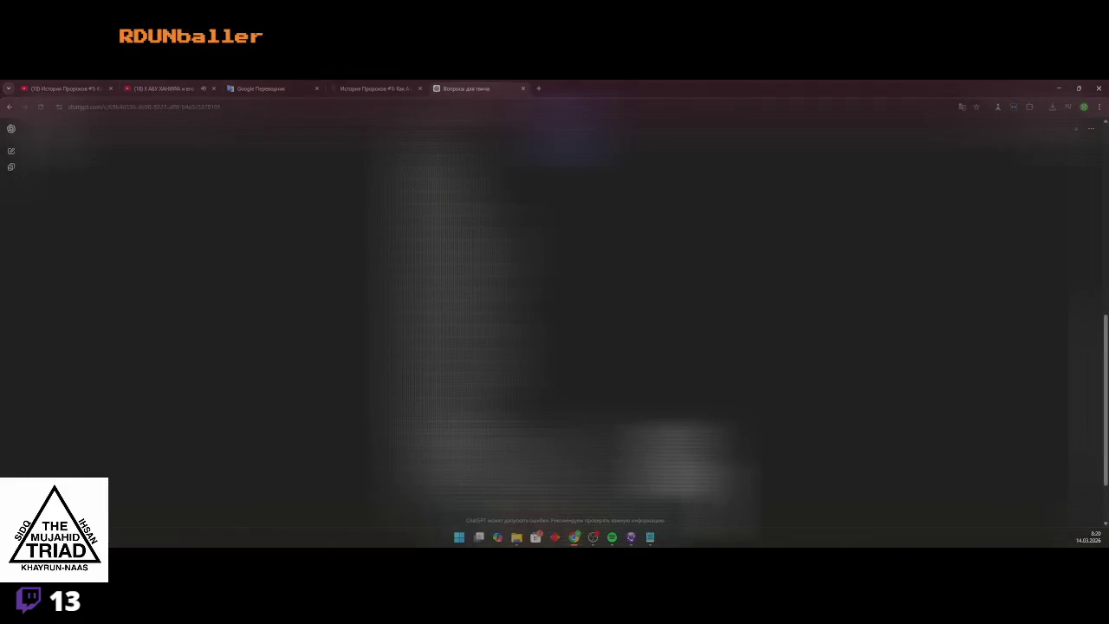
Start a new empty ChatGPT chat and open the file picker to attach a file
click(11, 128)
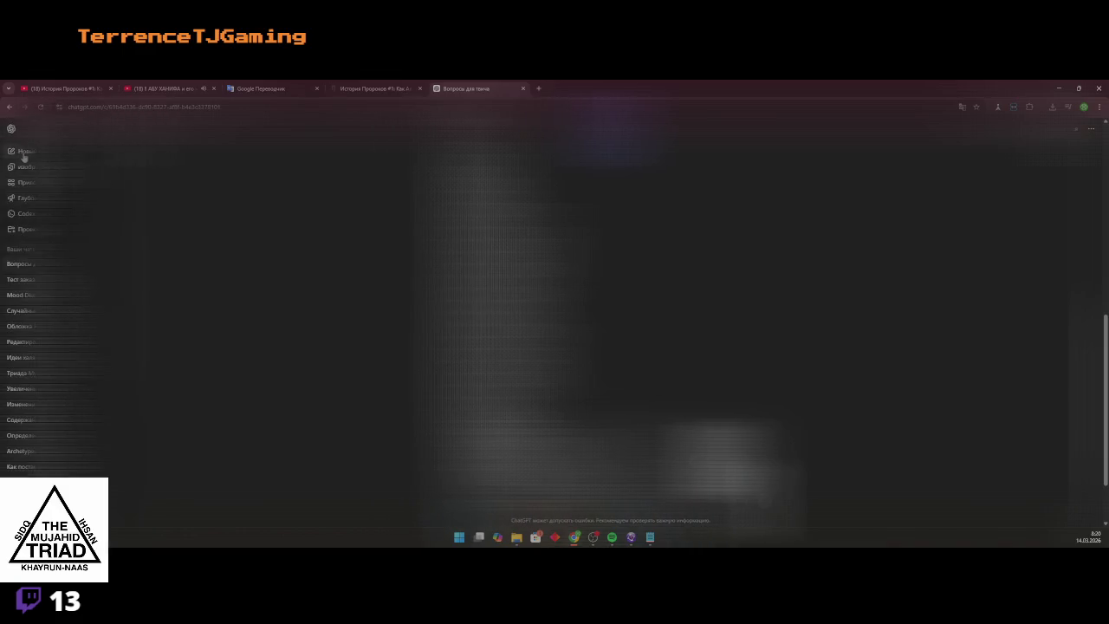
click(26, 152)
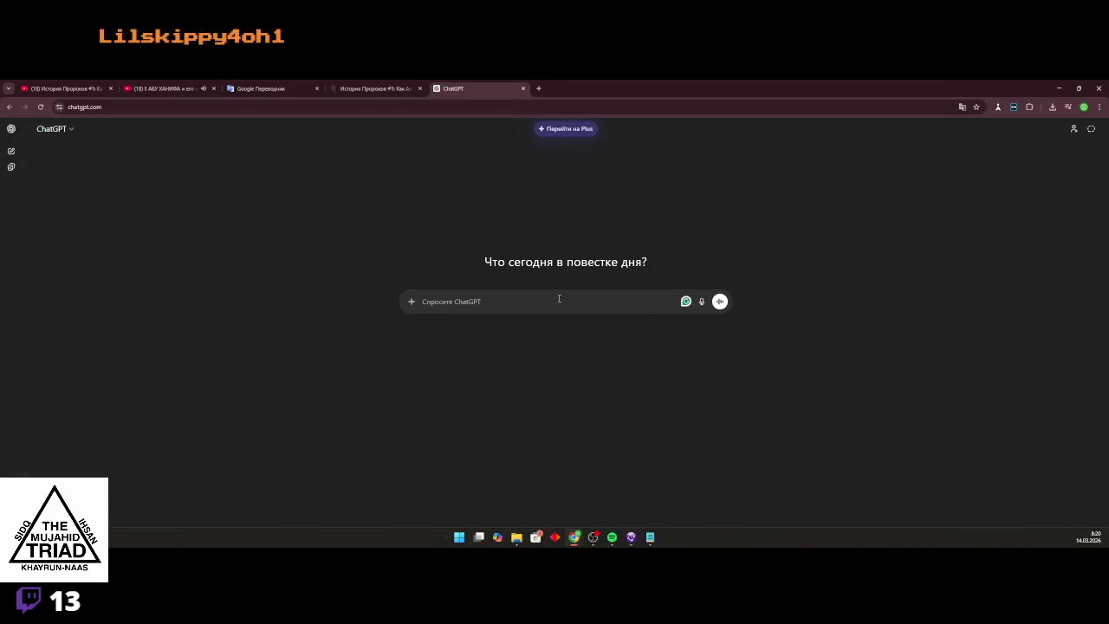
click(411, 301)
click(460, 321)
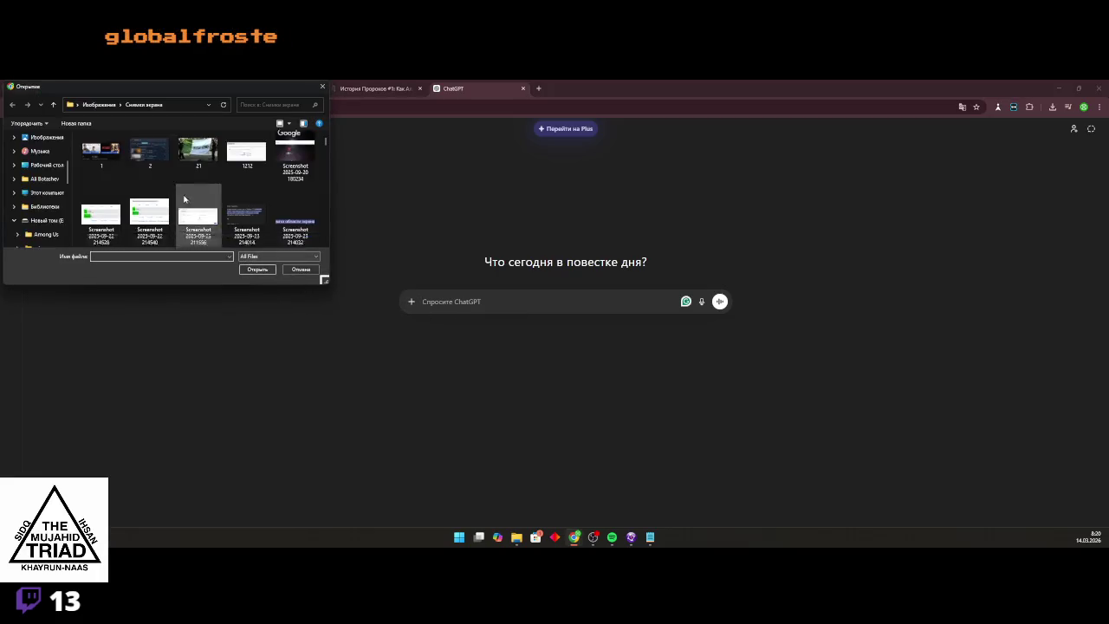
Attach the Russian transcript from Главная's recent files, then switch to the first YouTube tab
drag(325, 165, 325, 243)
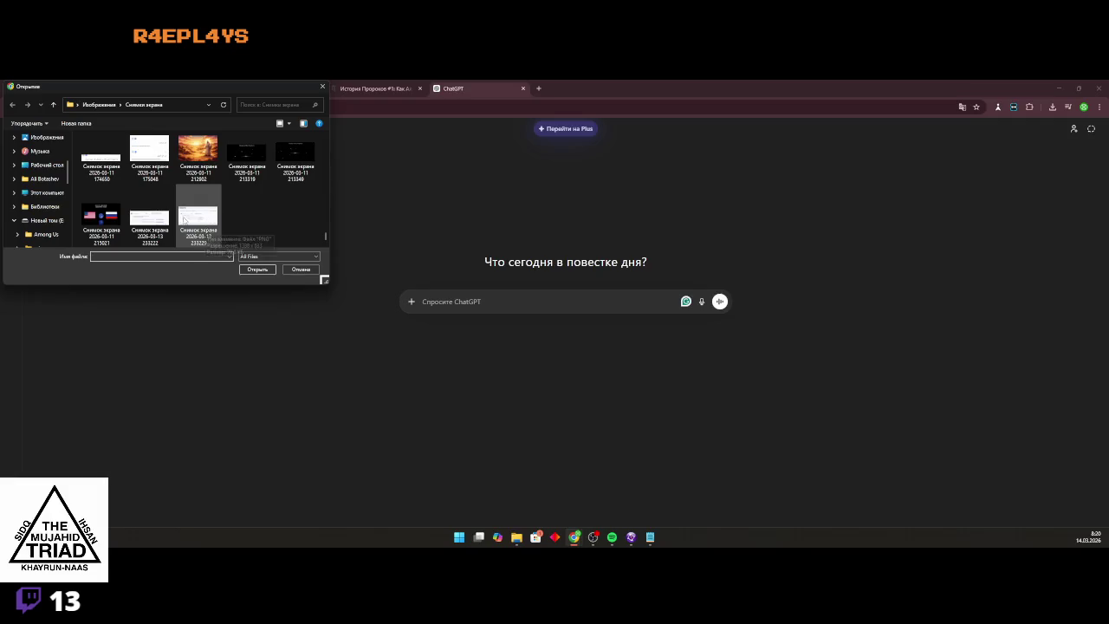
scroll(50, 162, up, 3)
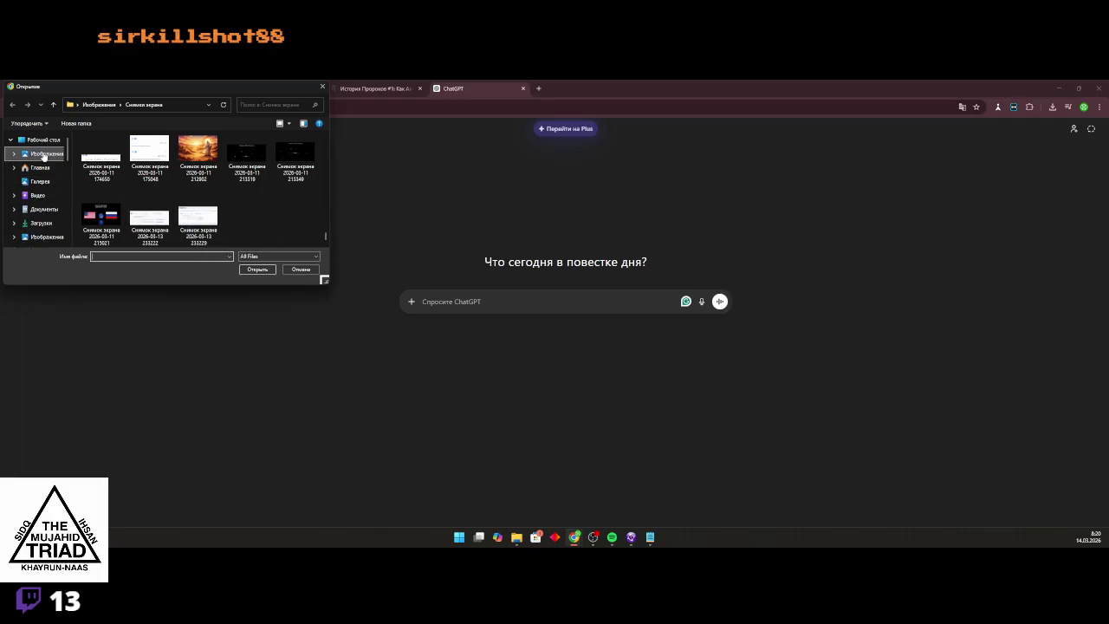
click(44, 154)
click(42, 141)
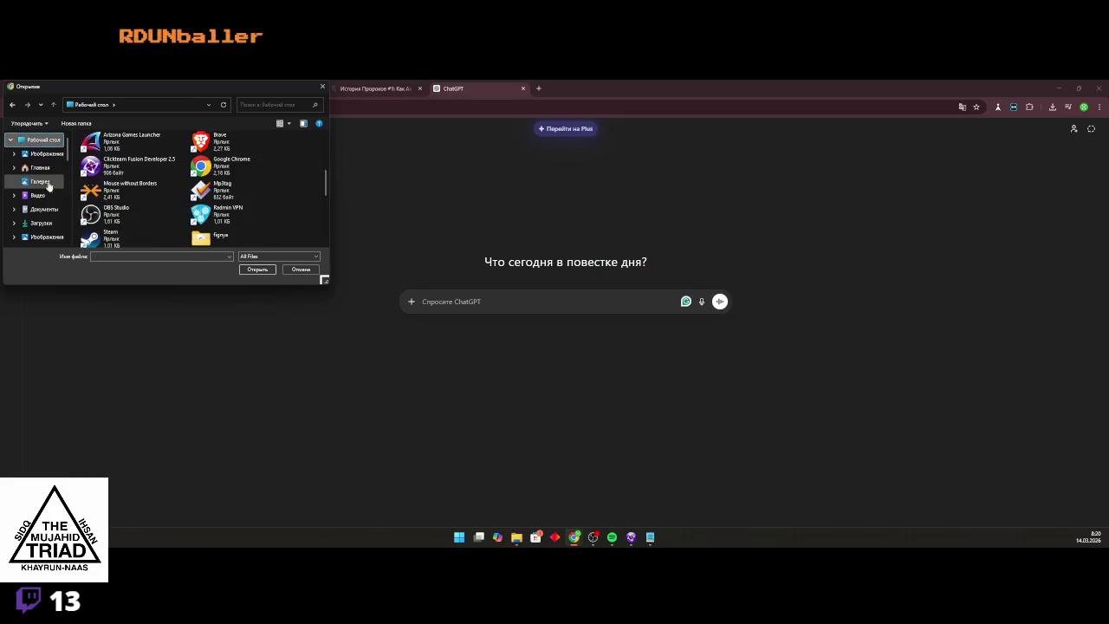
click(39, 168)
scroll(161, 210, down, 1)
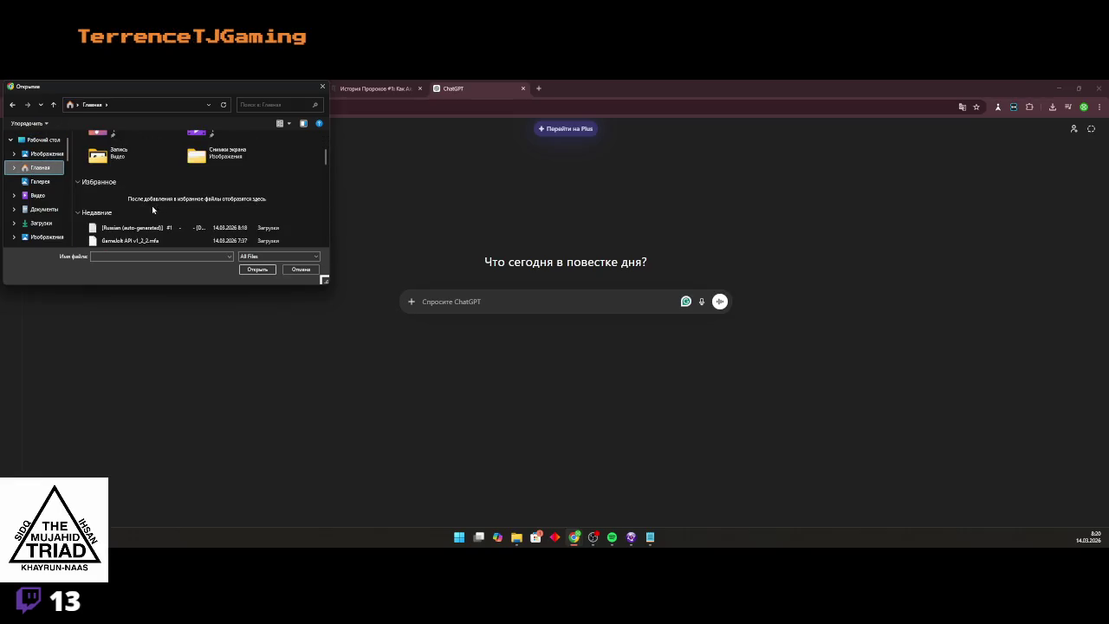
double_click(130, 227)
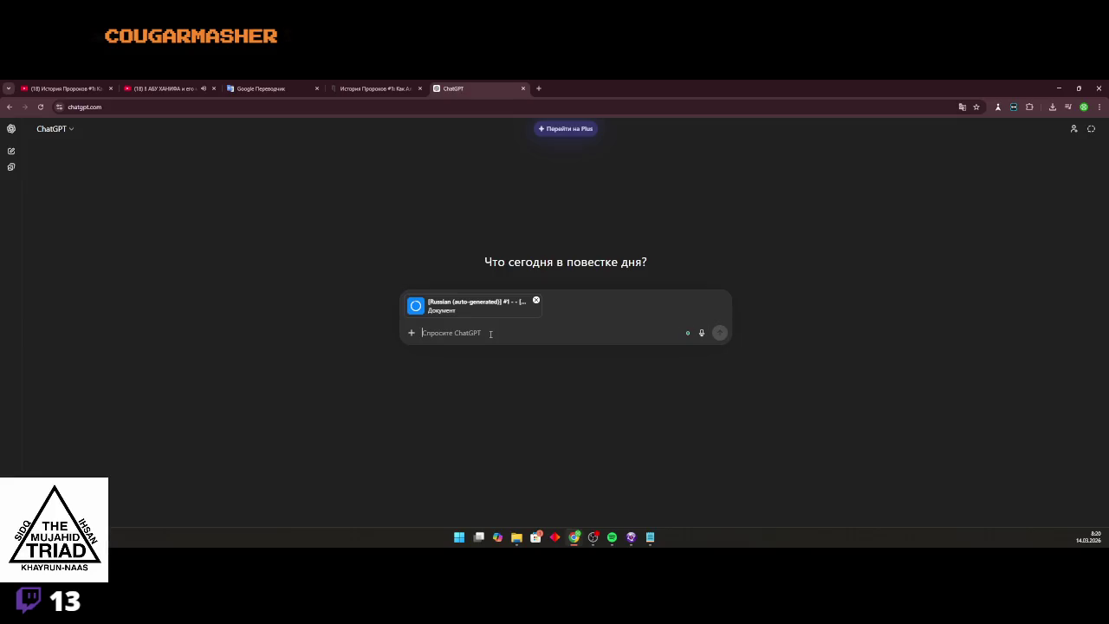
key(ctrl+1)
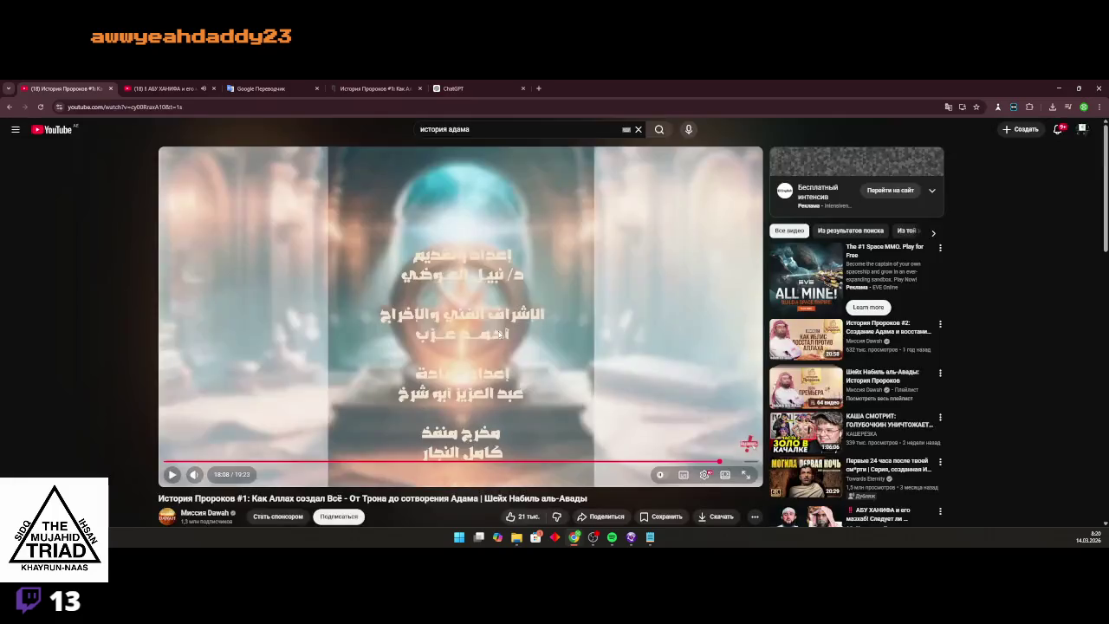
Minimize the browser and Clickteam editor, expand the chat list, and return to ChatGPT
click(1059, 88)
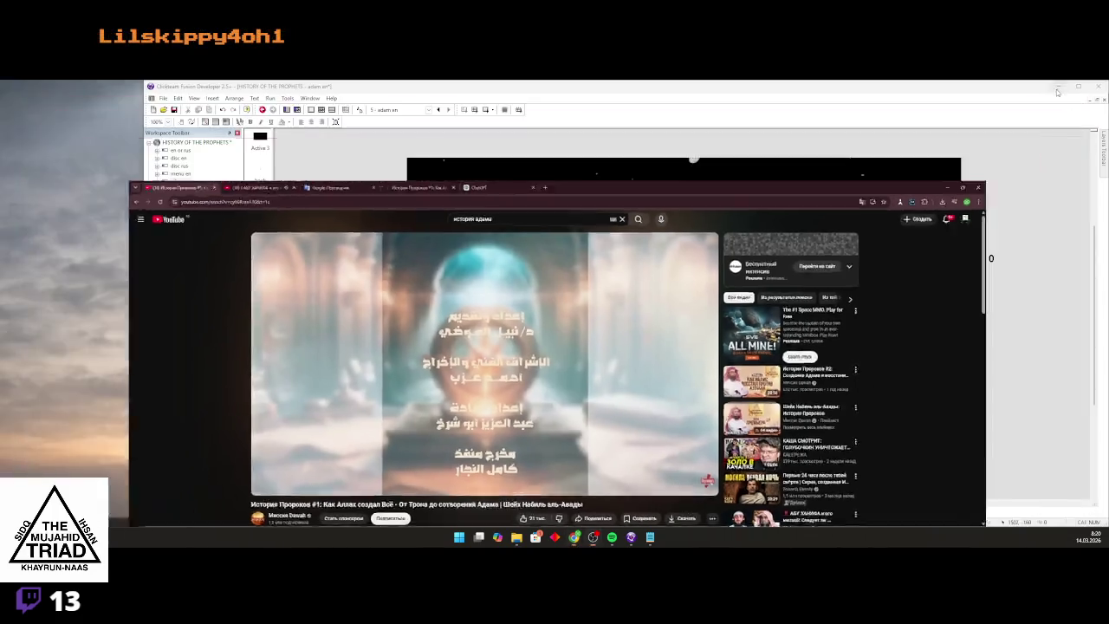
click(592, 537)
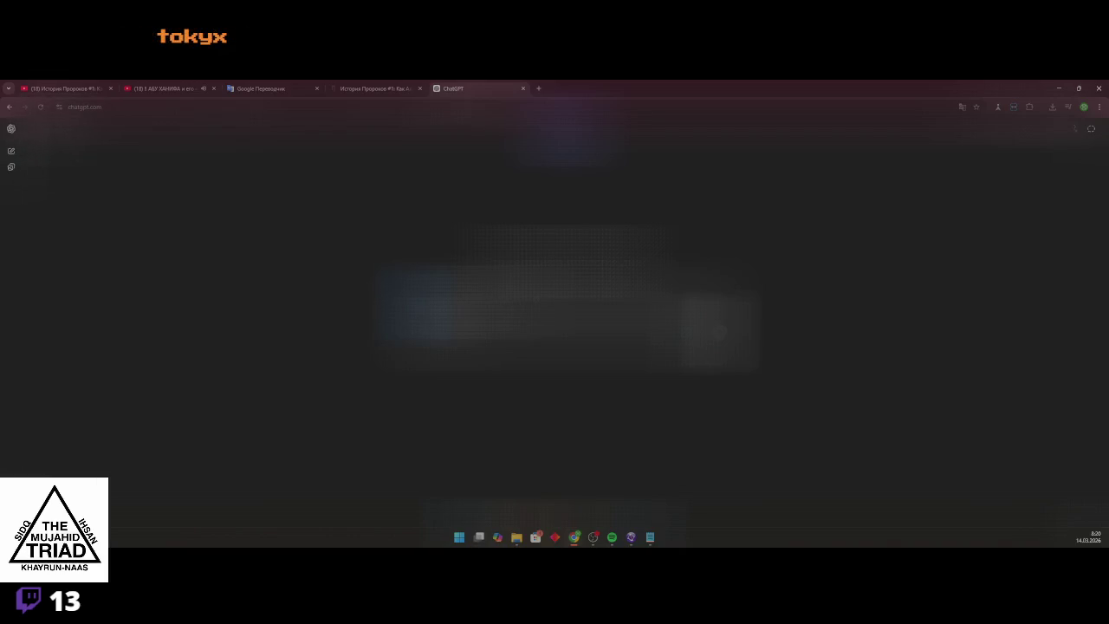
click(11, 128)
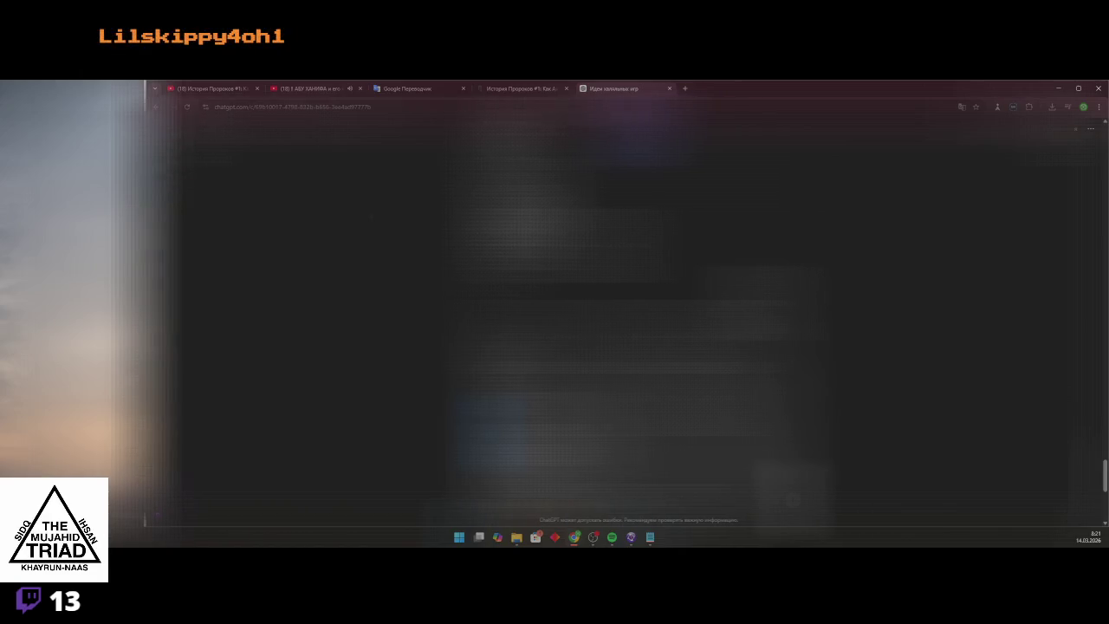
key(ctrl+1)
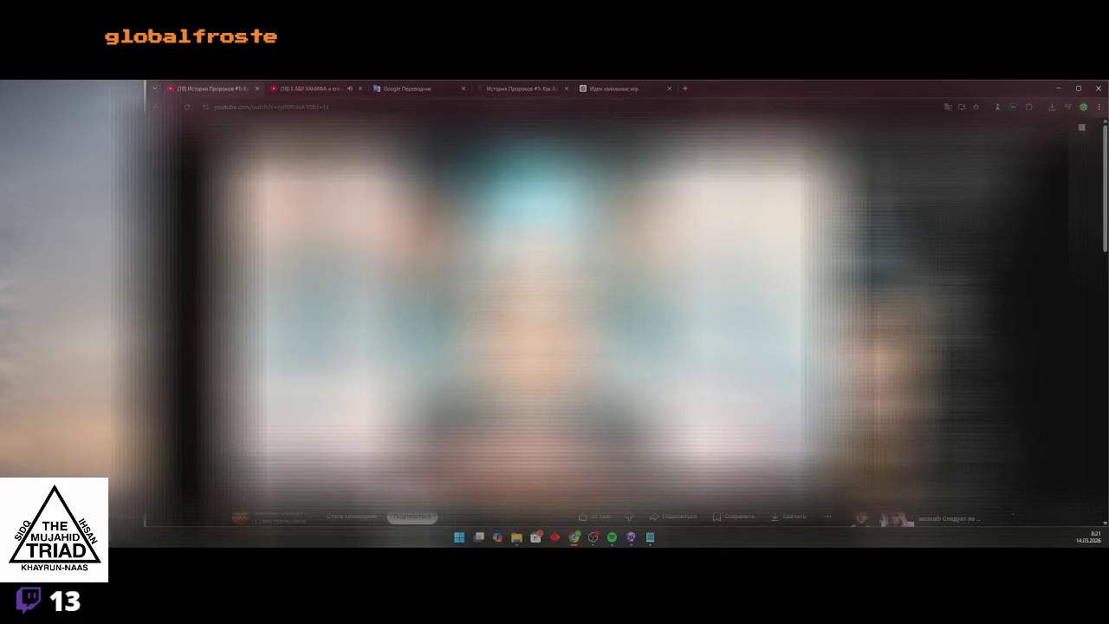
key(ctrl+9)
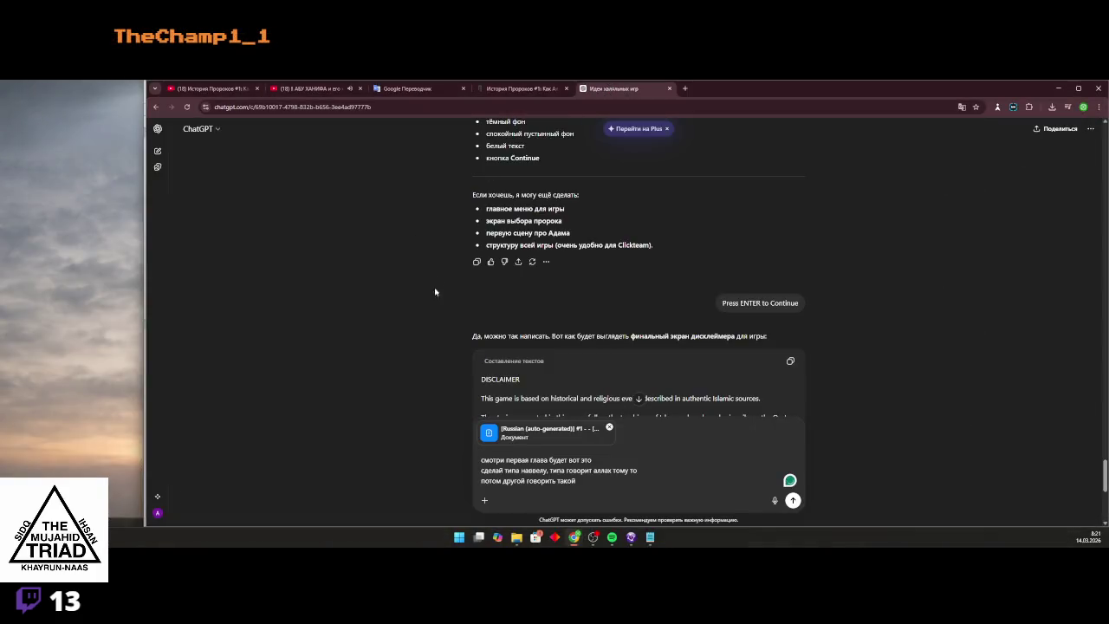
Finish the first-chapter novel-scene request and send it with the transcript attached
click(597, 480)
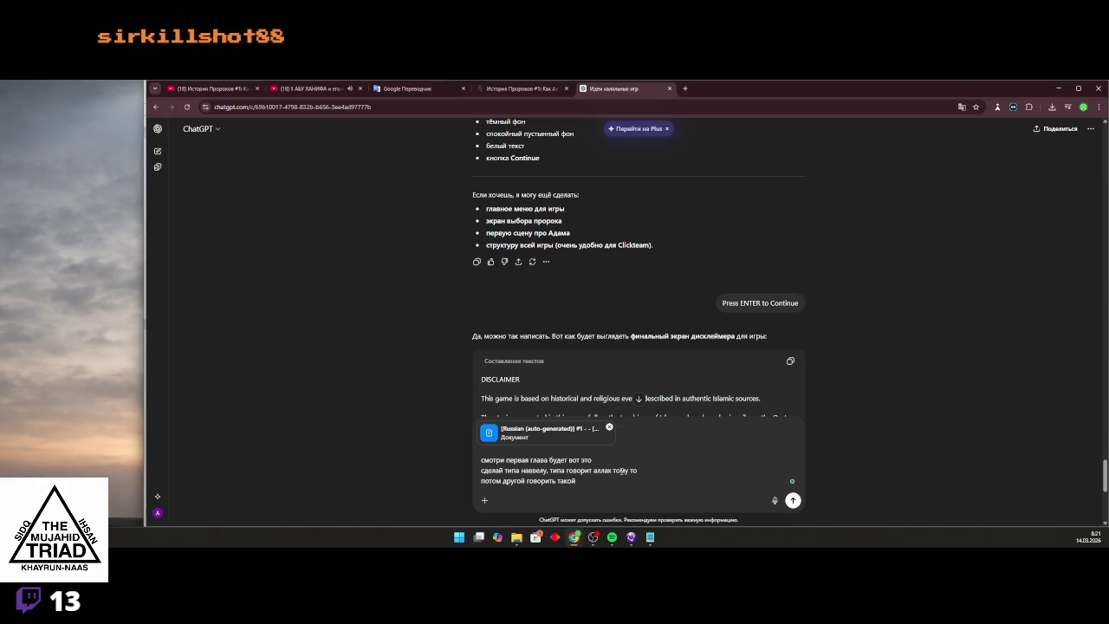
text(и ктрч прям на)
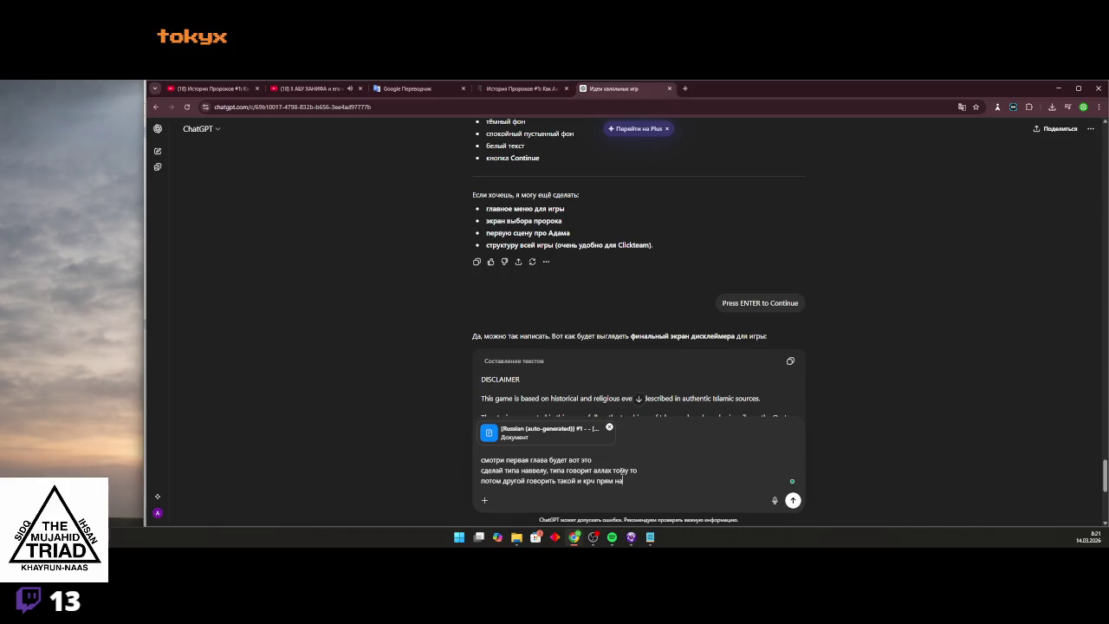
text(вела)
key(Return)
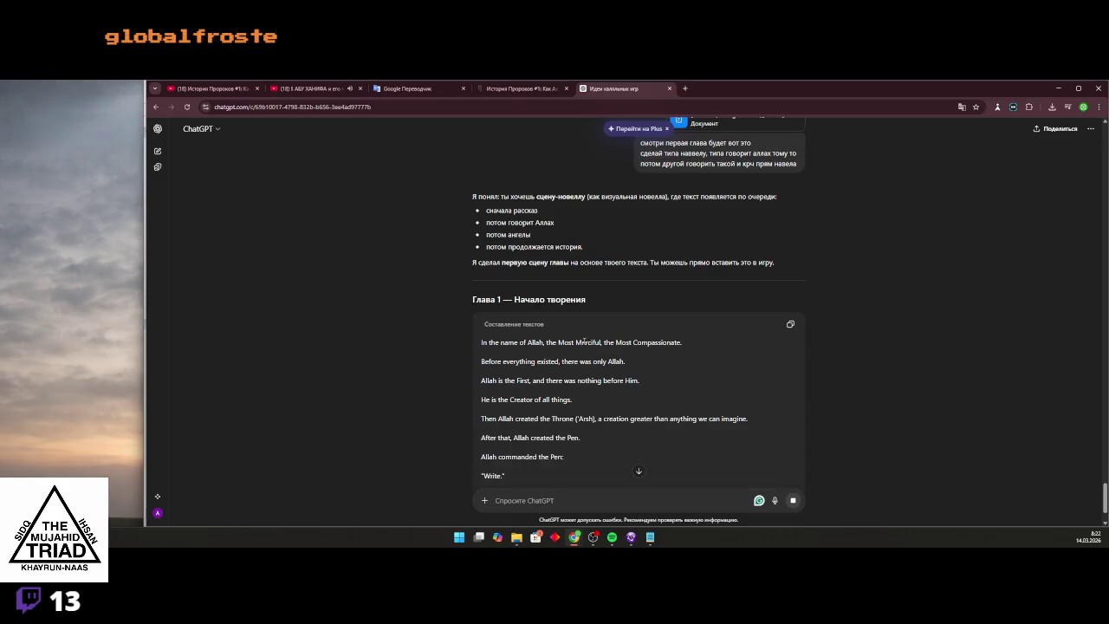
Read the English 'Глава 1 — Начало творения' reply, then type 'сделай на русском языке'
scroll(606, 385, down, 1)
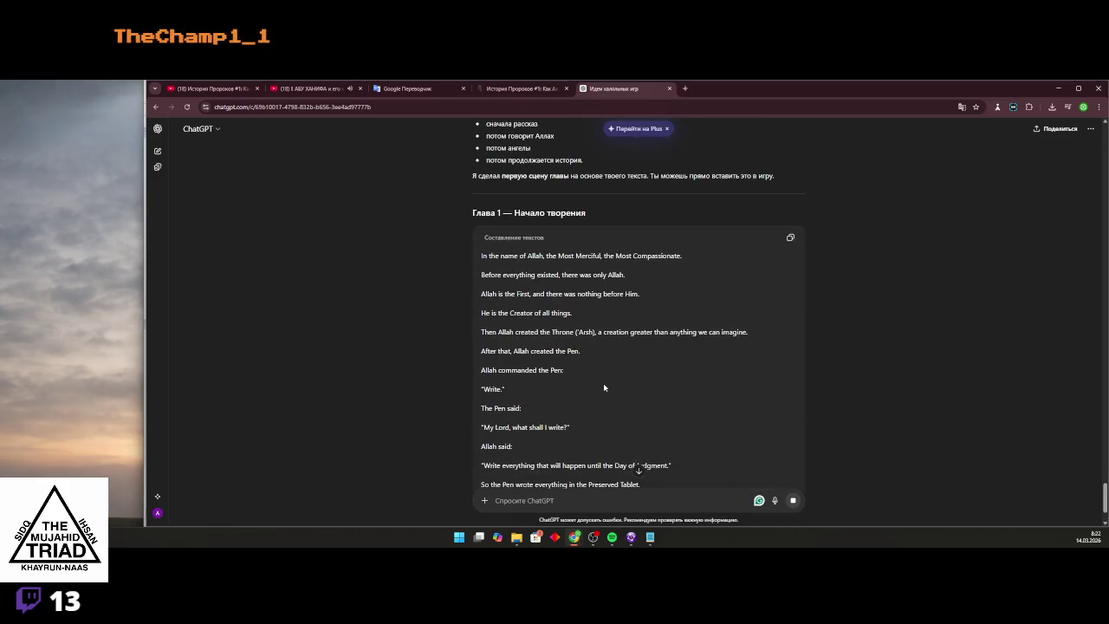
scroll(511, 413, down, 1)
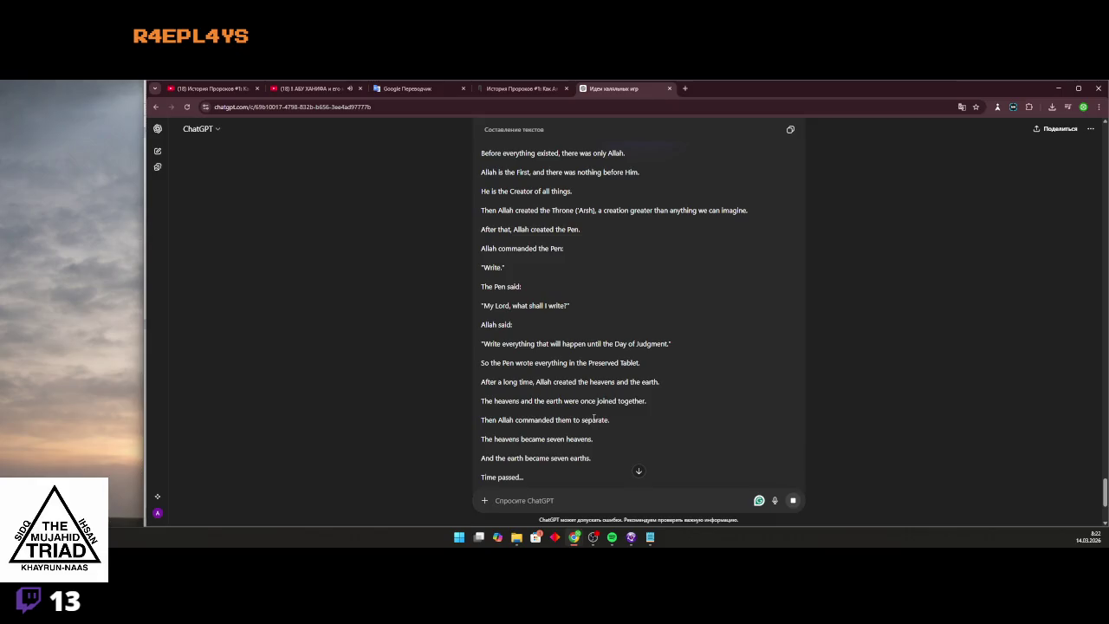
scroll(593, 419, up, 2)
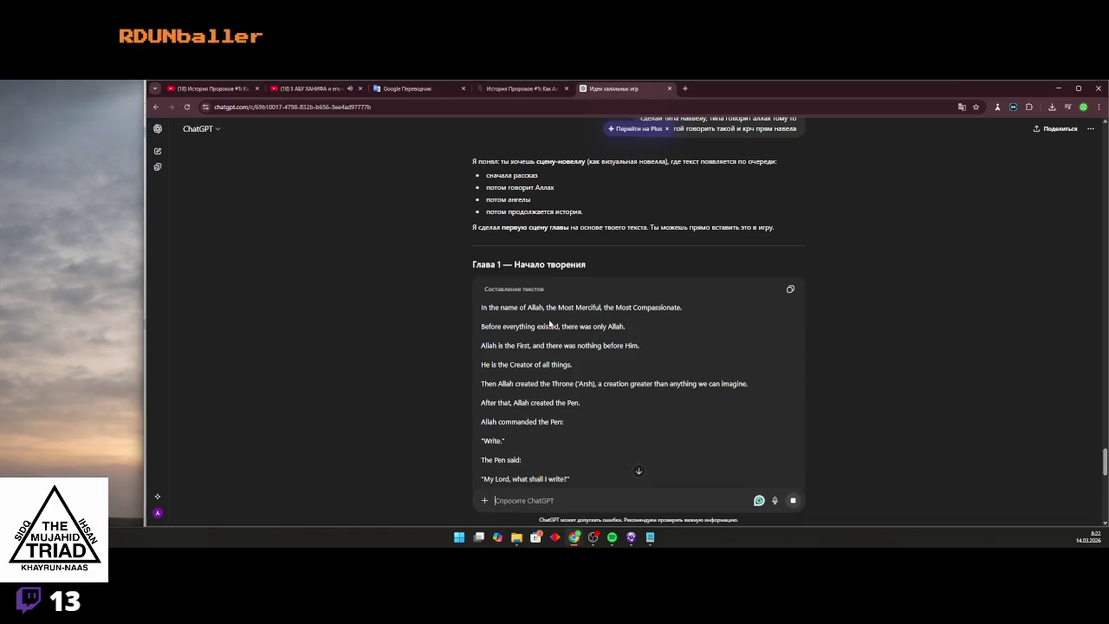
scroll(571, 364, down, 15)
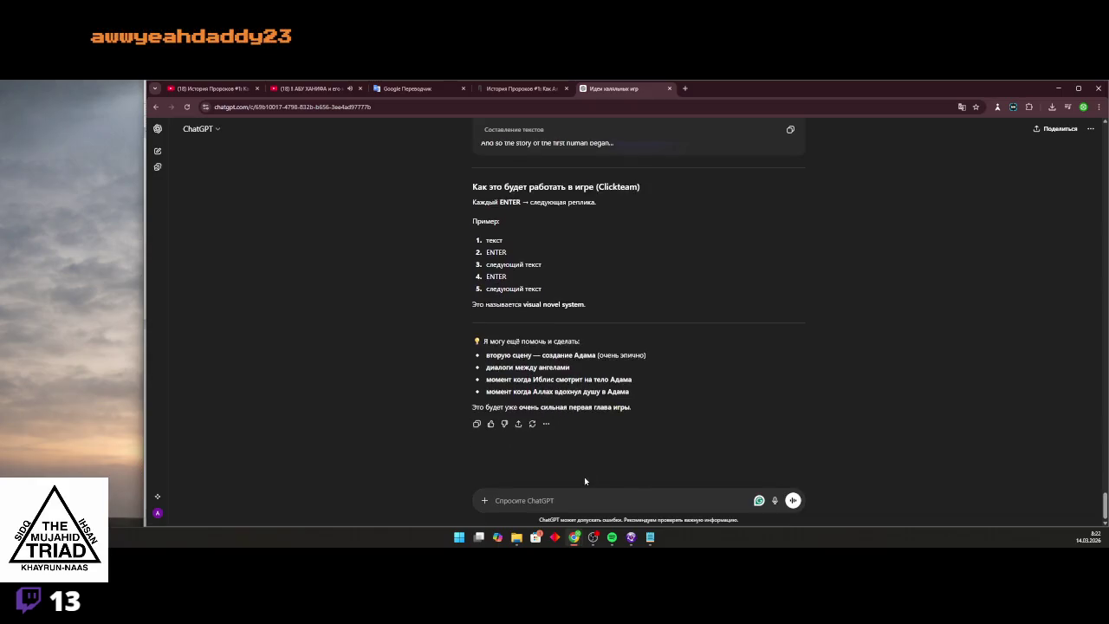
scroll(572, 421, up, 3)
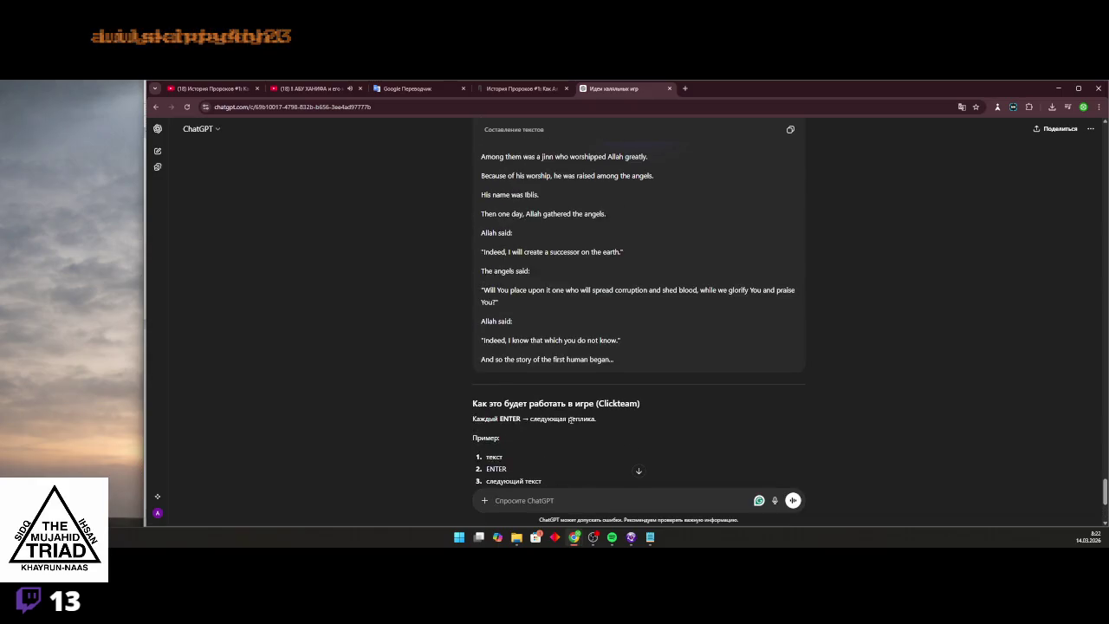
scroll(571, 421, down, 3)
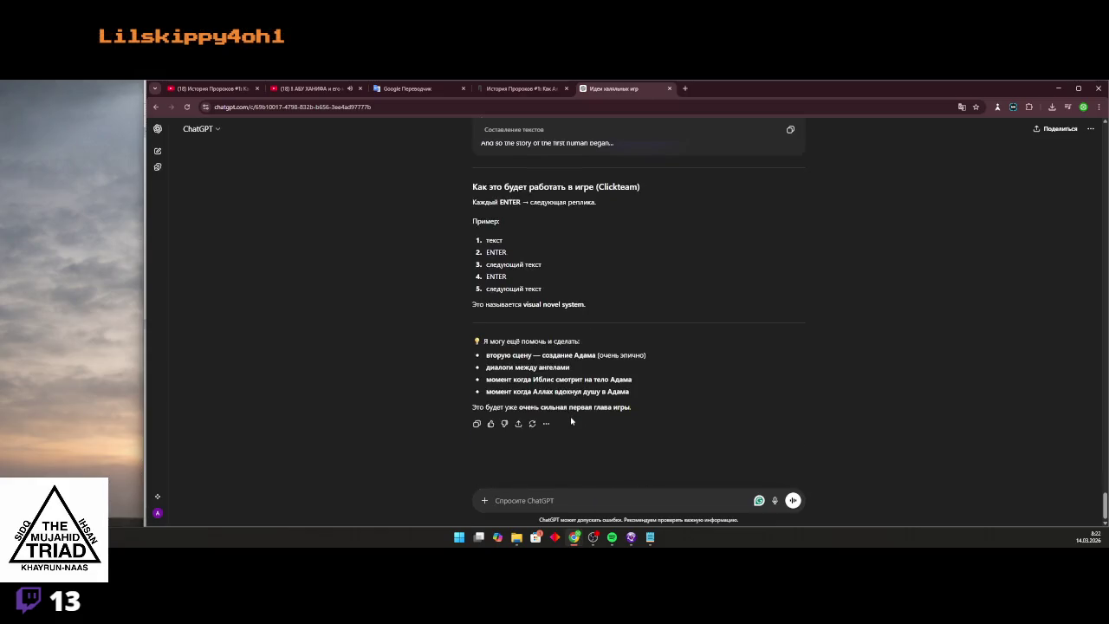
text(н)
key(BackSpace)
text(сделай на русско)
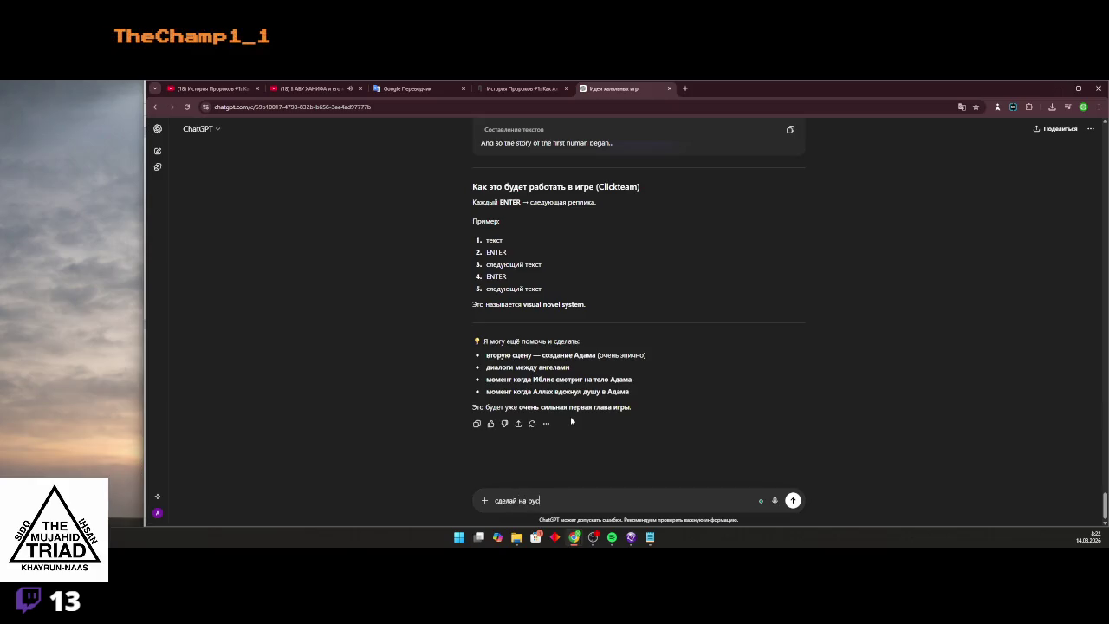
text(м языке)
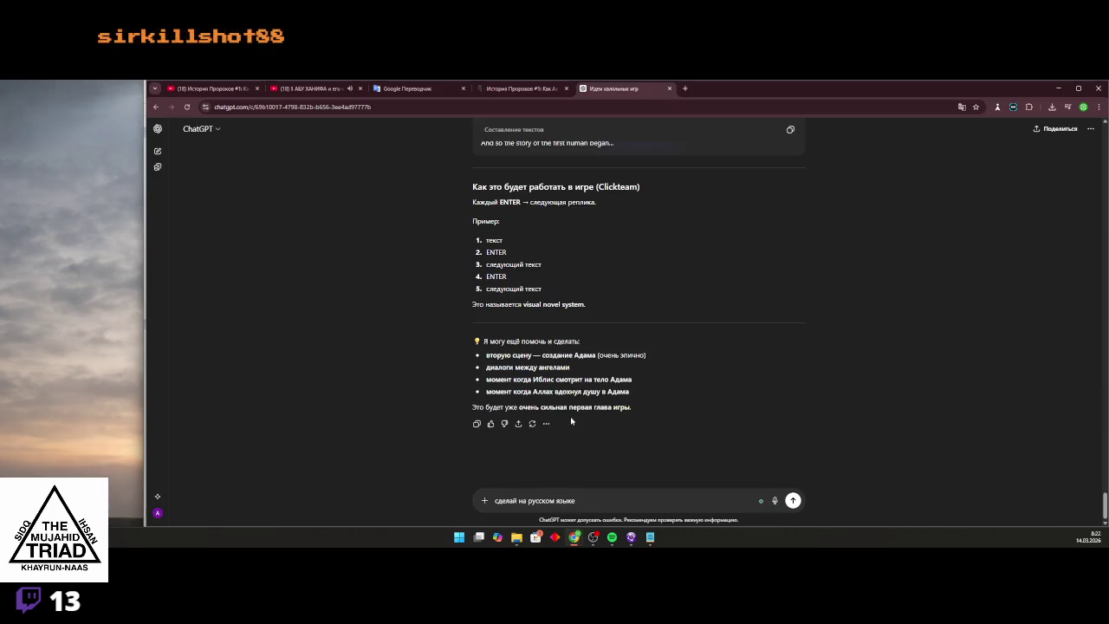
key(Return)
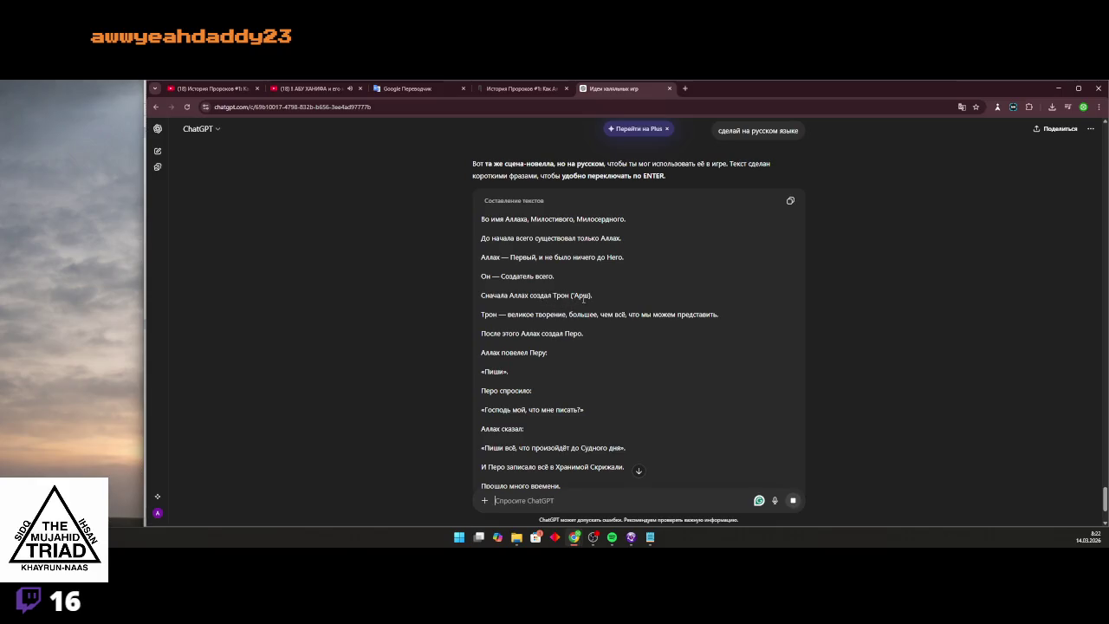
scroll(555, 315, down, 4)
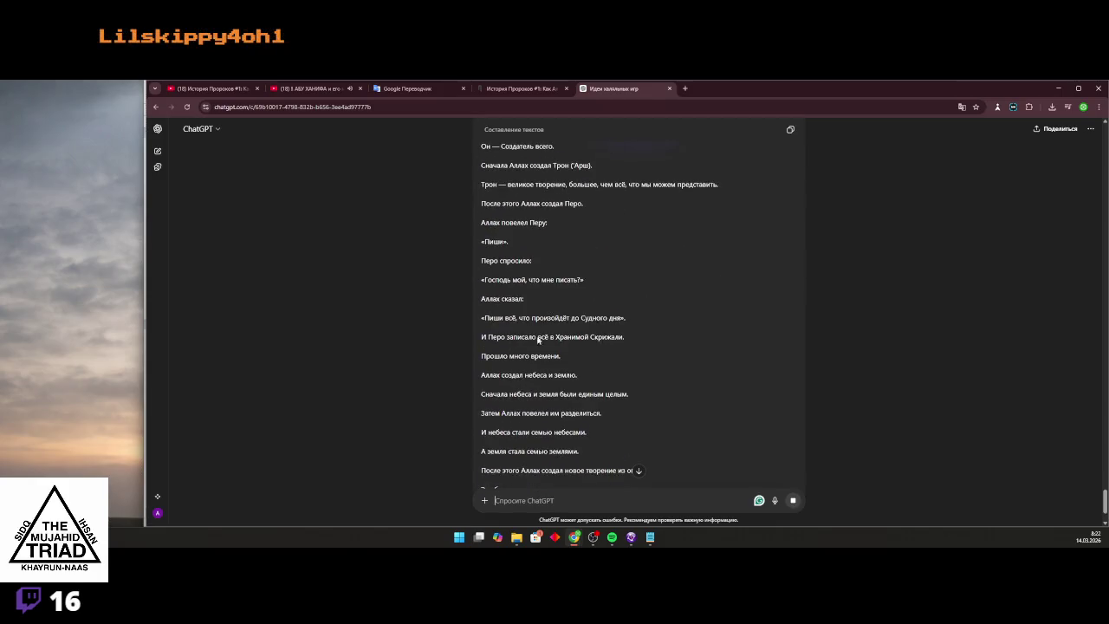
scroll(557, 454, down, 2)
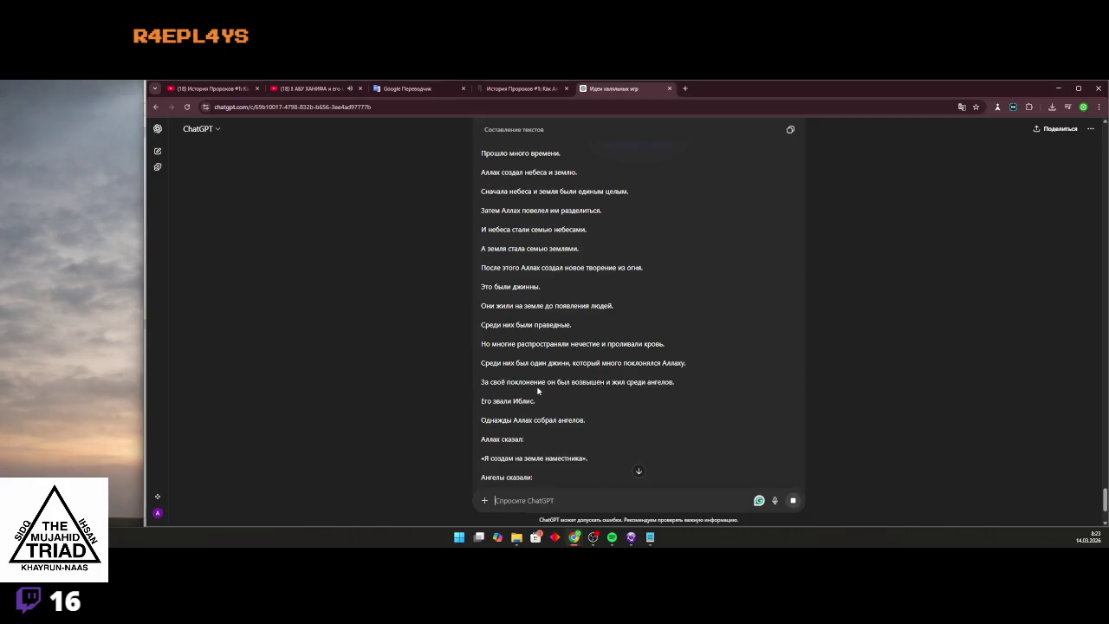
scroll(576, 386, down, 3)
scroll(546, 390, down, 2)
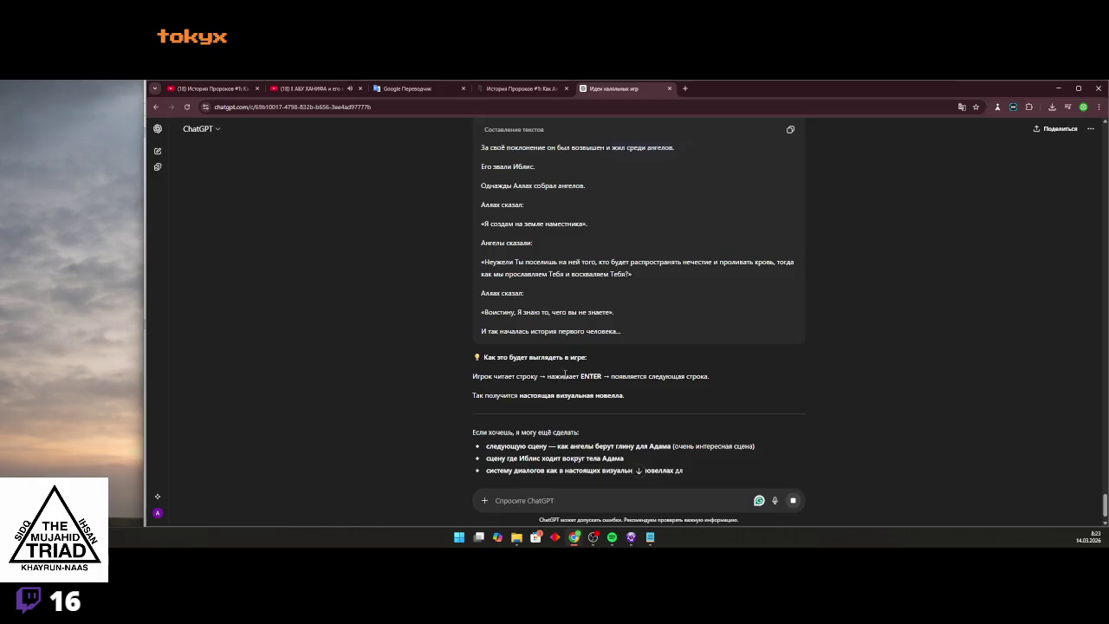
scroll(560, 378, down, 1)
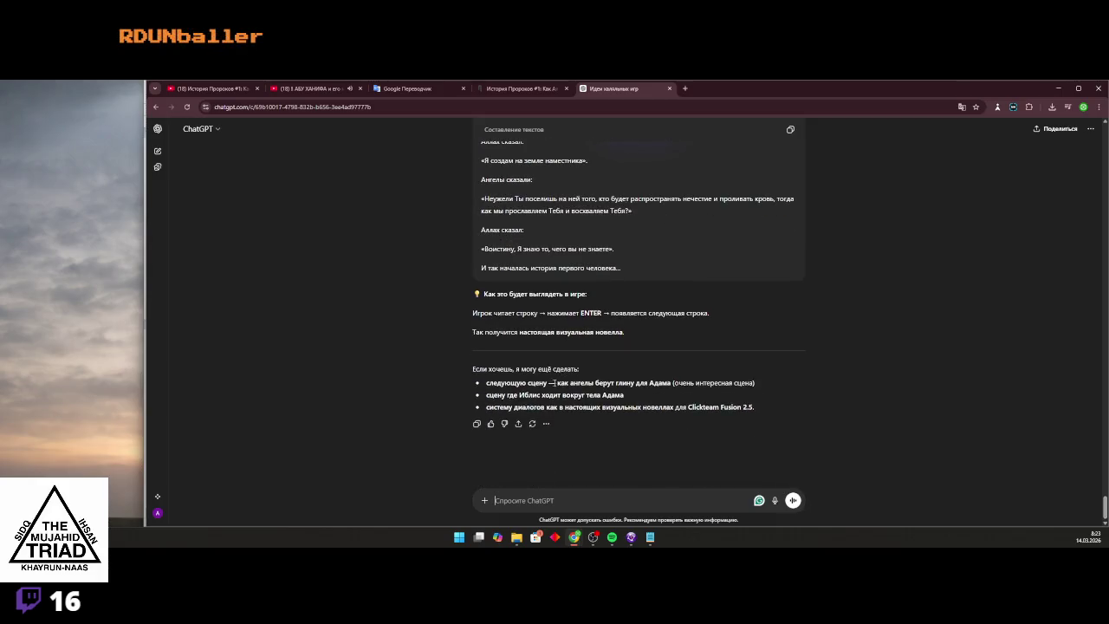
click(588, 497)
text(d)
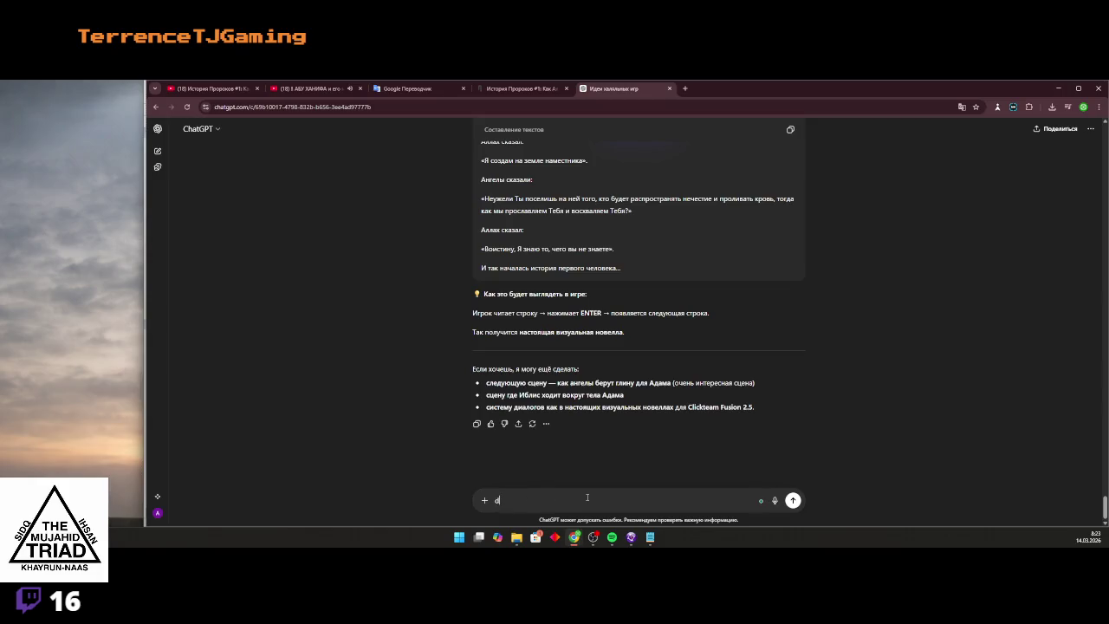
Rephrase the prompt as 'весь текст сделай из файла' and send it
key(BackSpace)
text(вес)
text(екст с)
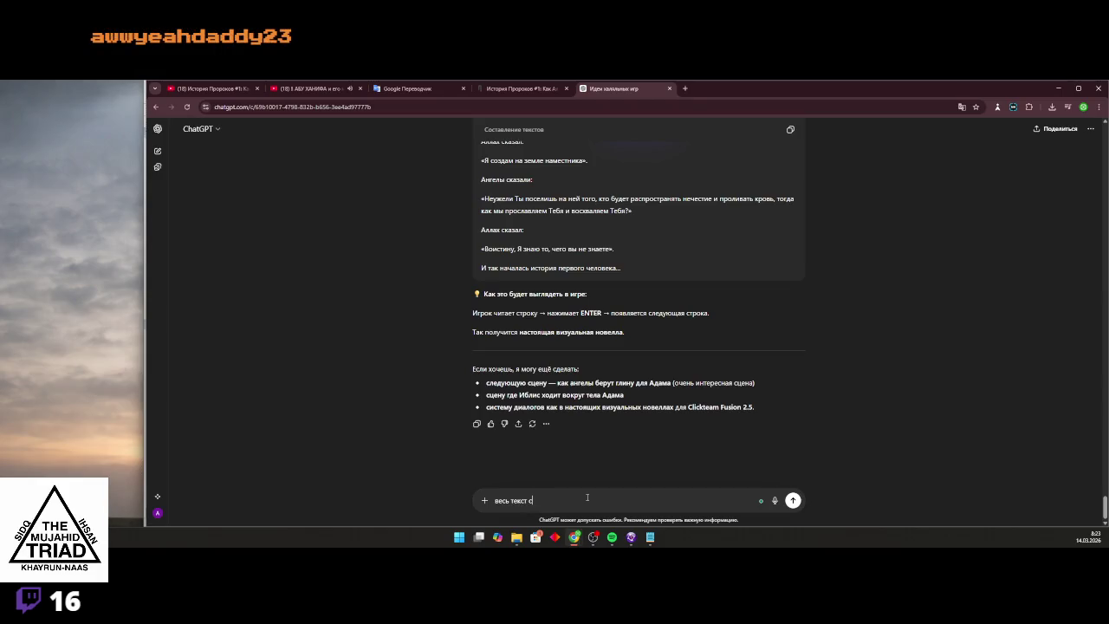
text(рям)
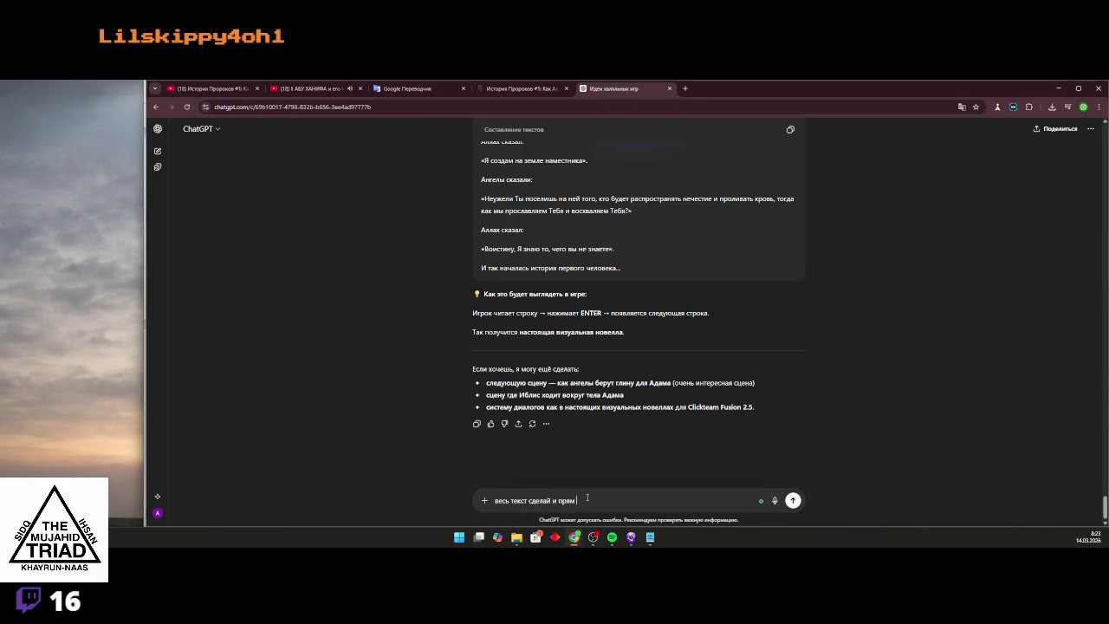
key(BackSpace)
key(BackSpace)
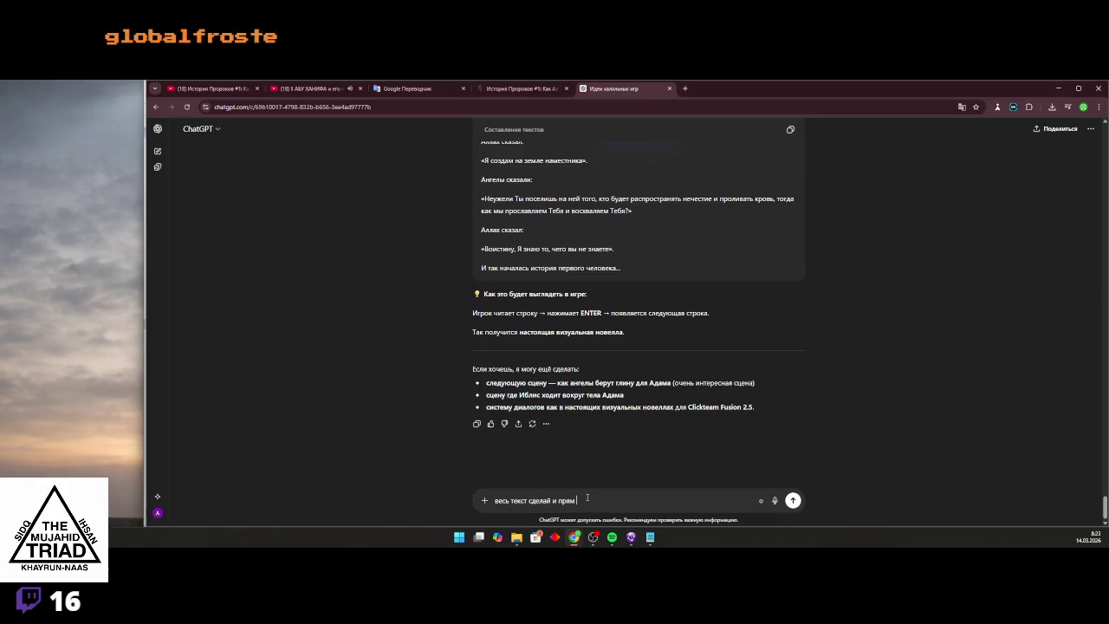
text(сделай та)
key(BackSpace)
key(BackSpace)
key(BackSpace)
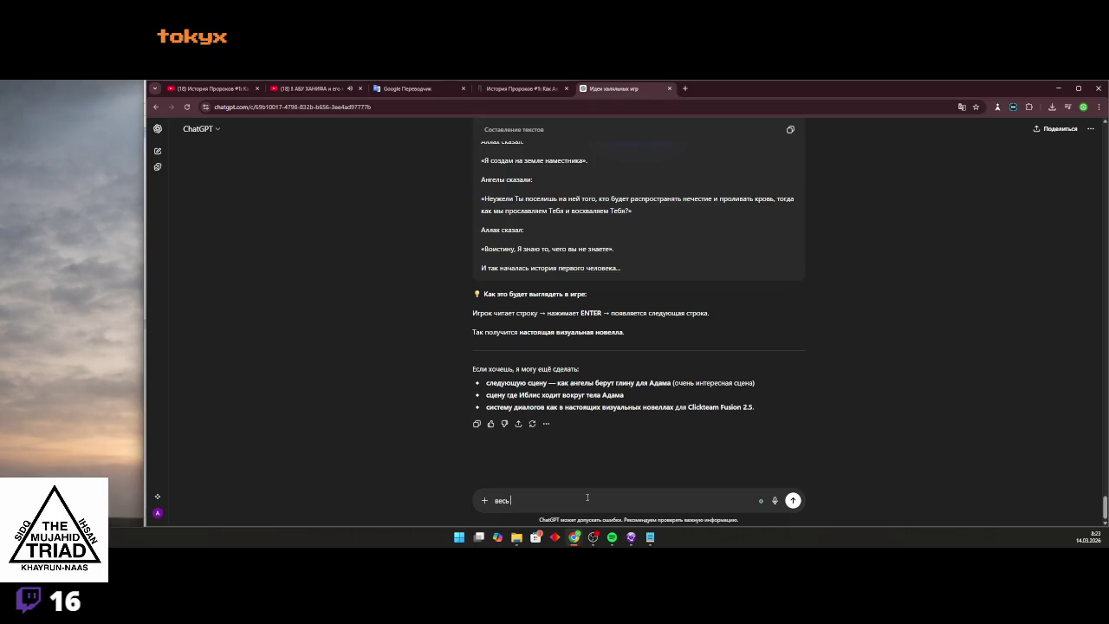
text(сделай из)
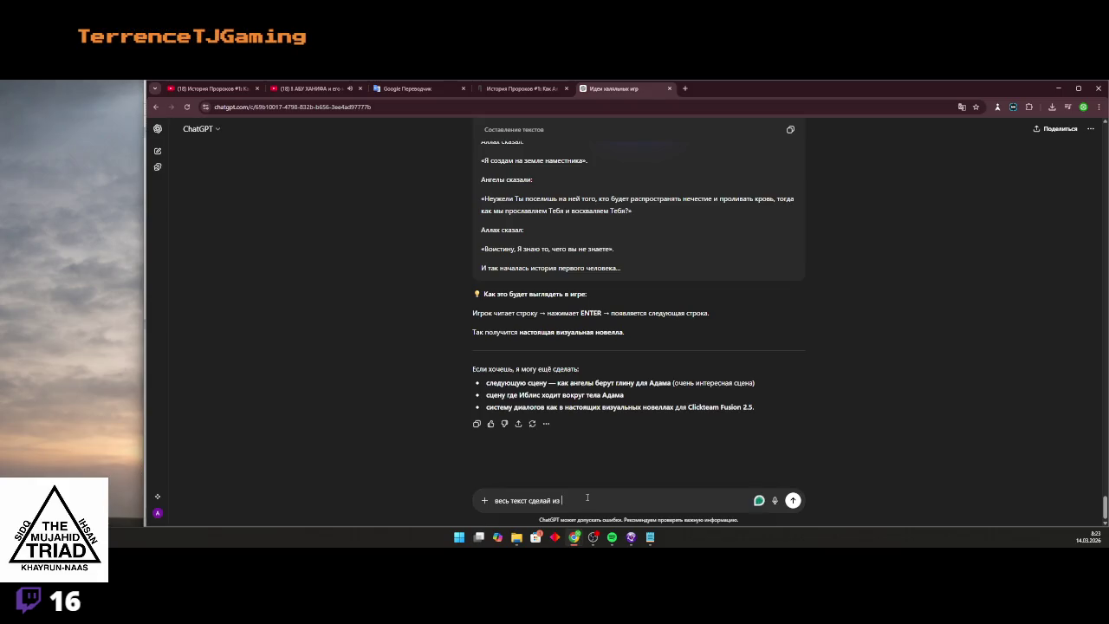
text(с)
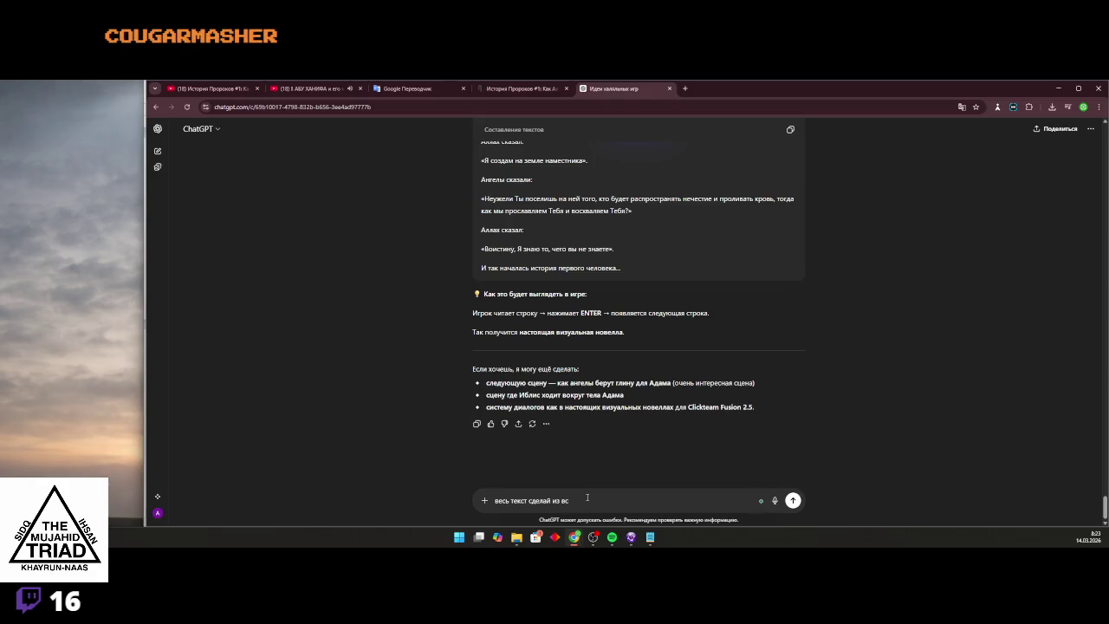
key(BackSpace)
text(файла)
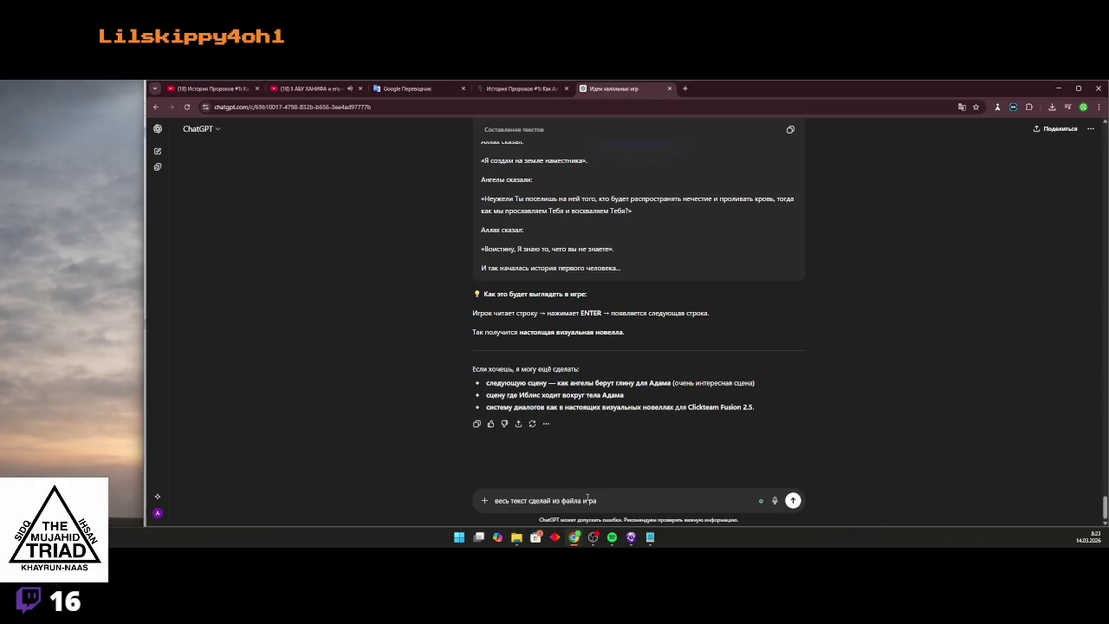
key(Return)
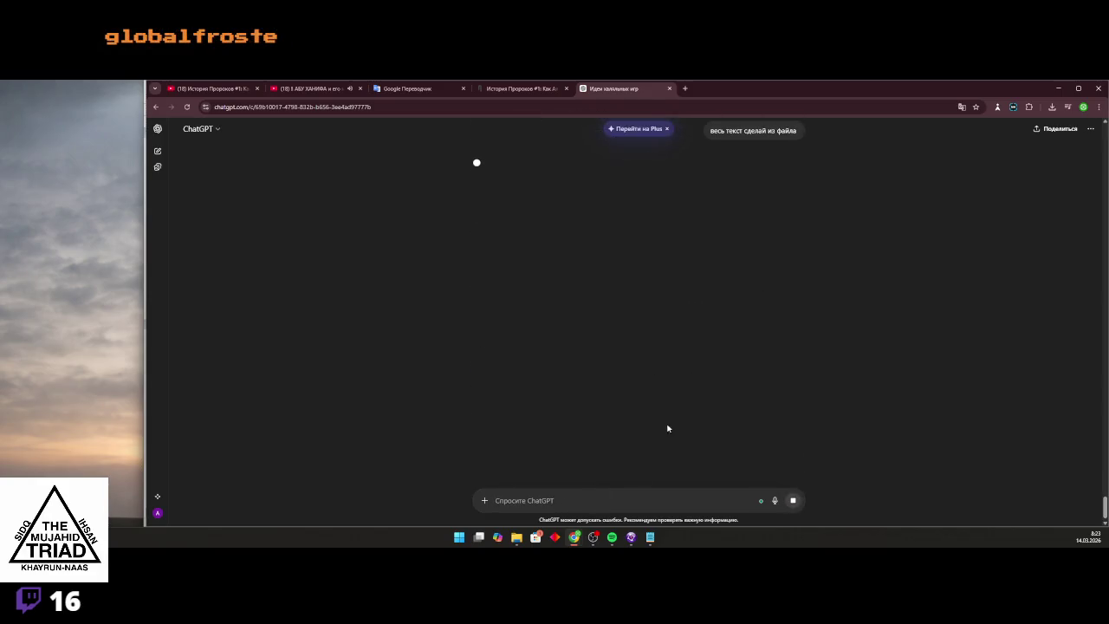
Pause the Abu Hanifa video, bring up История Пророков #2, then return to ChatGPT
click(307, 88)
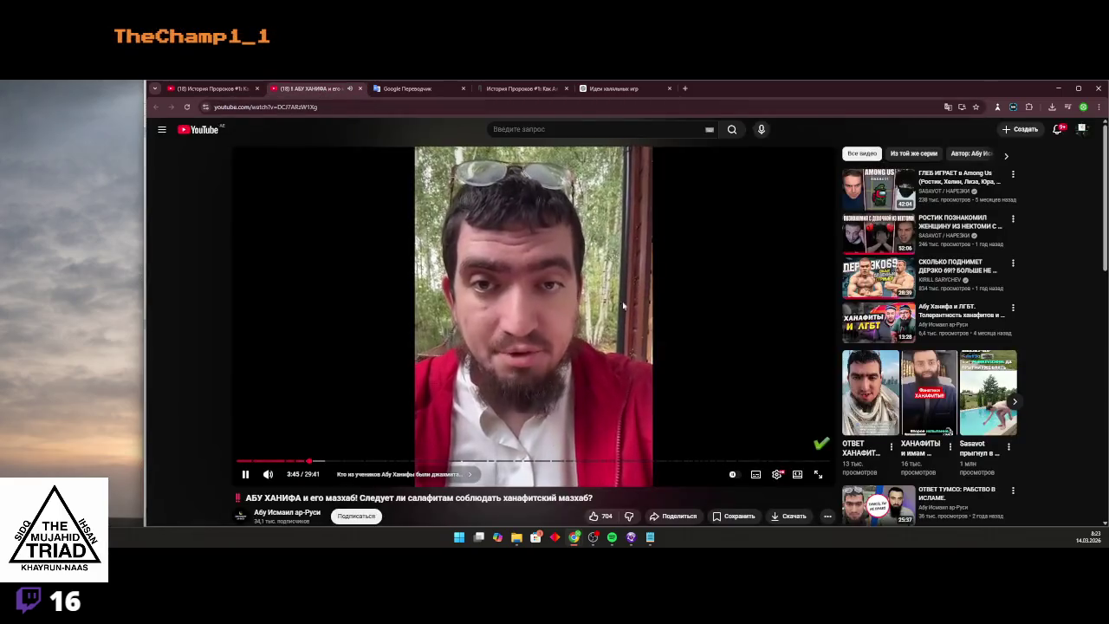
click(433, 442)
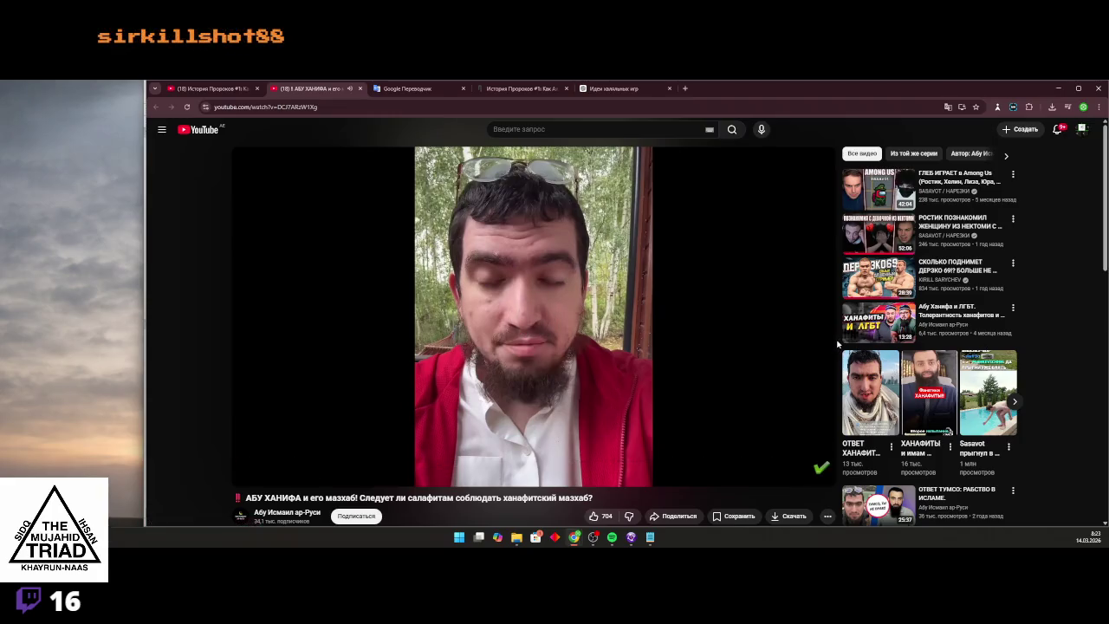
scroll(837, 344, down, 5)
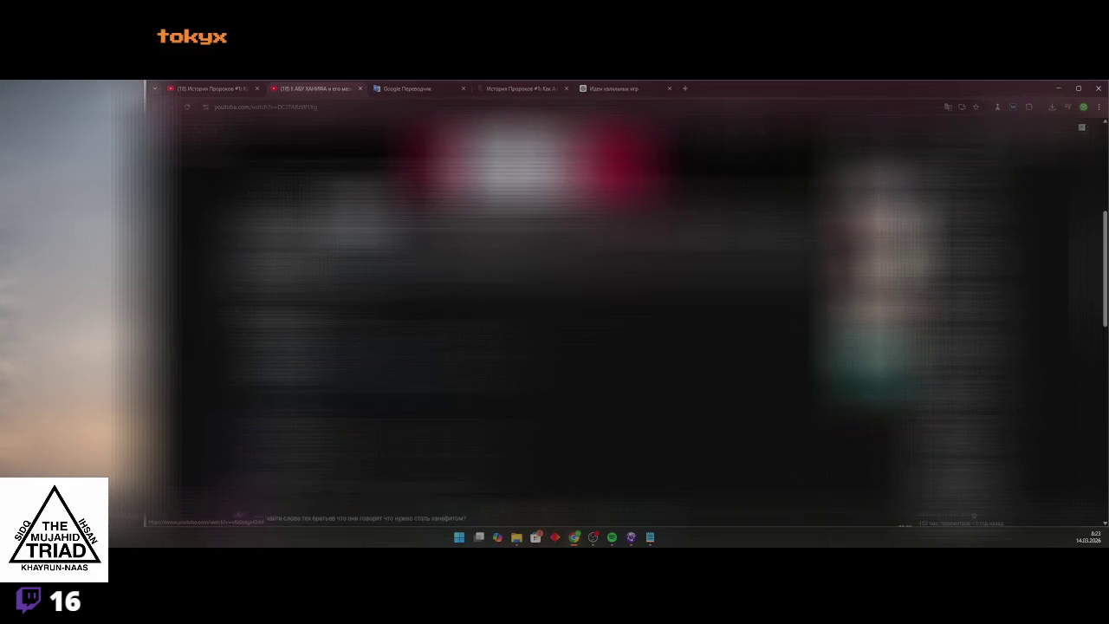
click(222, 89)
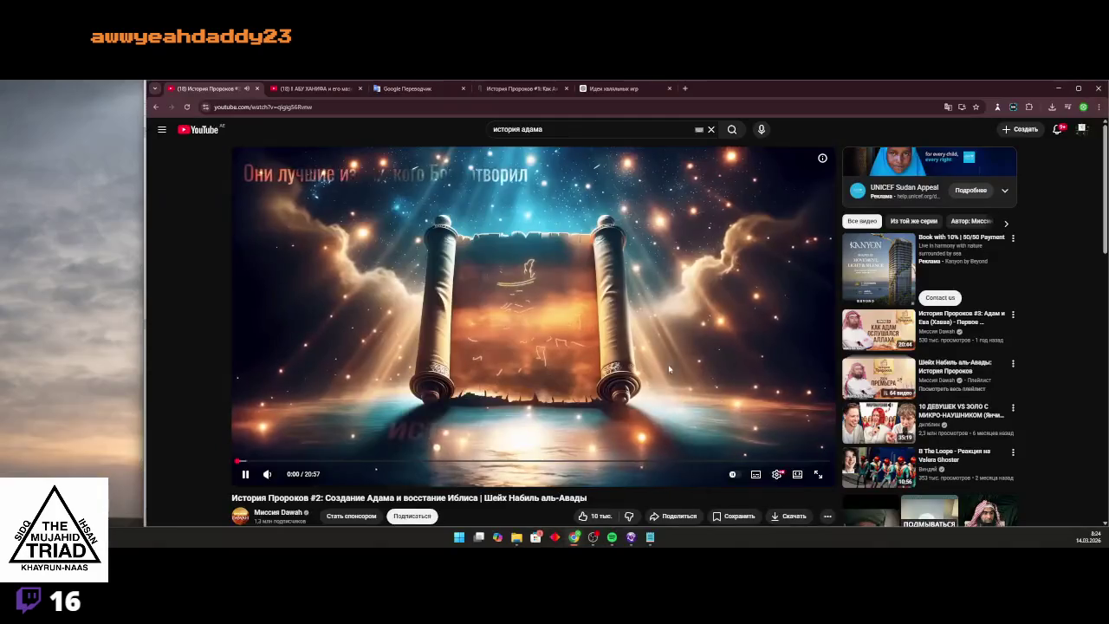
key(ctrl+5)
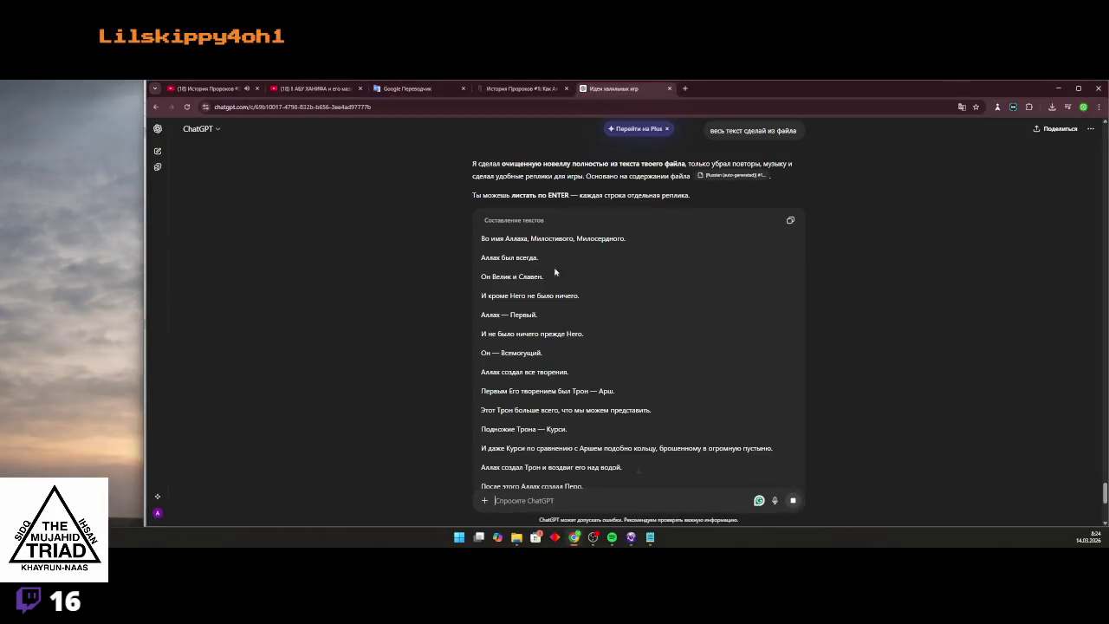
Follow ChatGPT's streaming creation novel down to the angel of death, then return to История Пророков
scroll(540, 273, down, 1)
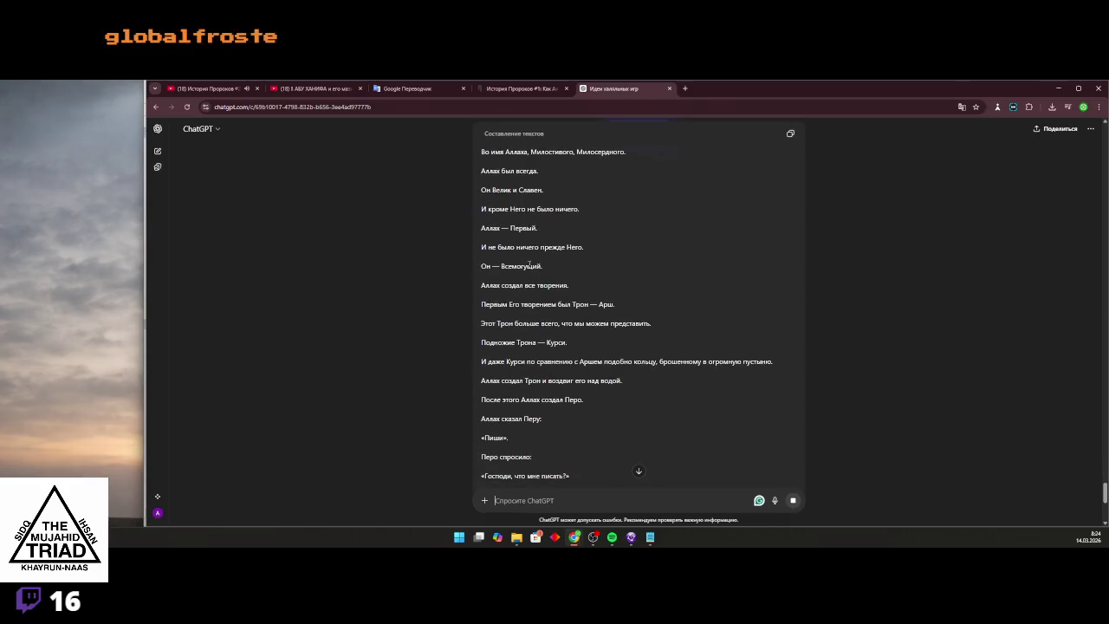
scroll(545, 291, down, 2)
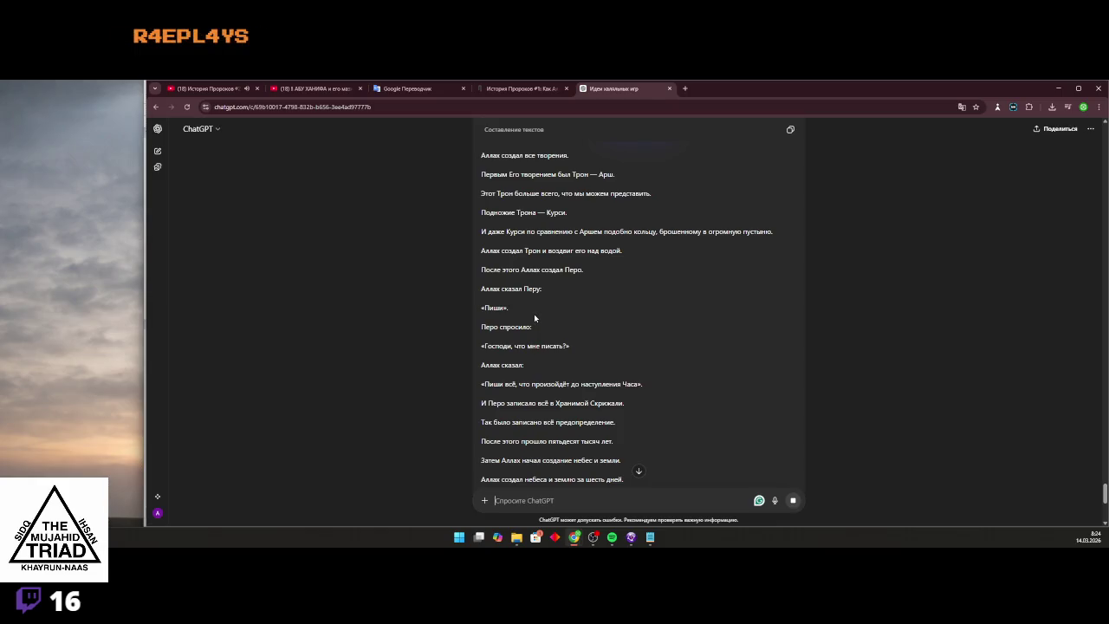
scroll(533, 315, down, 2)
scroll(537, 312, down, 3)
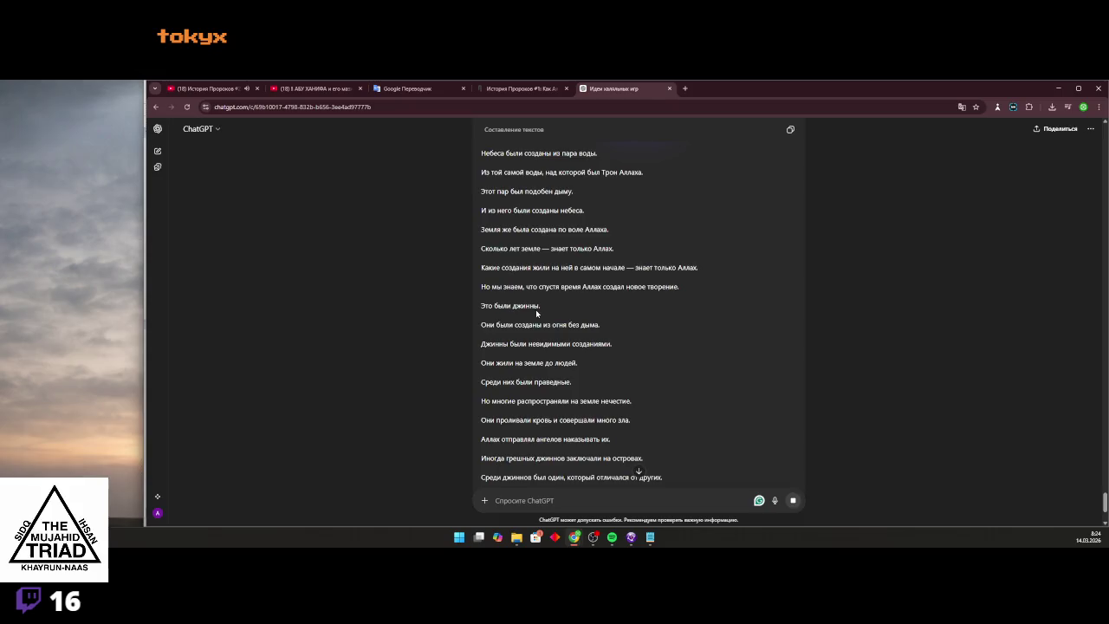
scroll(536, 314, down, 2)
scroll(563, 322, down, 1)
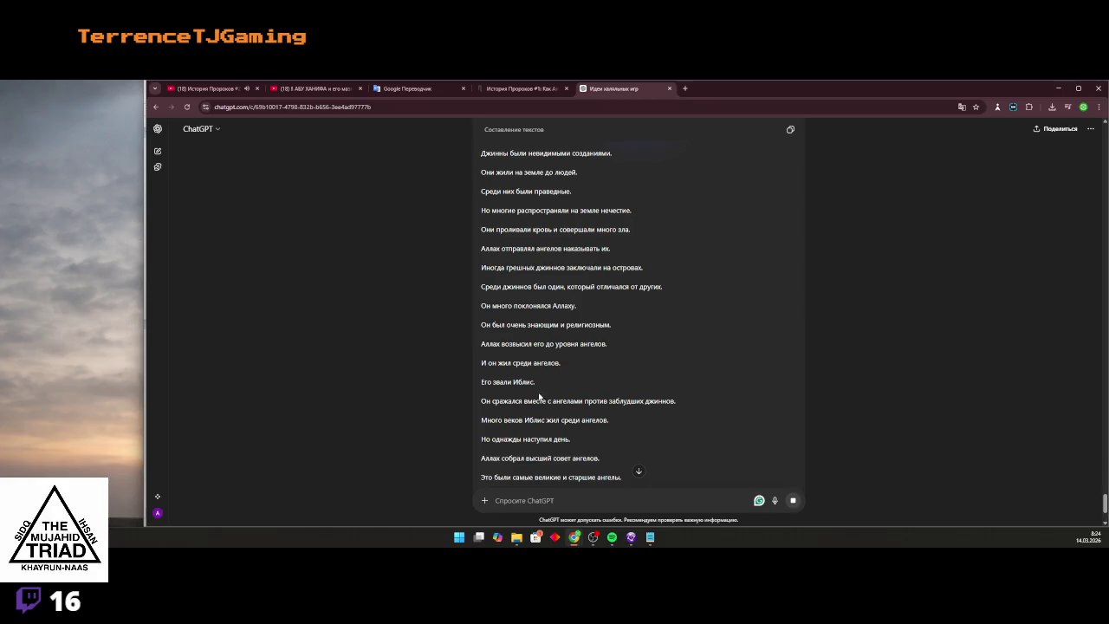
scroll(660, 407, down, 1)
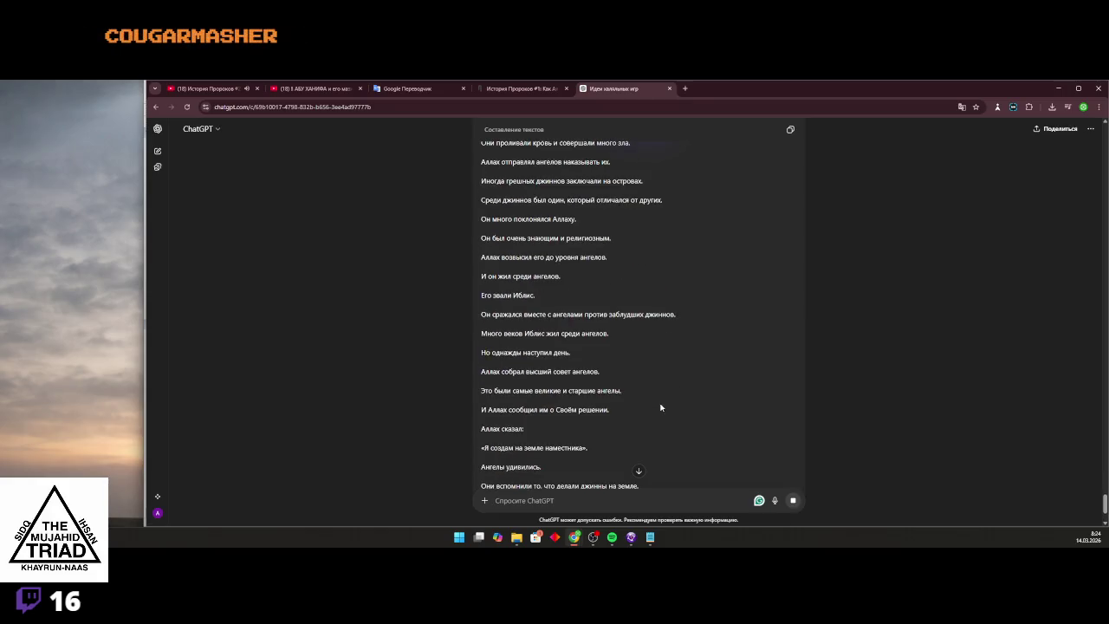
scroll(664, 387, down, 2)
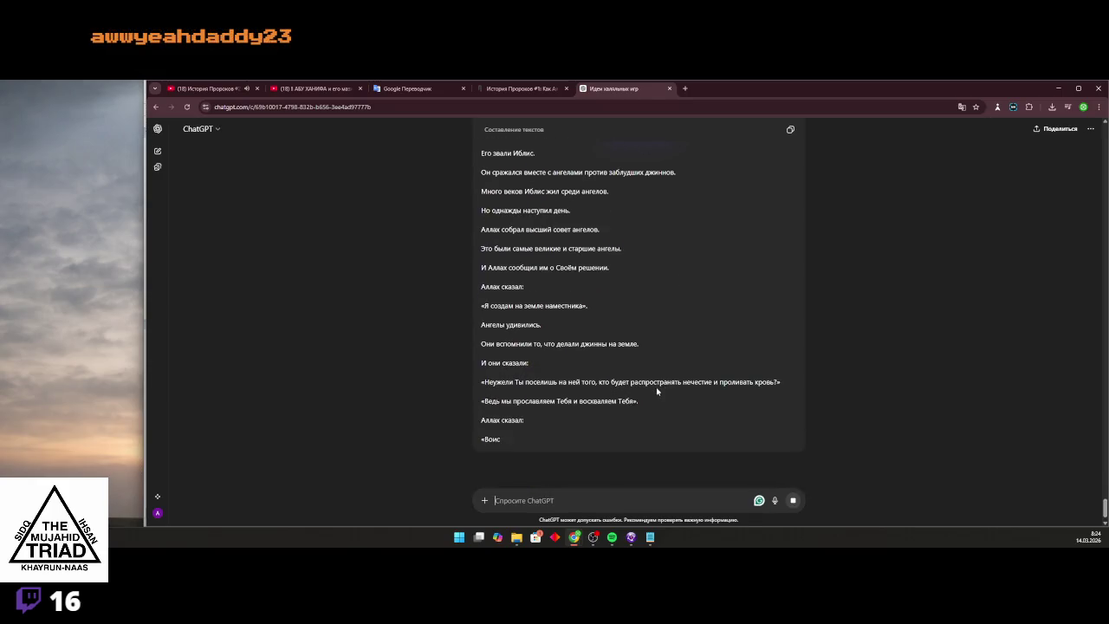
scroll(537, 409, down, 2)
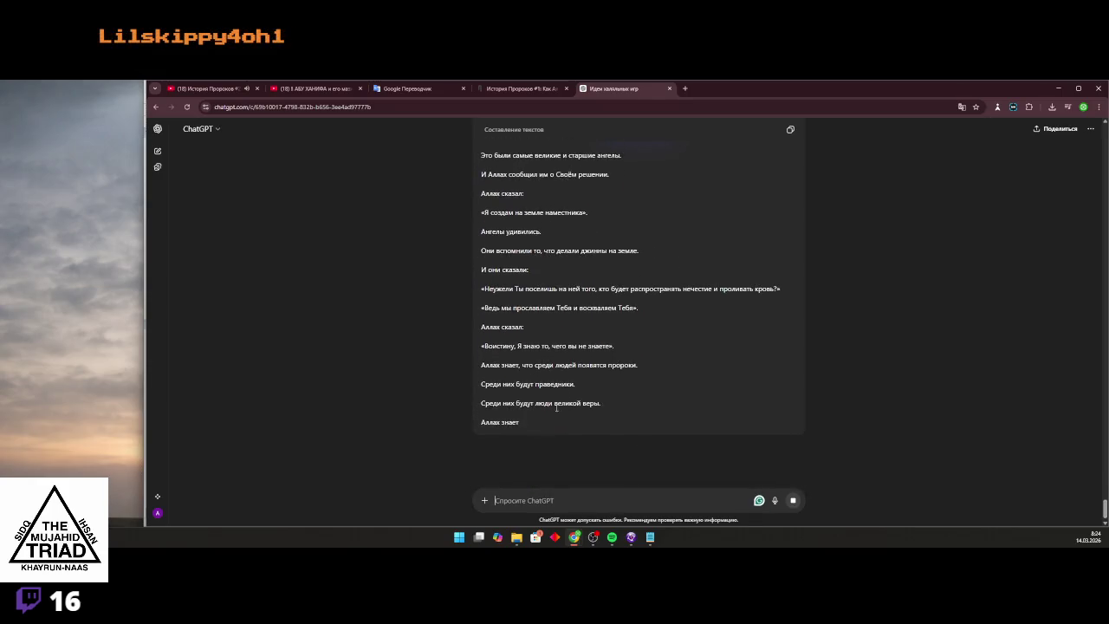
scroll(559, 406, down, 1)
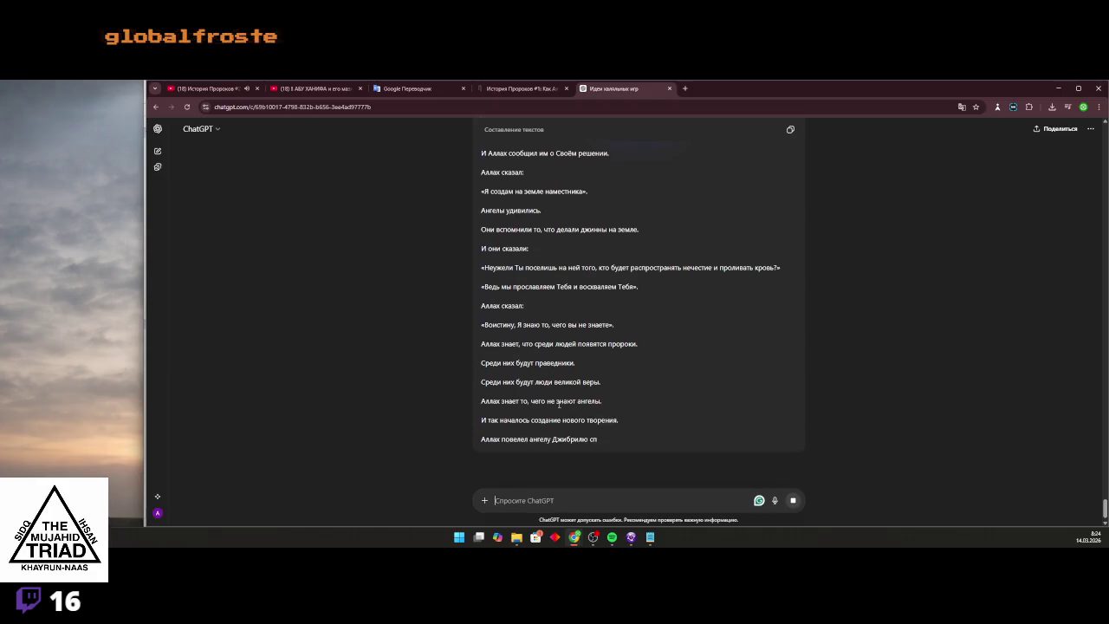
scroll(558, 403, down, 3)
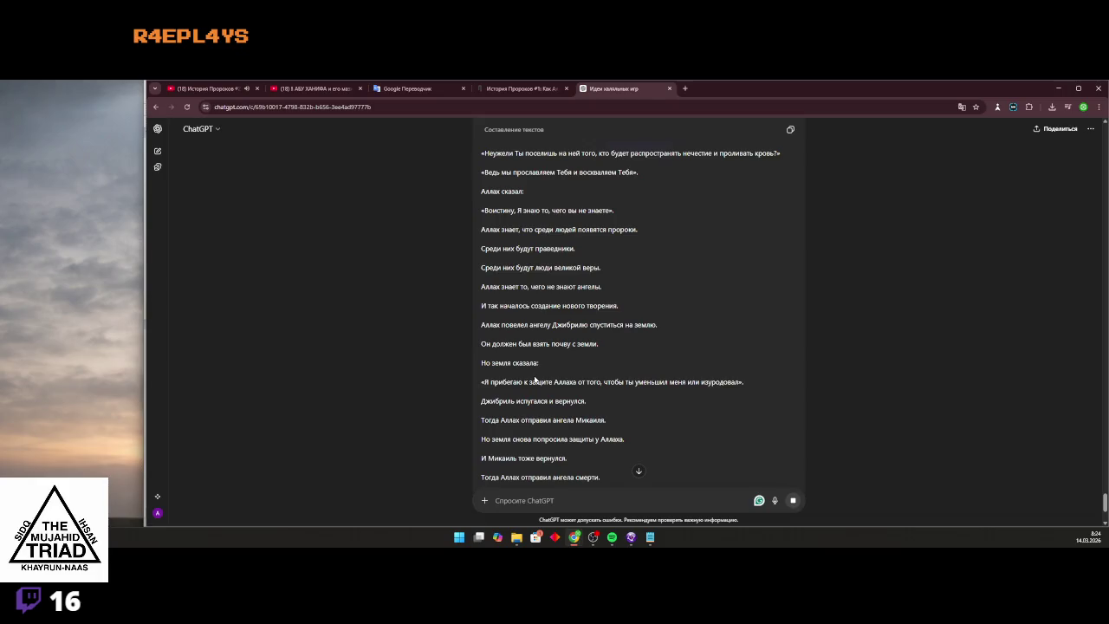
click(208, 88)
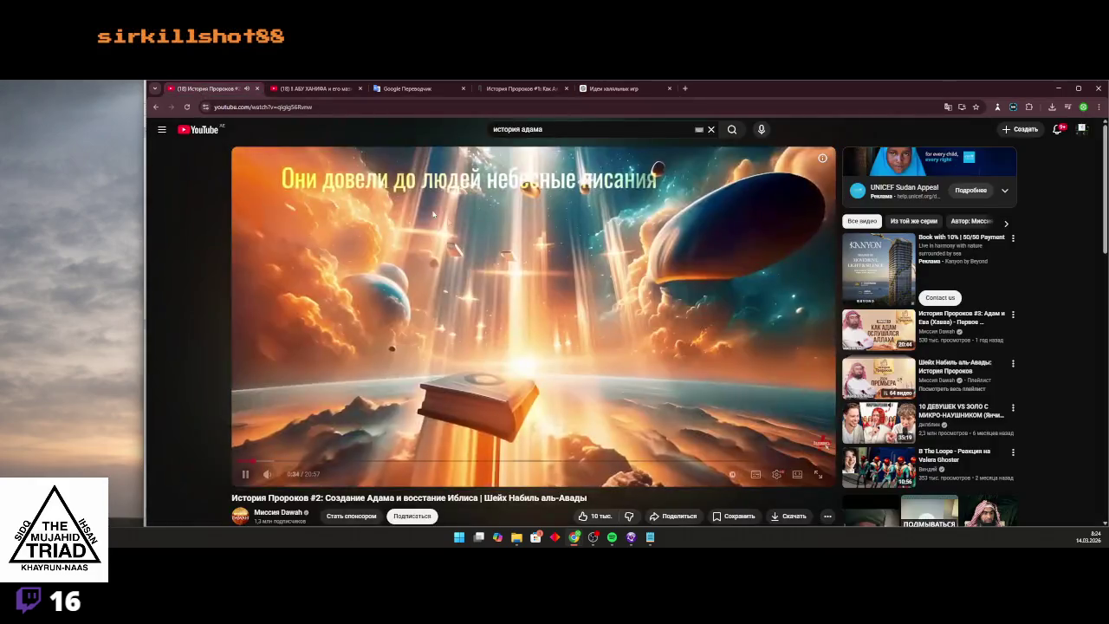
Glance at ChatGPT's answer, open История Пророков #1 and pause it near the start, then return to the chat
click(619, 86)
scroll(563, 399, down, 8)
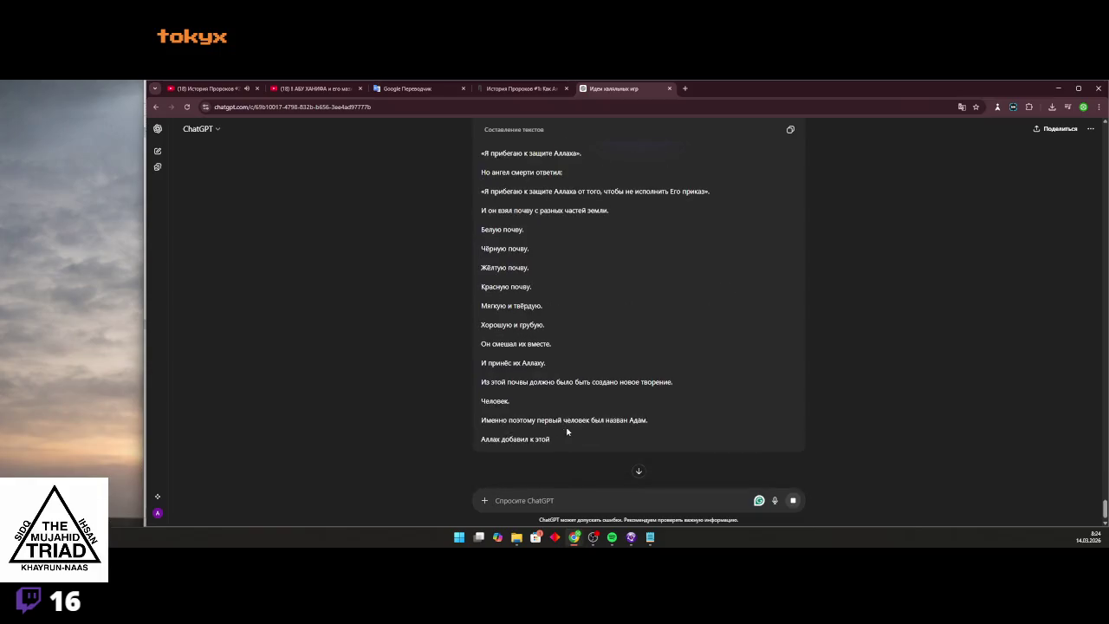
scroll(563, 412, up, 5)
click(208, 88)
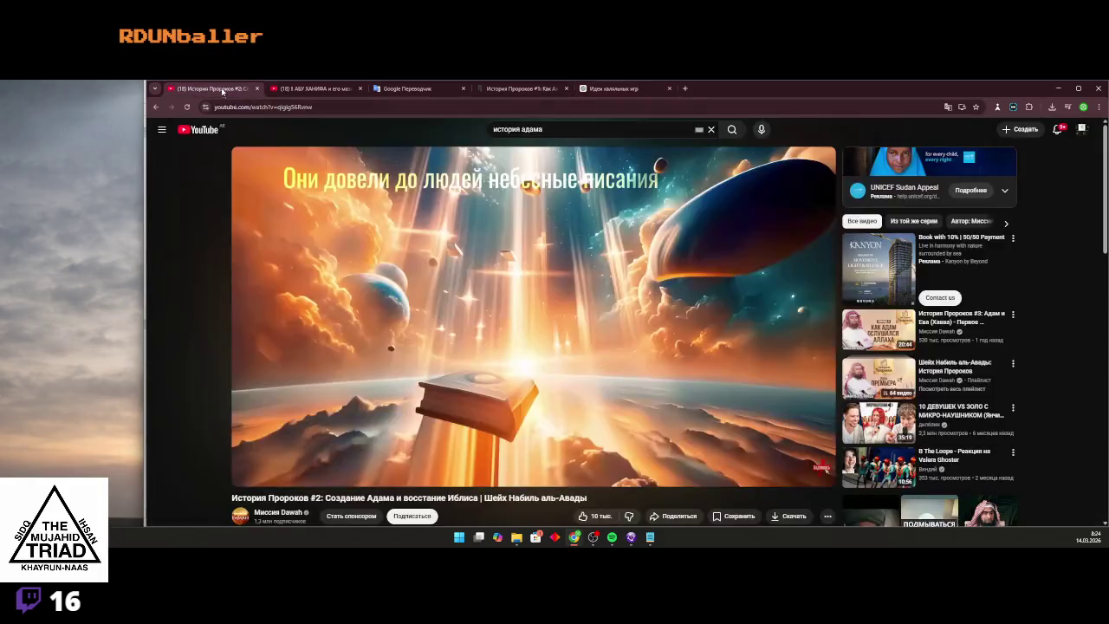
click(185, 106)
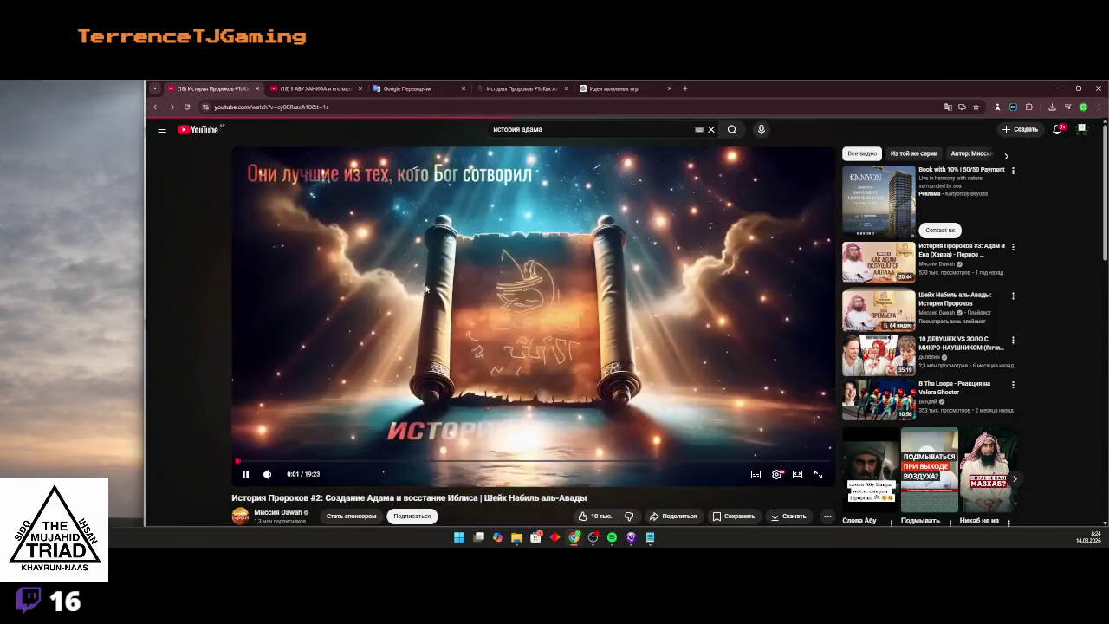
click(465, 307)
scroll(464, 307, down, 3)
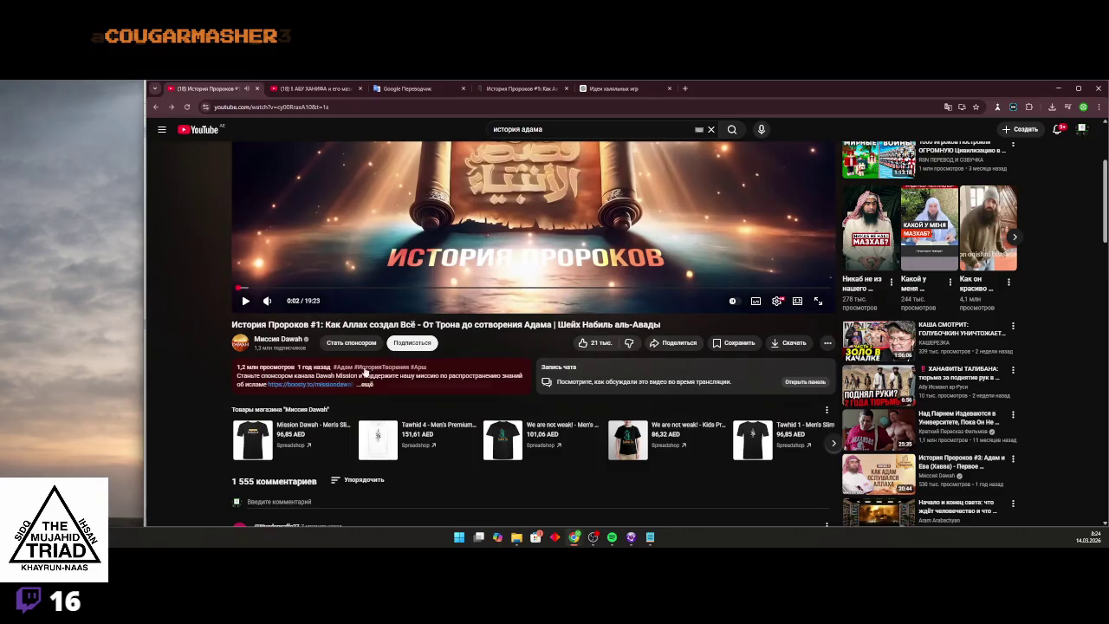
click(615, 89)
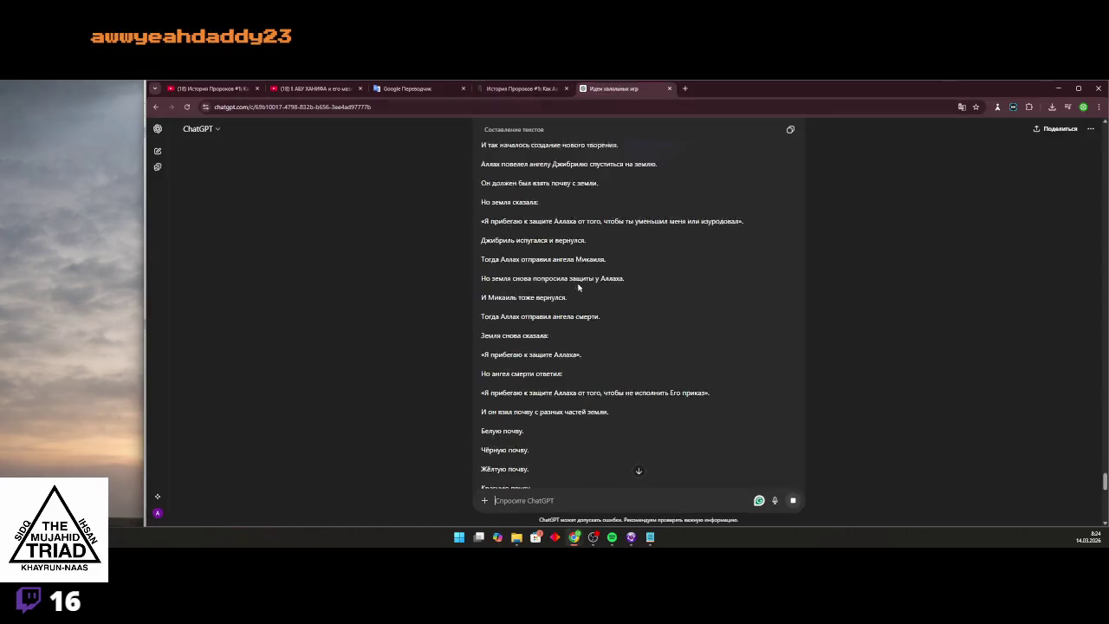
Review the finished novel ending 'И так началась история первого человека…', then return to Clickteam Fusion
scroll(563, 297, up, 15)
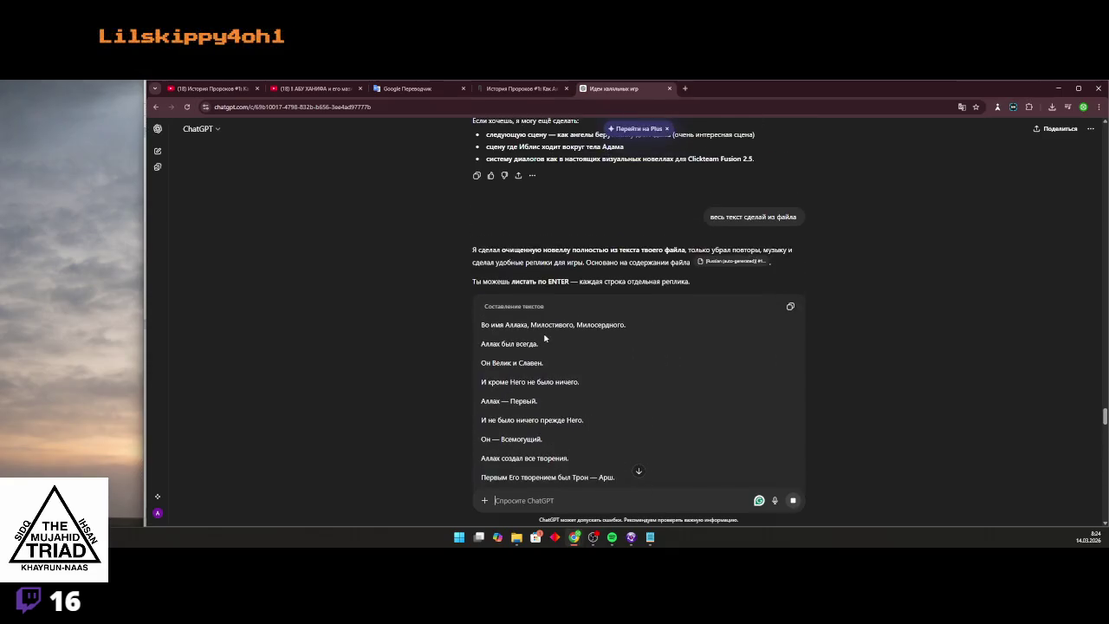
scroll(543, 325, up, 2)
scroll(533, 321, down, 10)
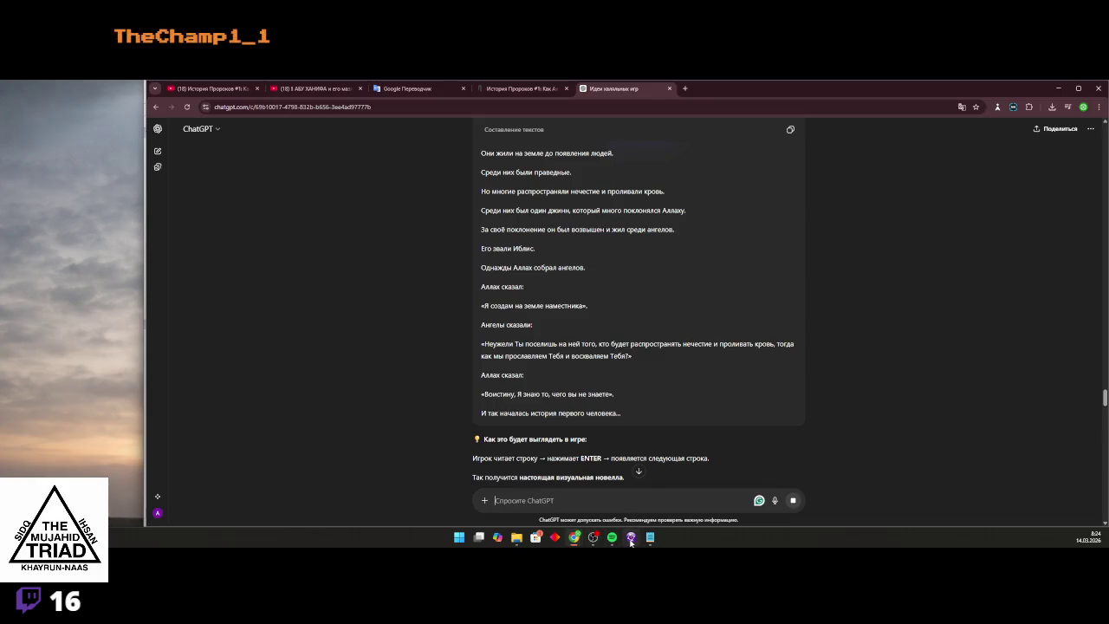
mouse_move(603, 539)
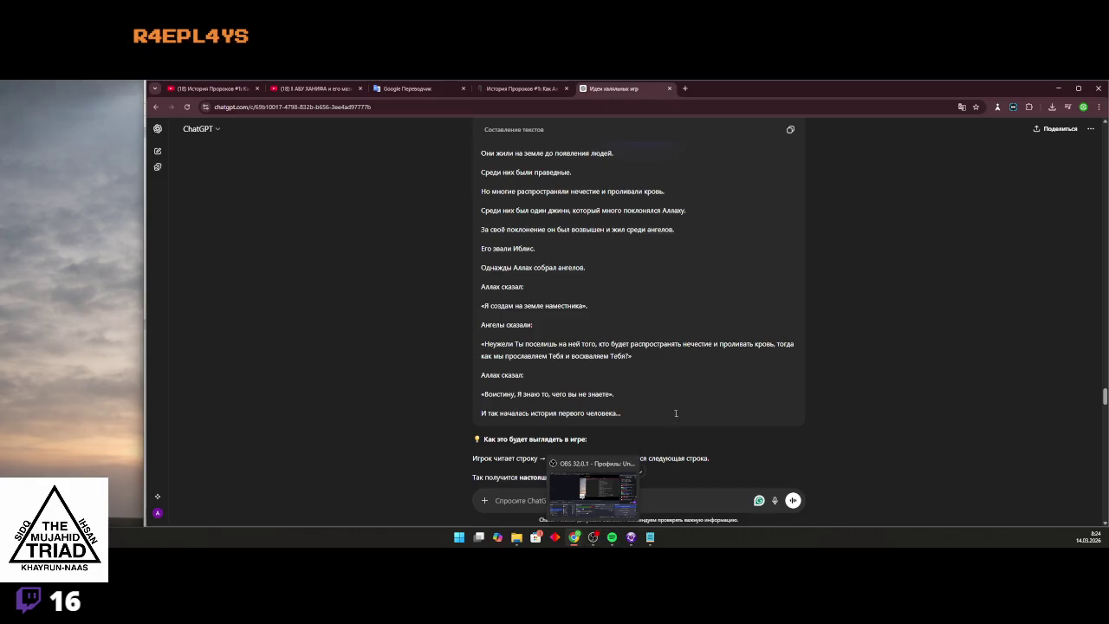
scroll(675, 413, up, 10)
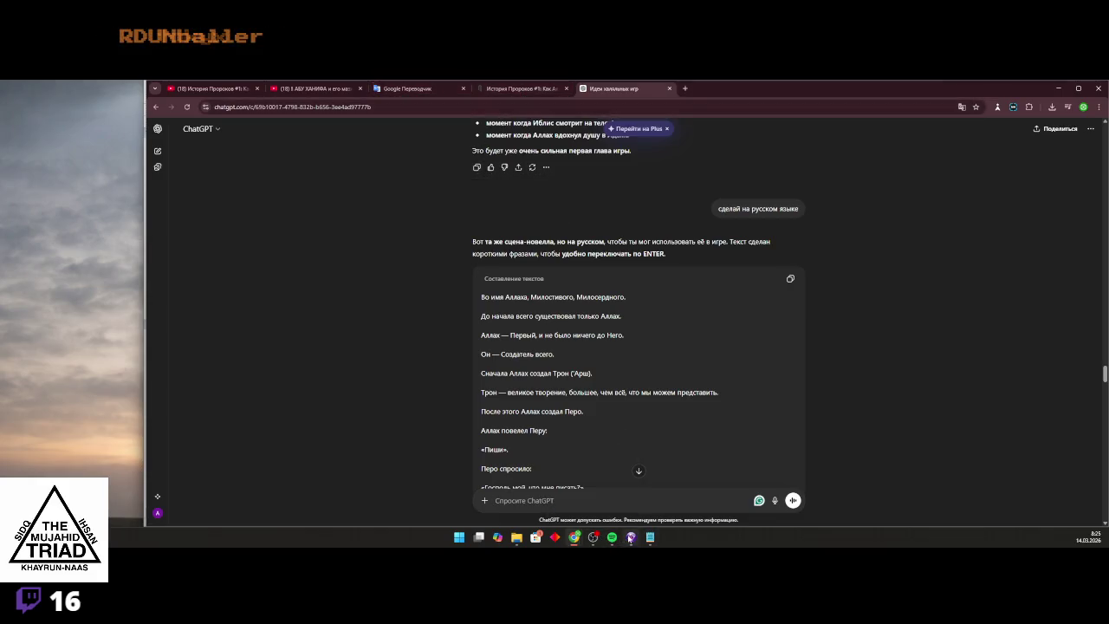
click(631, 537)
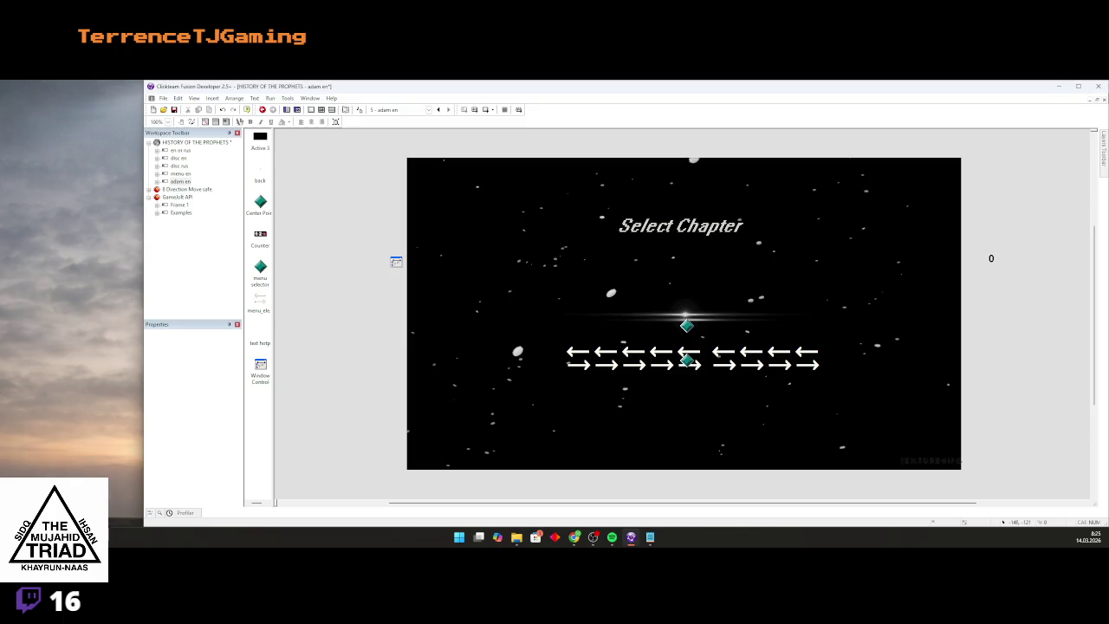
Rename the duplicate 'menu en' frame to 'menu ru'
click(181, 174)
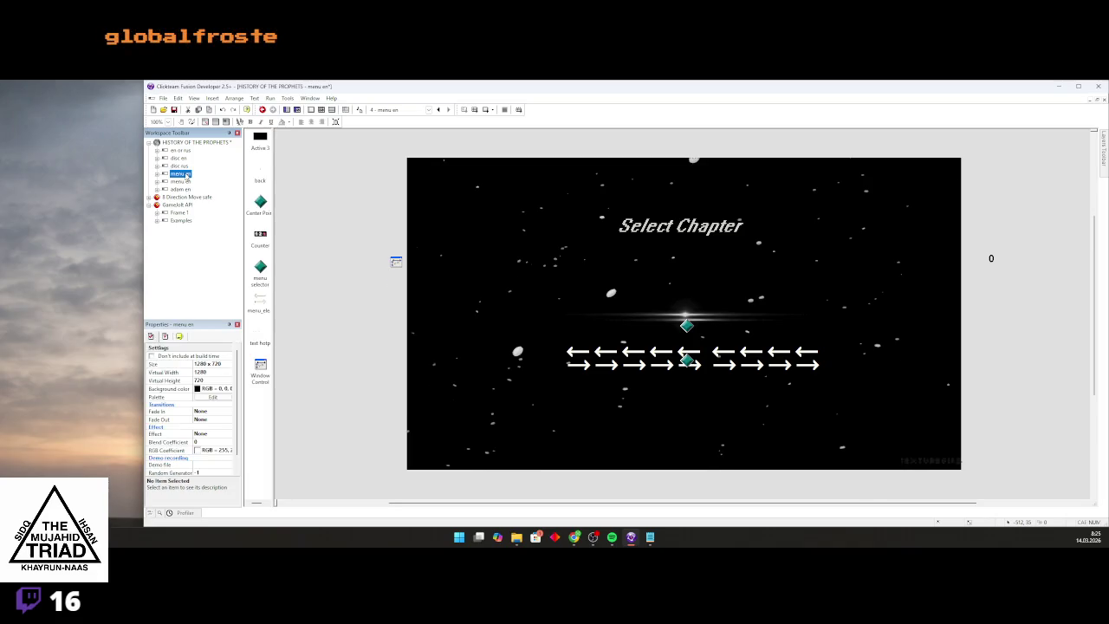
click(181, 182)
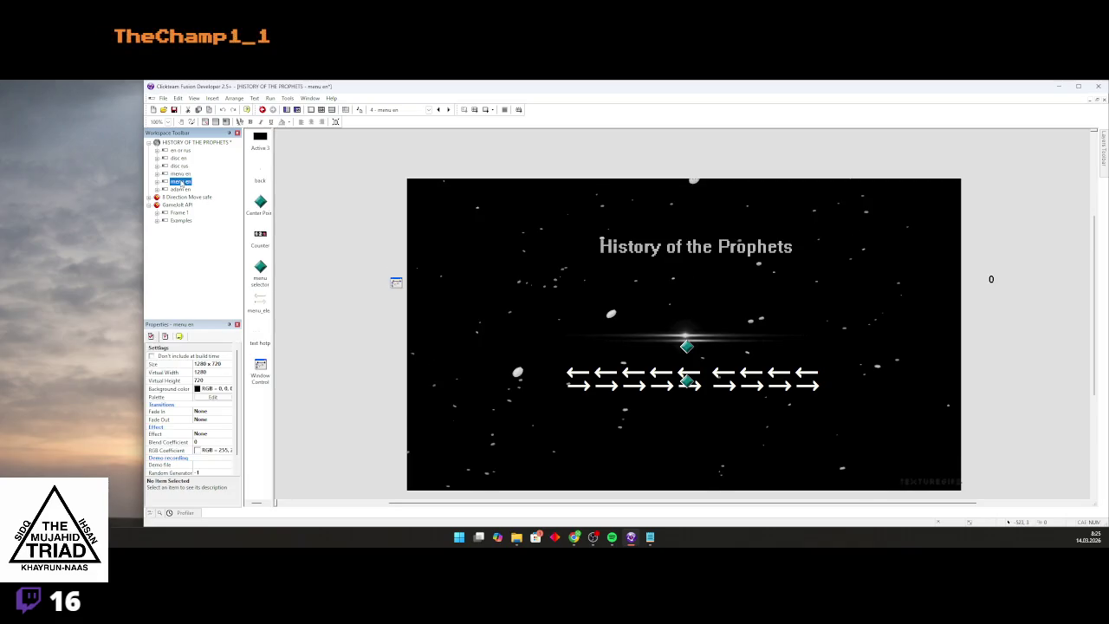
click(185, 174)
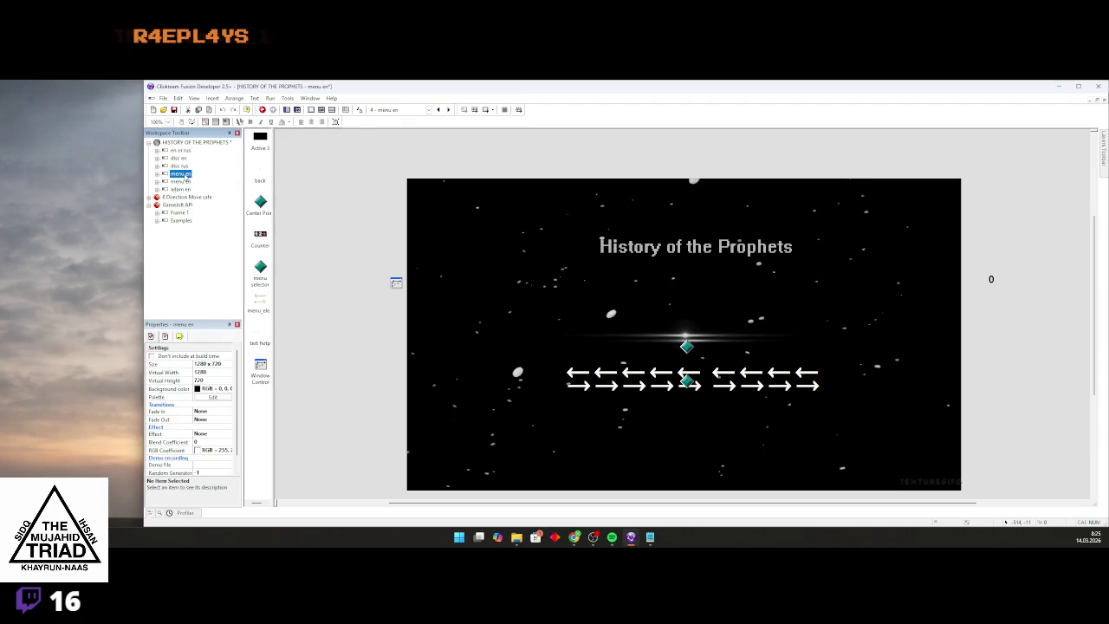
click(165, 175)
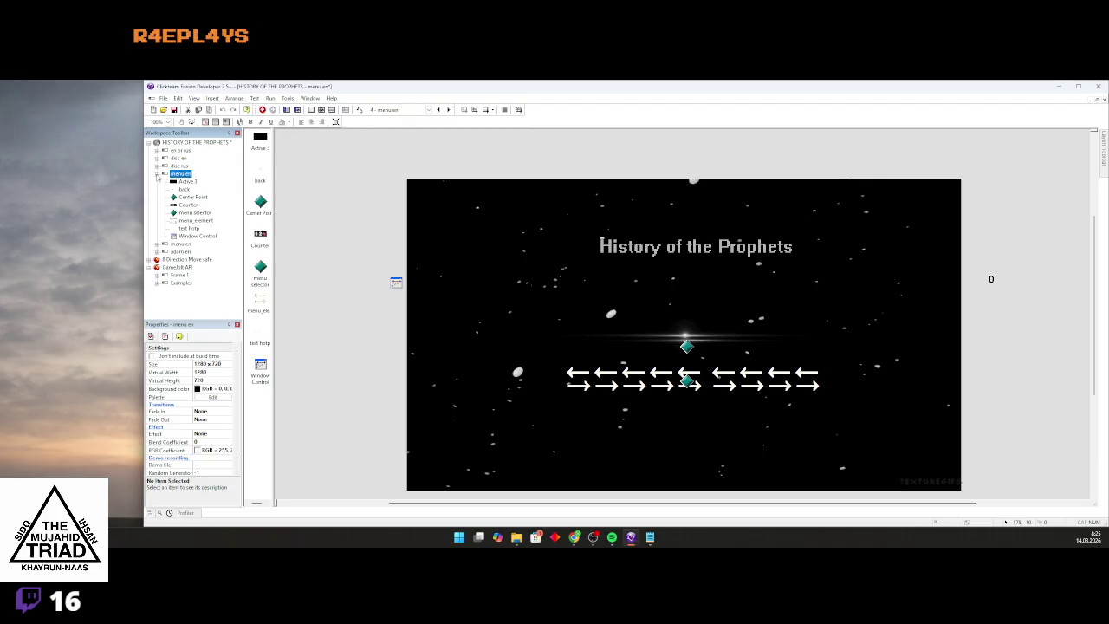
click(181, 182)
text(r)
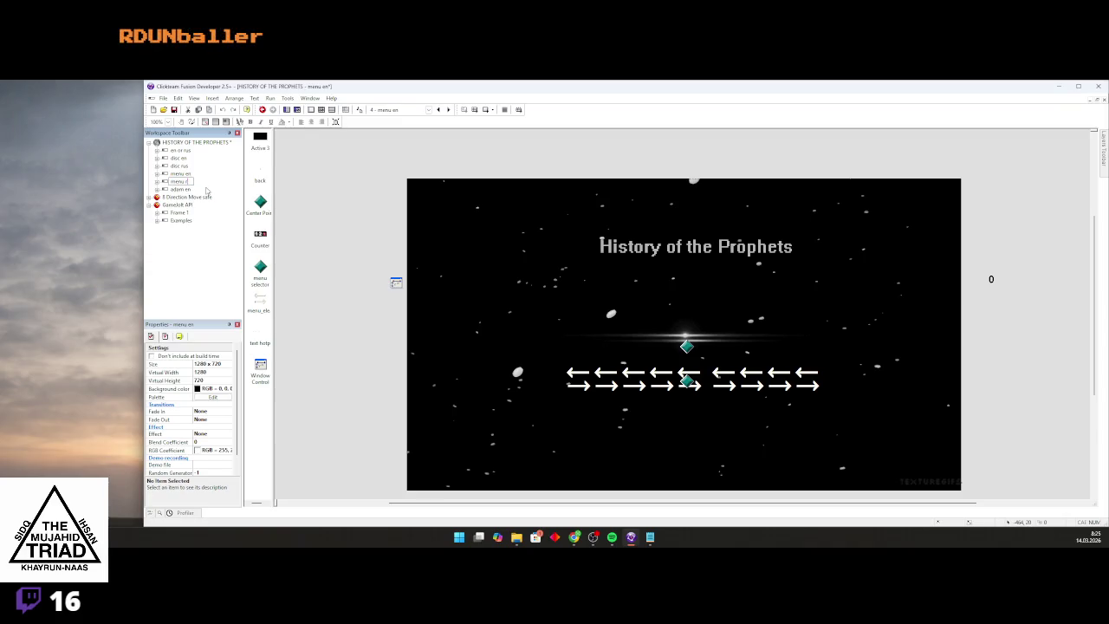
text(u)
key(Return)
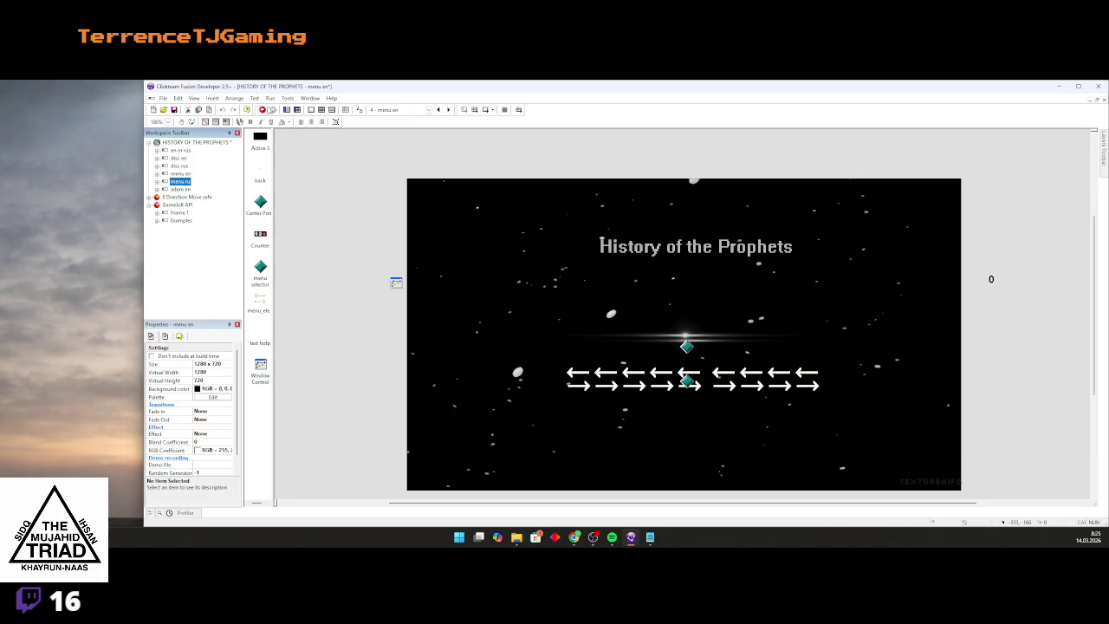
Give disc rus a Start of Frame jump to 'menu ru', then open menu ru
click(180, 166)
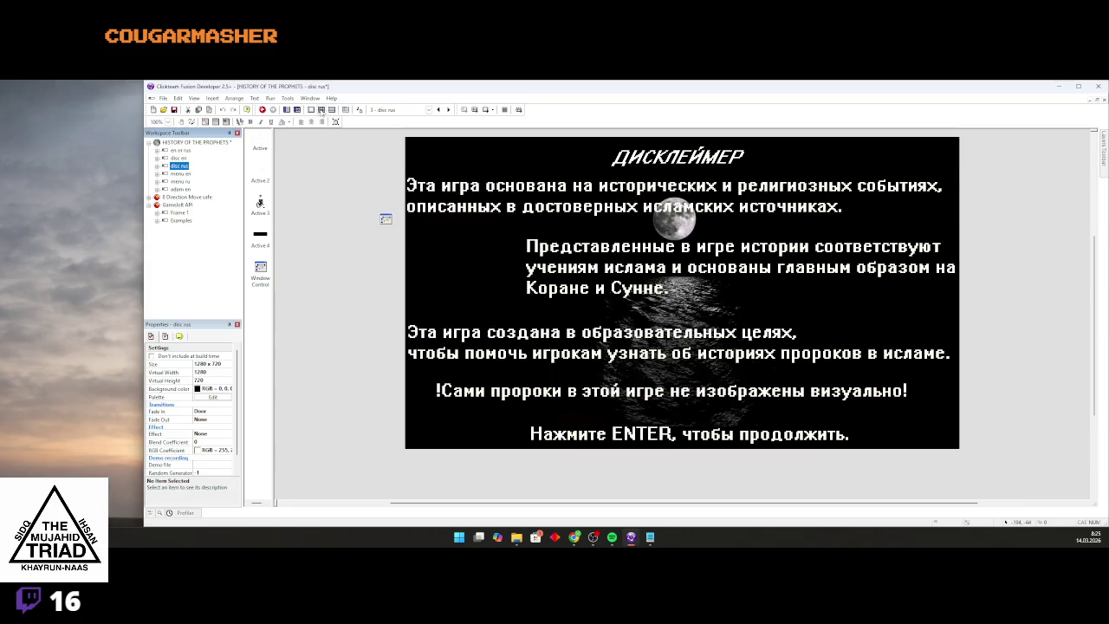
click(321, 113)
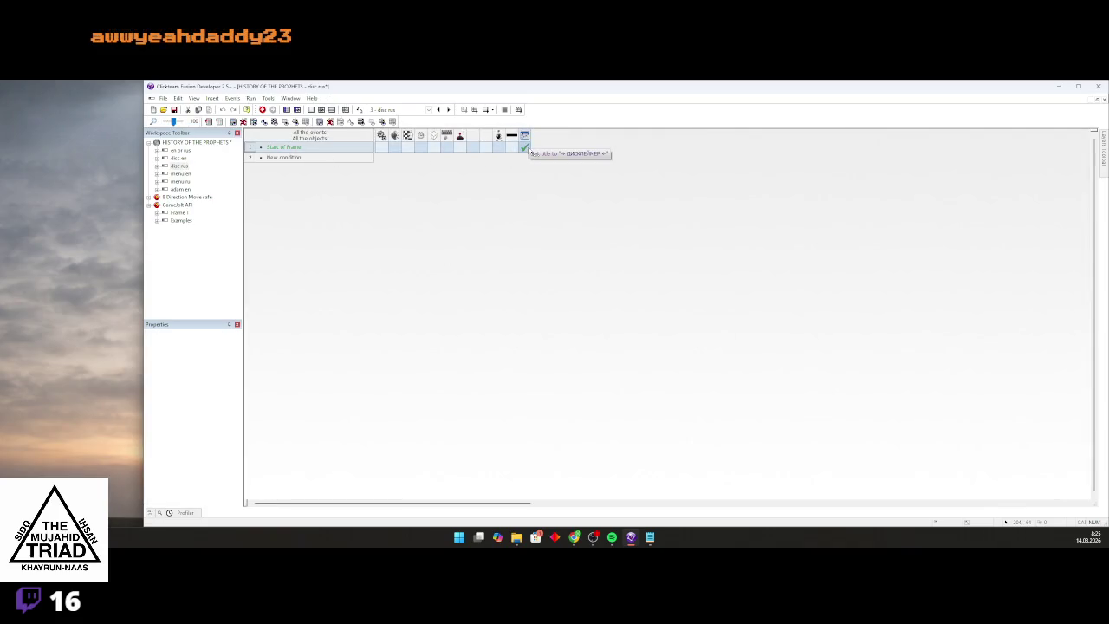
click(407, 148)
click(425, 171)
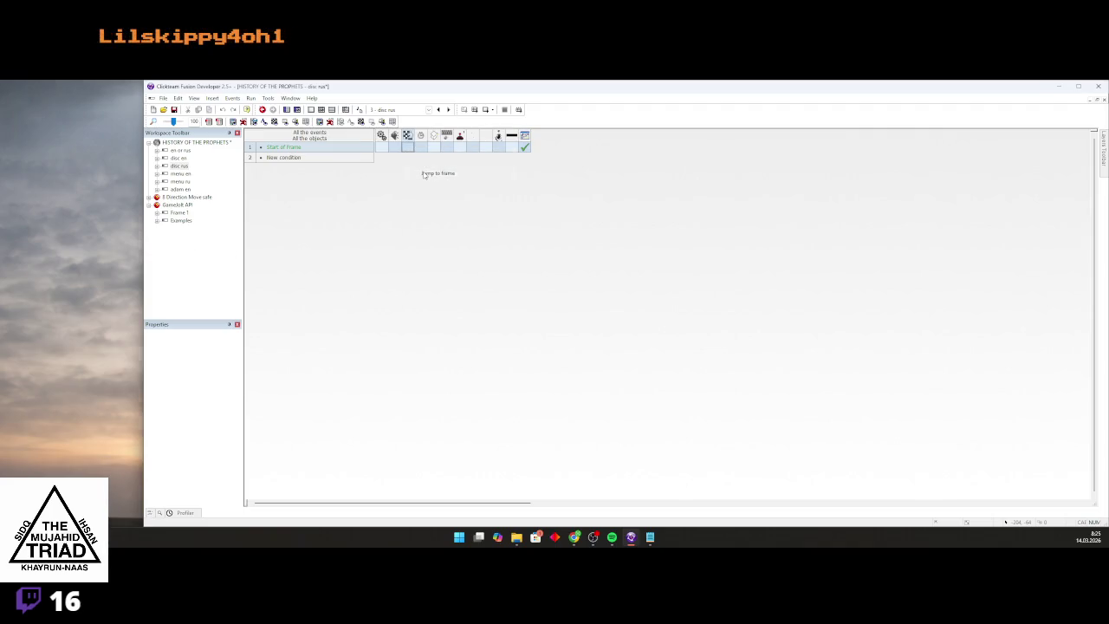
scroll(221, 187, down, 3)
double_click(222, 178)
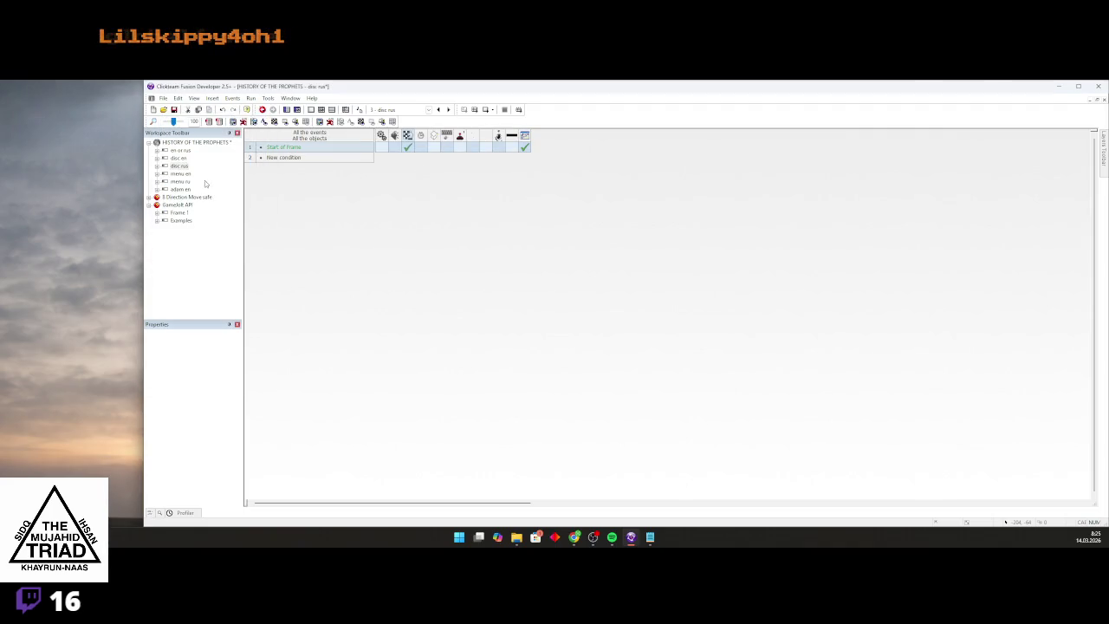
double_click(180, 181)
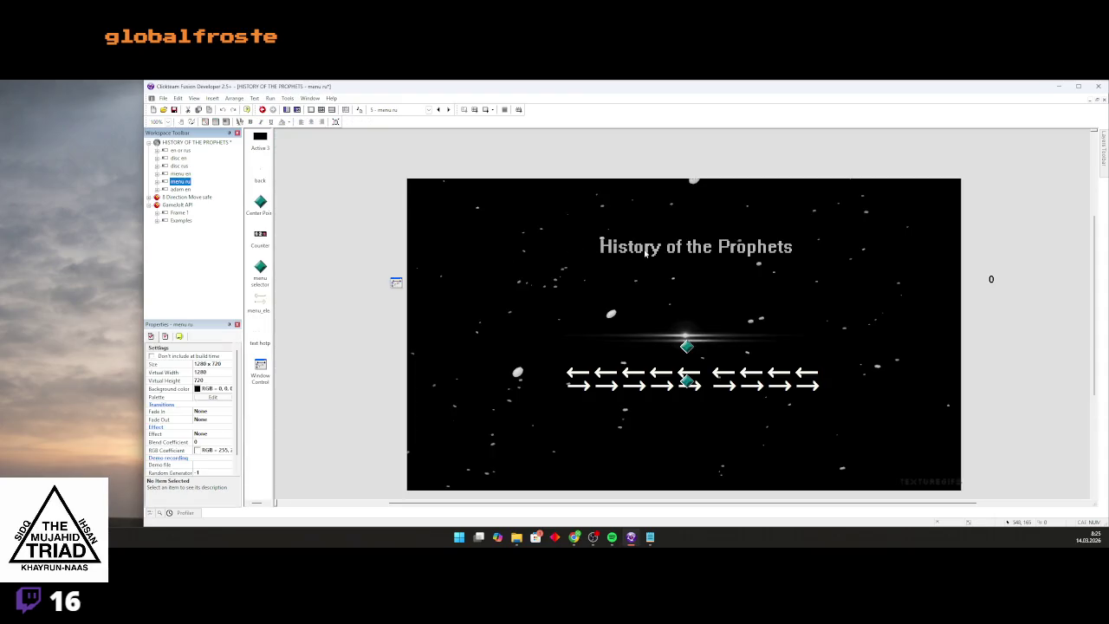
Clear the English title image and type a first Russian attempt, 'Исорня', with the Text tool
click(644, 249)
double_click(644, 249)
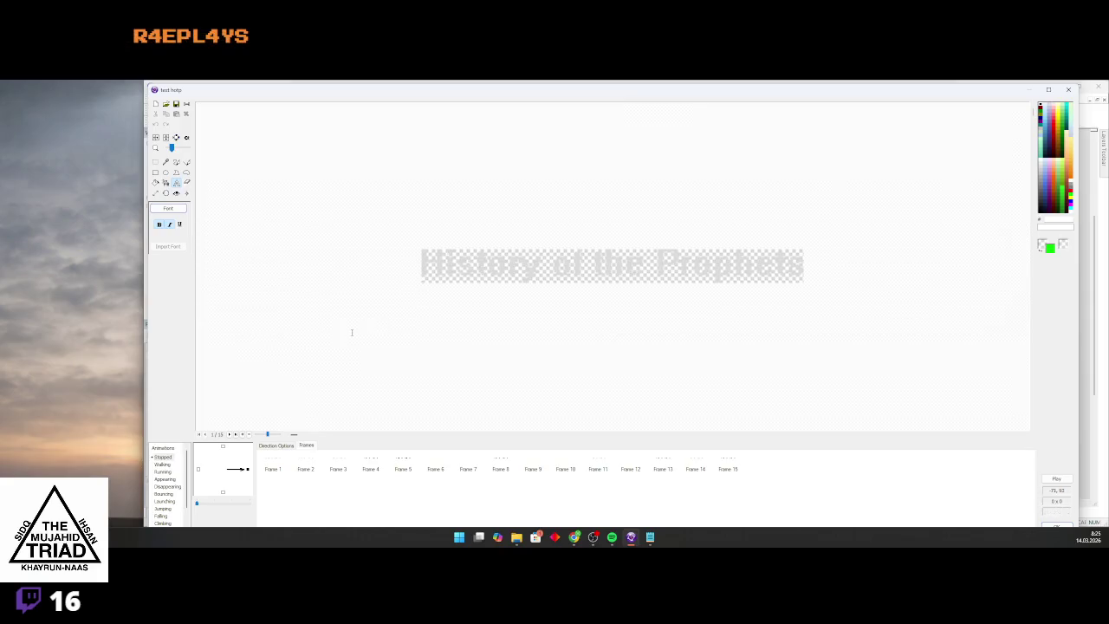
key(Delete)
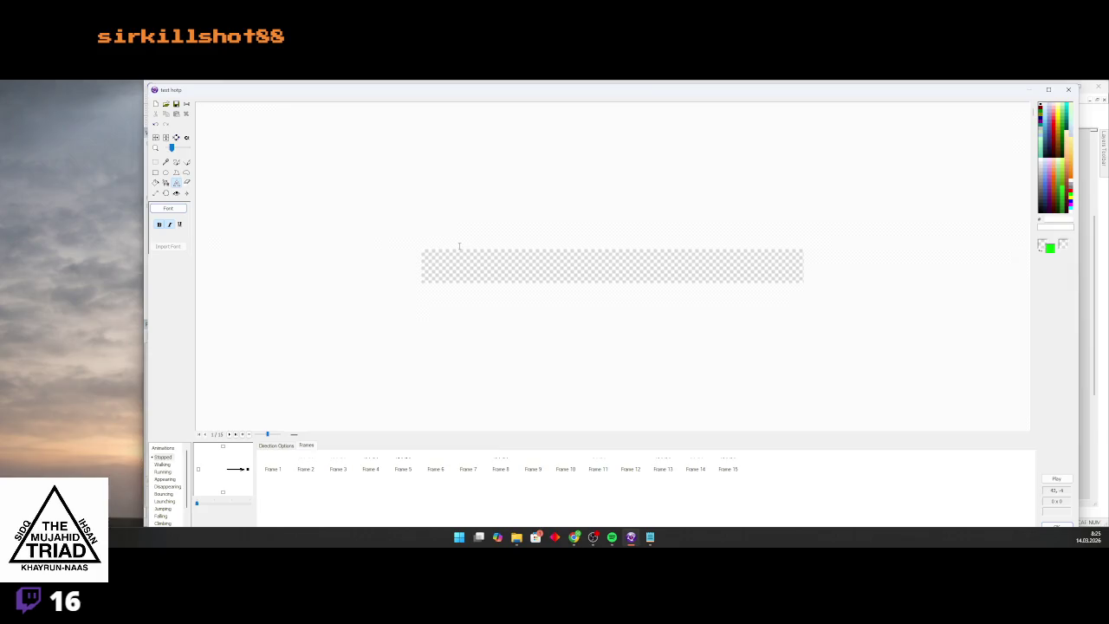
click(457, 256)
text(hh)
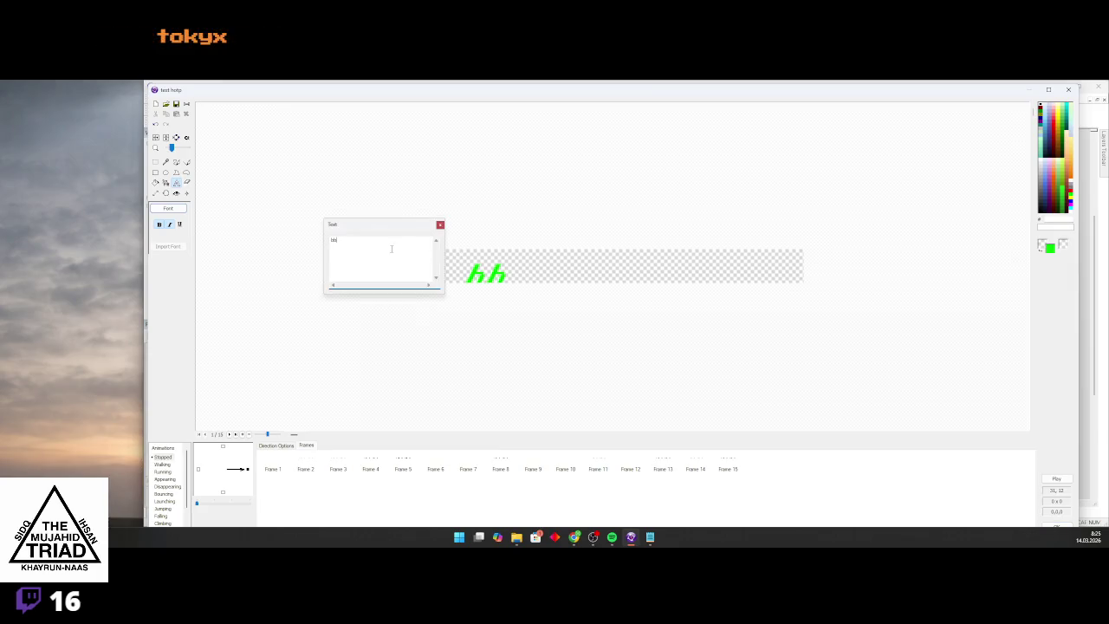
text(Ис)
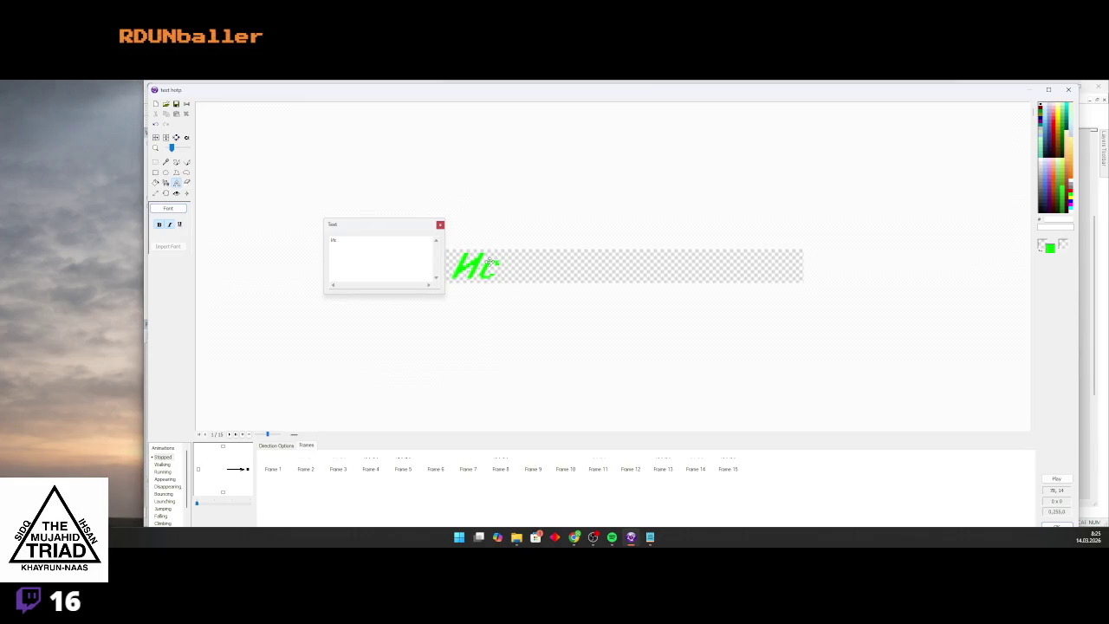
text(орня)
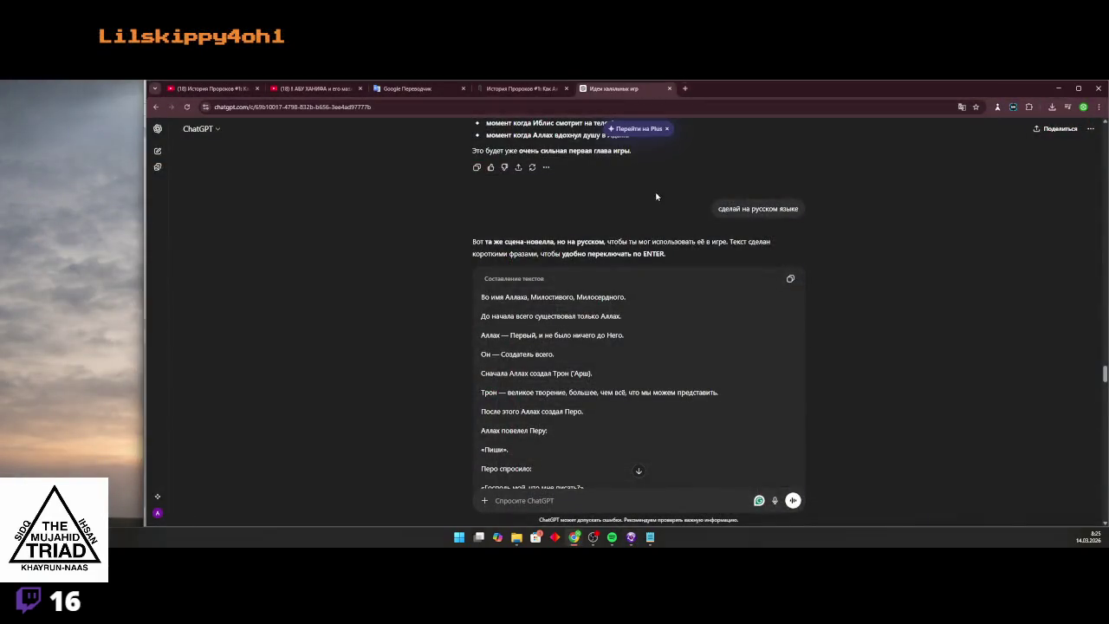
click(685, 89)
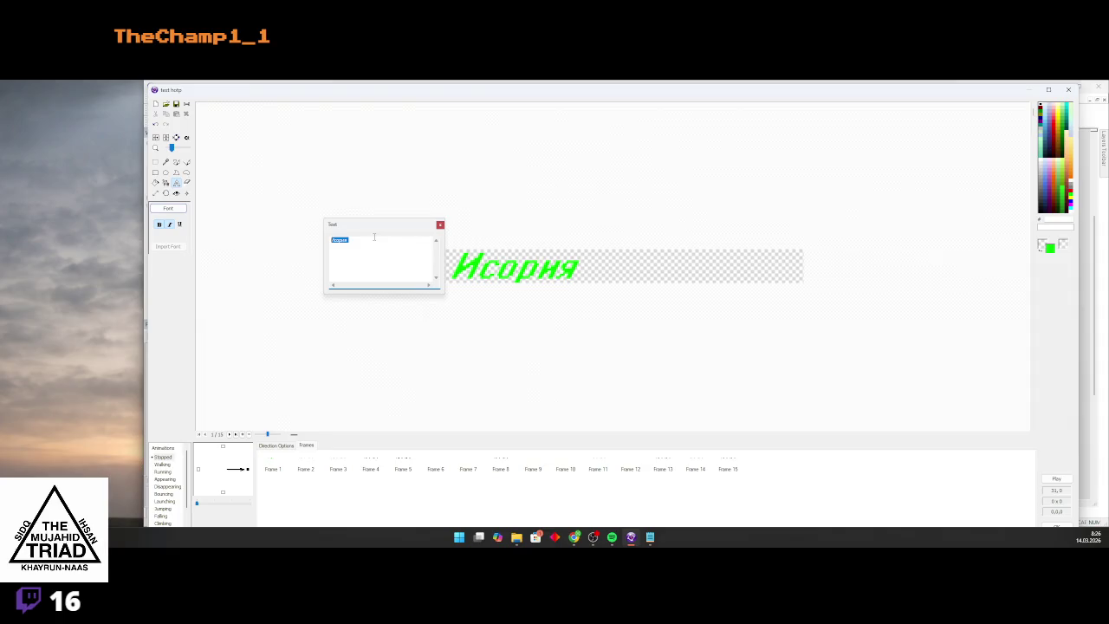
Retype the title text correctly as 'История Пророков'
text(ВСп)
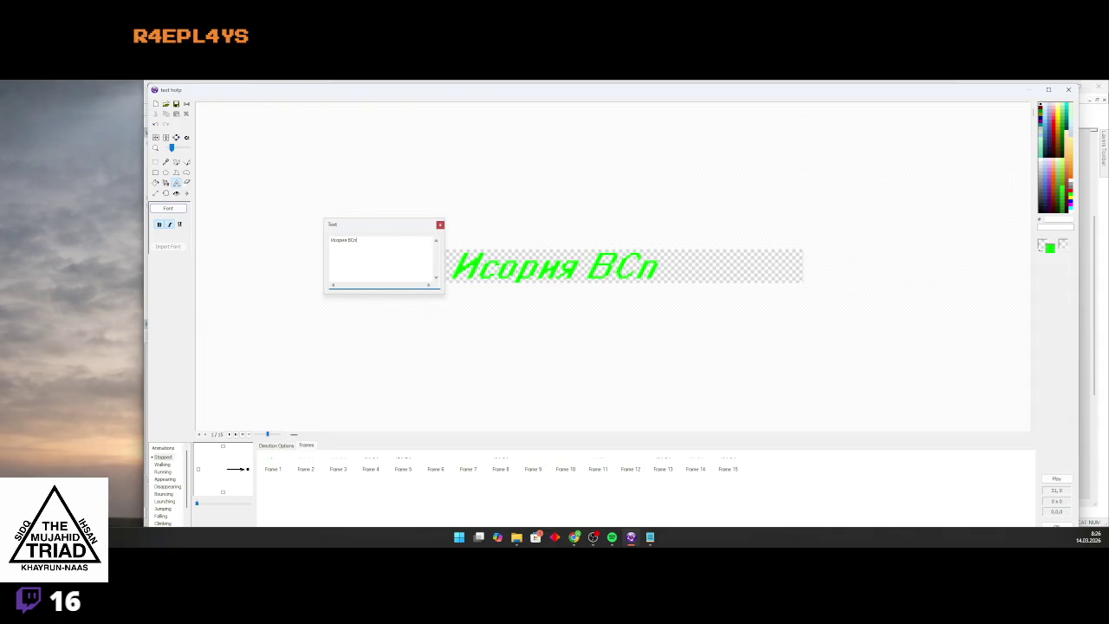
key(BackSpace)
key(BackSpace)
key(BackSpace)
text(В)
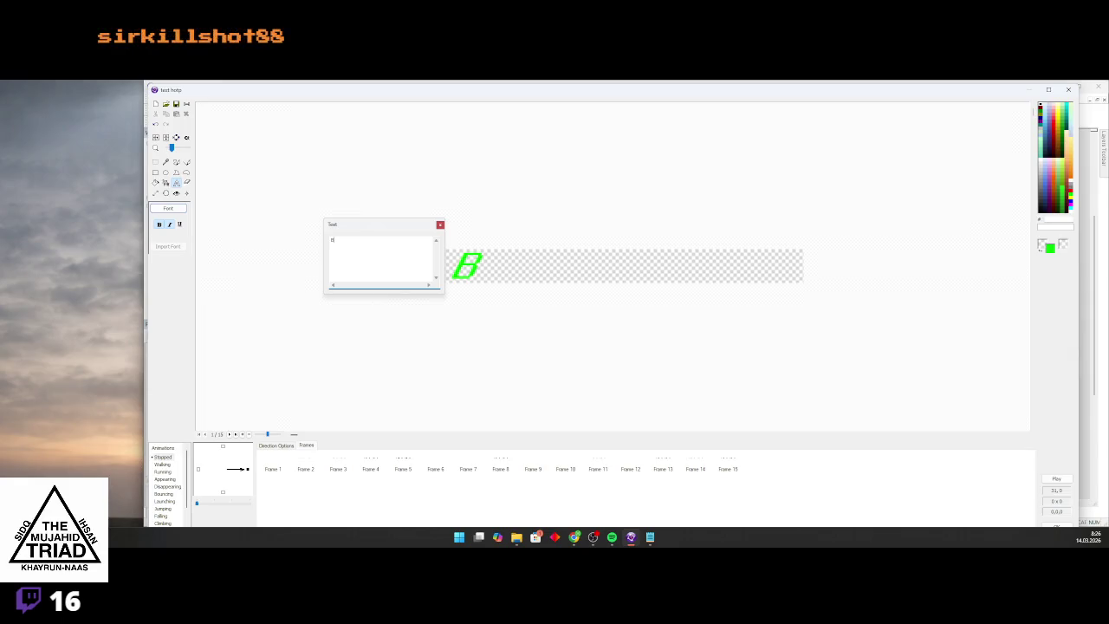
key(BackSpace)
text(История)
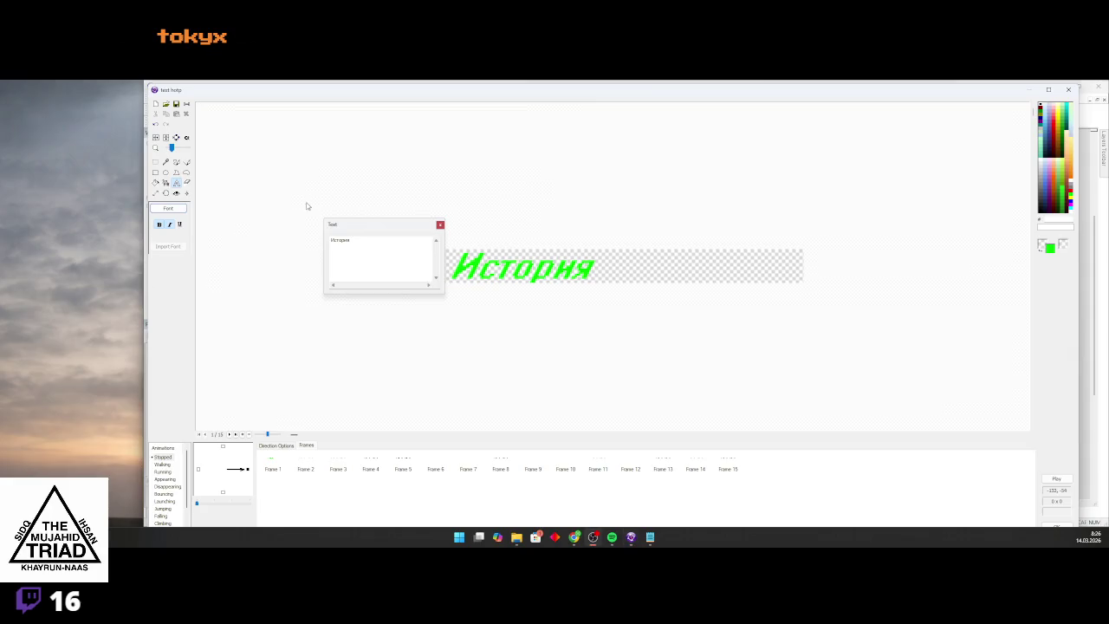
click(392, 240)
key(BackSpace)
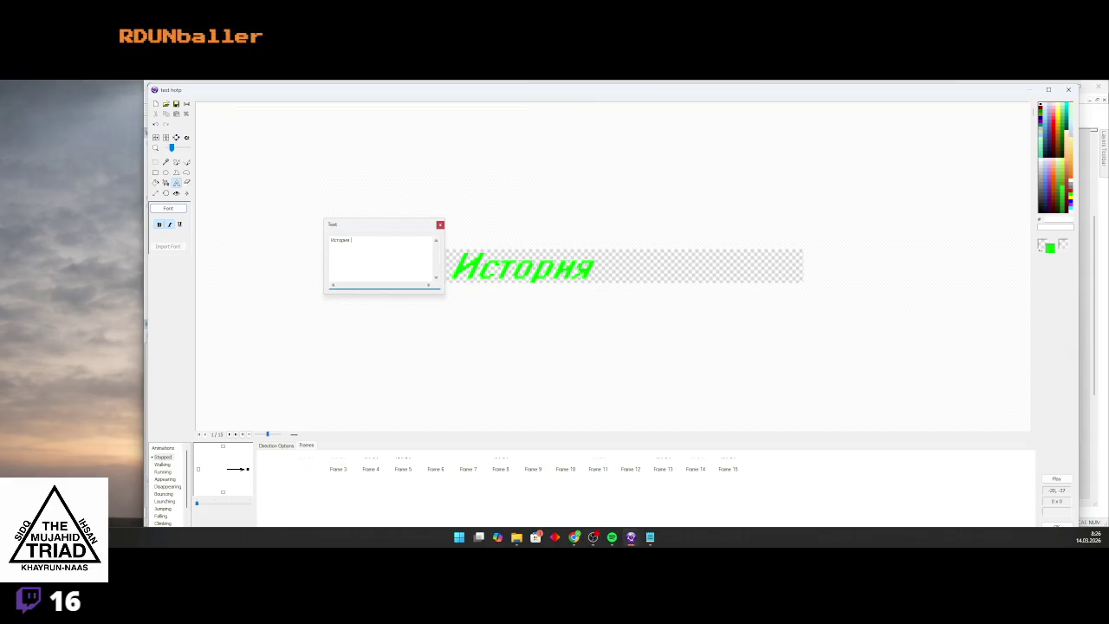
text(Пророков)
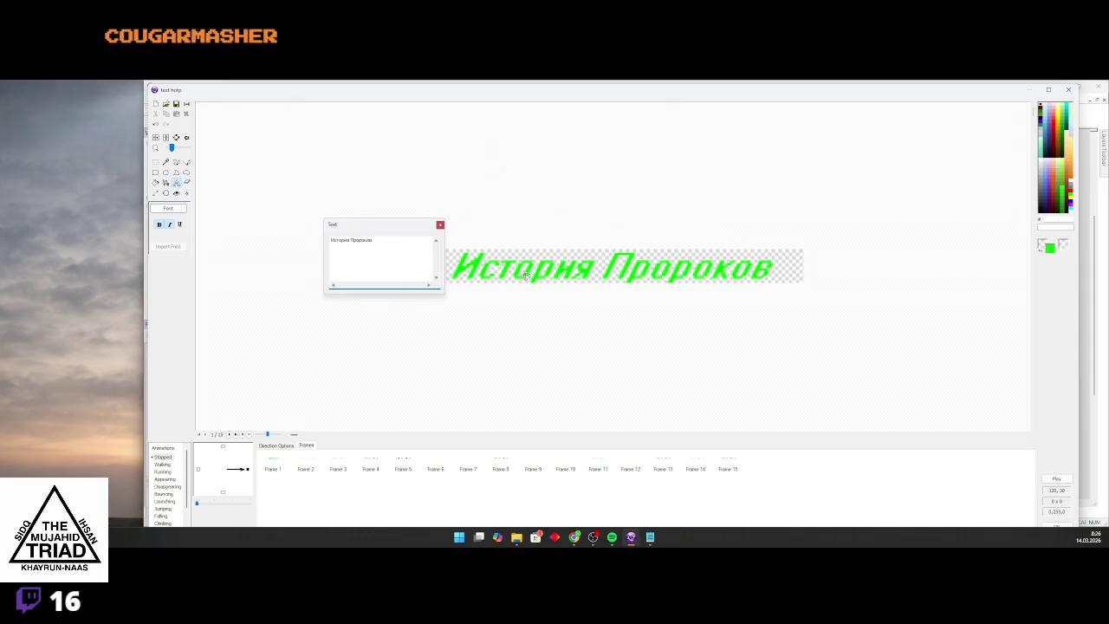
scroll(572, 282, down, 2)
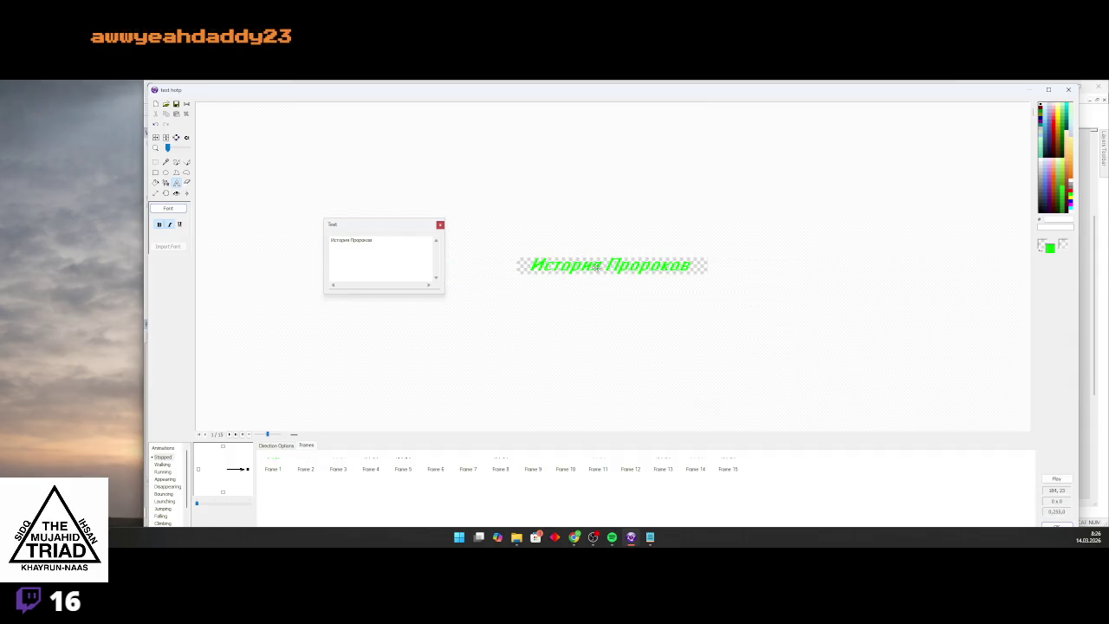
scroll(597, 267, up, 3)
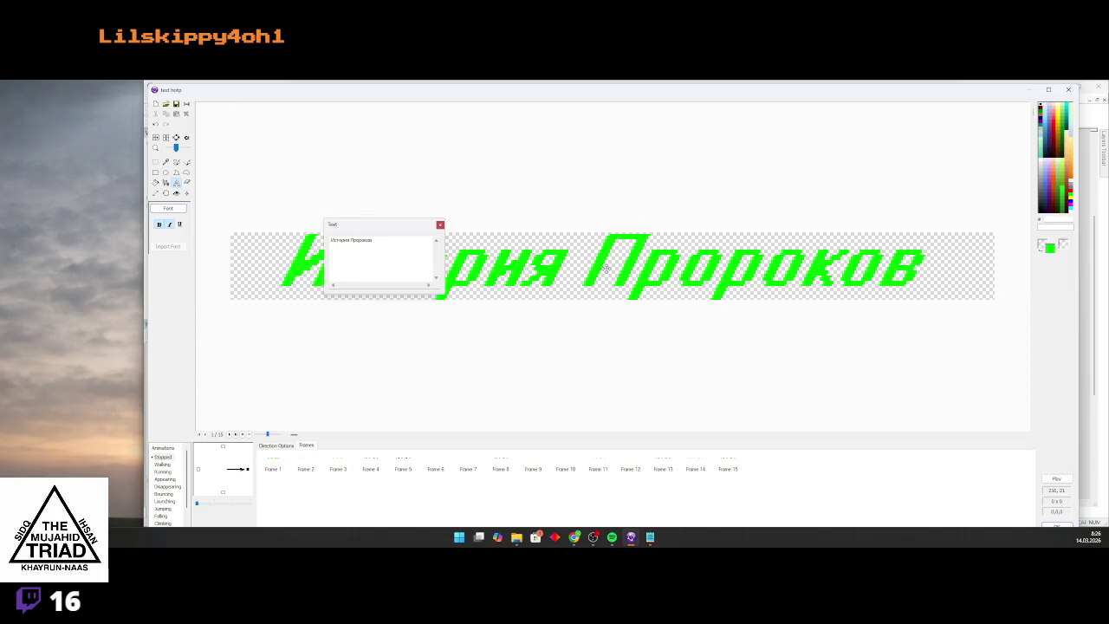
scroll(607, 269, down, 3)
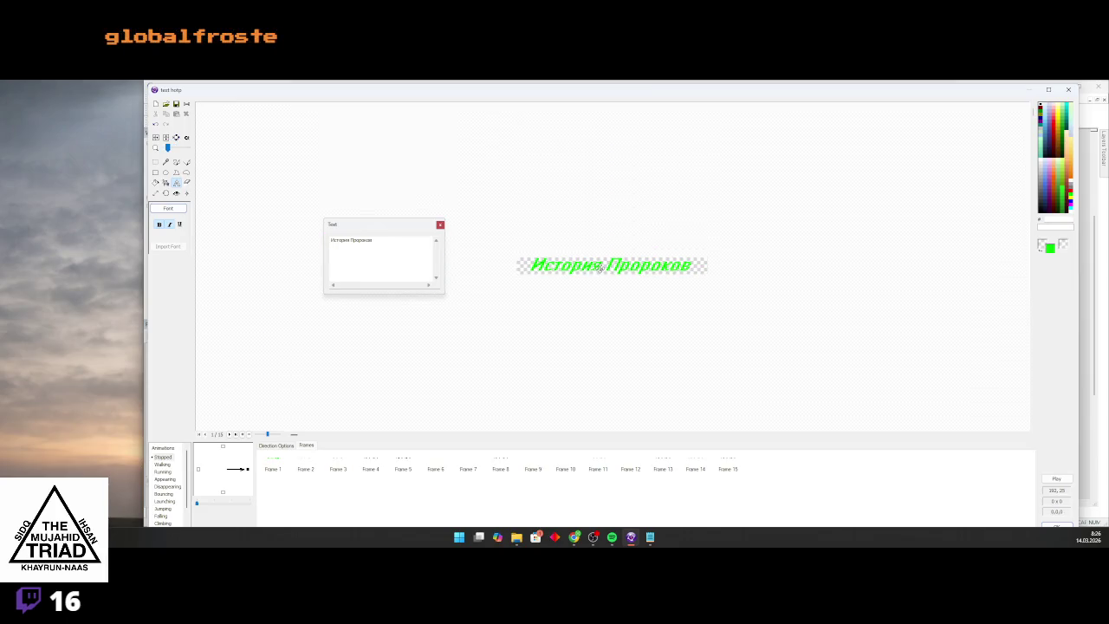
scroll(598, 269, up, 3)
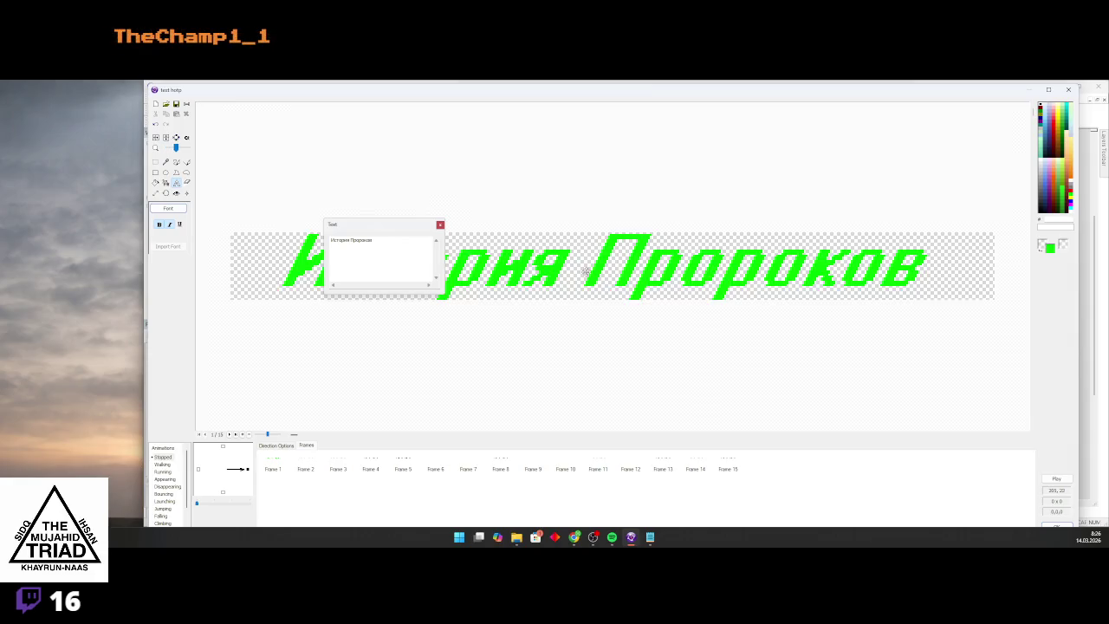
Colour the title text pale cream FFFBF0 and delete frames 2–15, leaving Frame 1
click(389, 242)
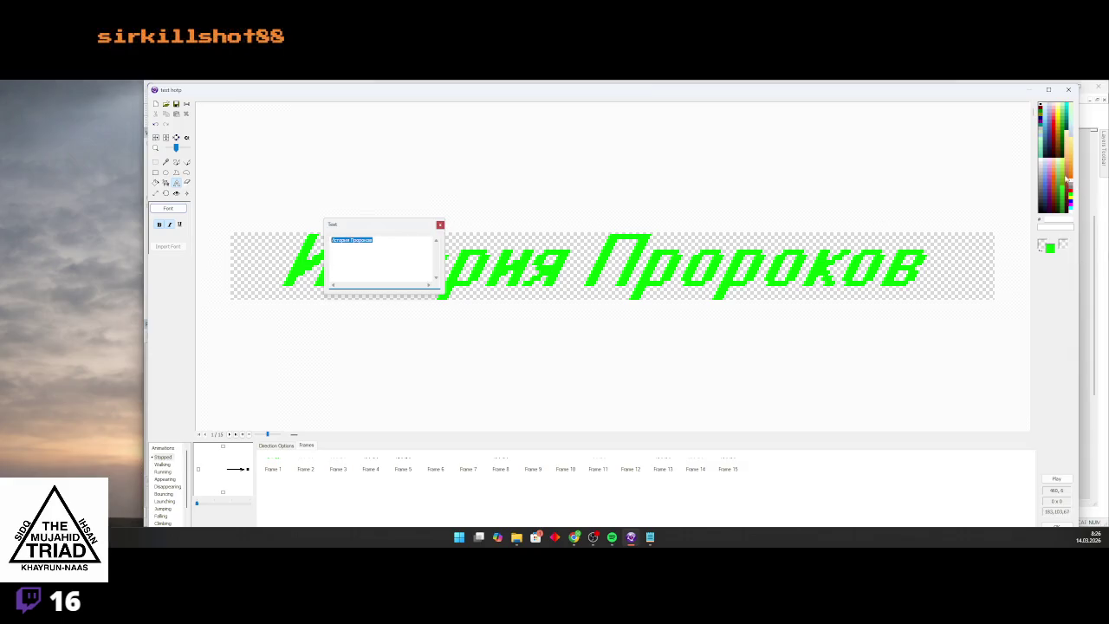
click(1067, 179)
click(440, 225)
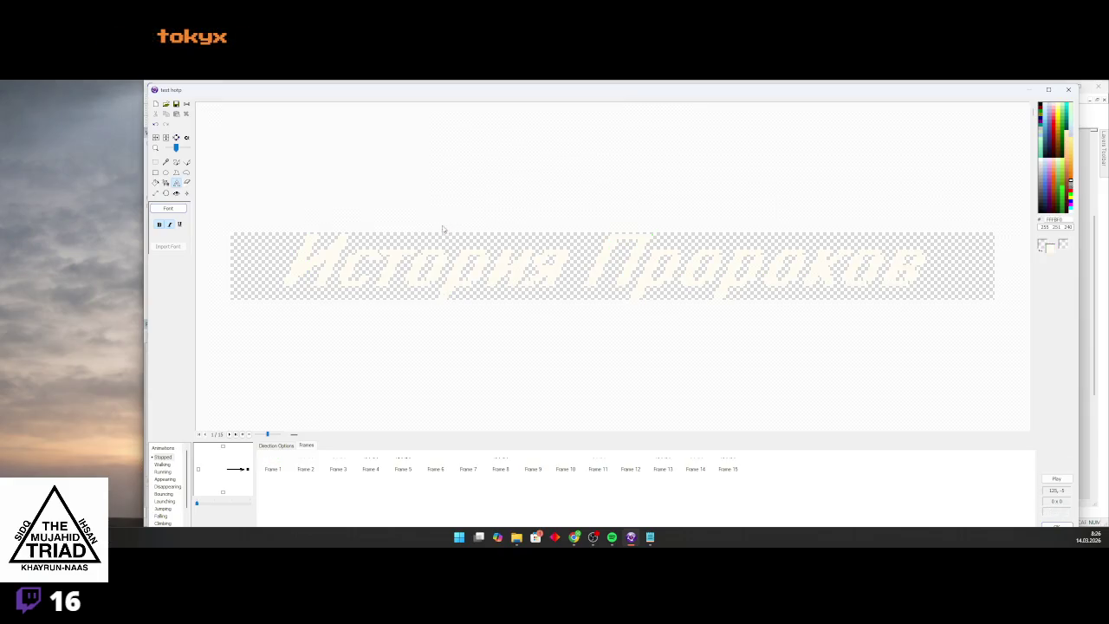
scroll(292, 185, down, 1)
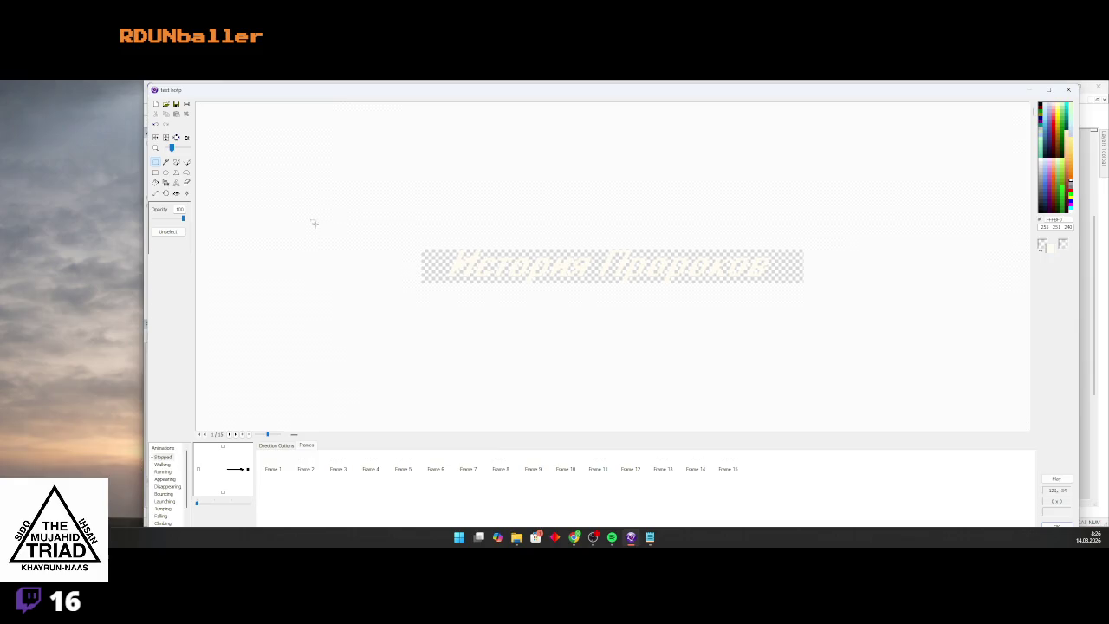
drag(305, 469, 747, 466)
key(Delete)
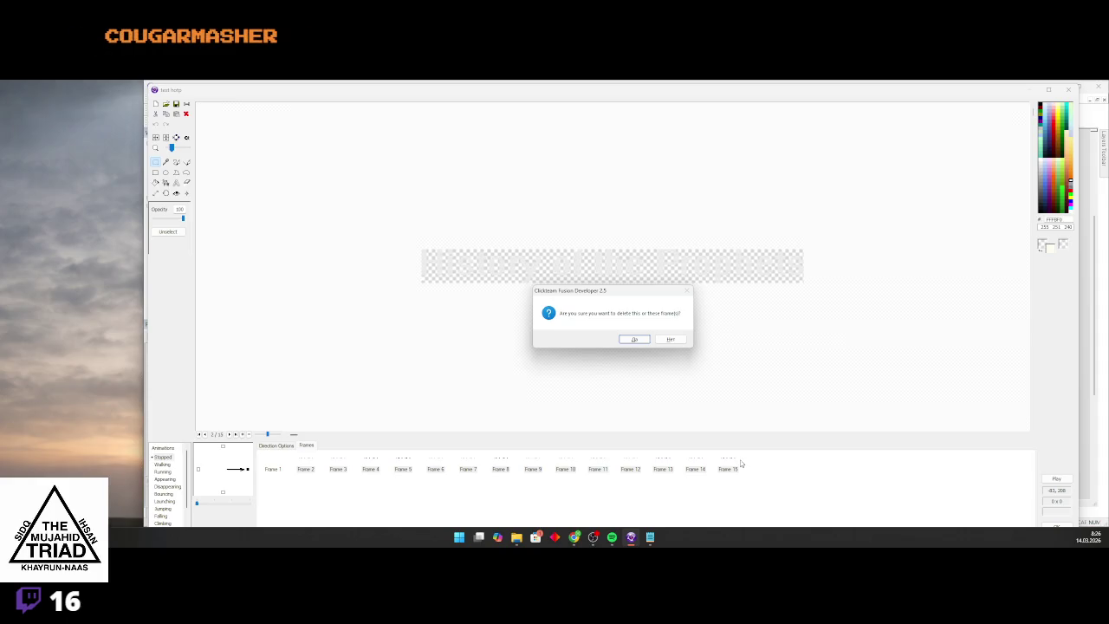
key(Return)
click(273, 469)
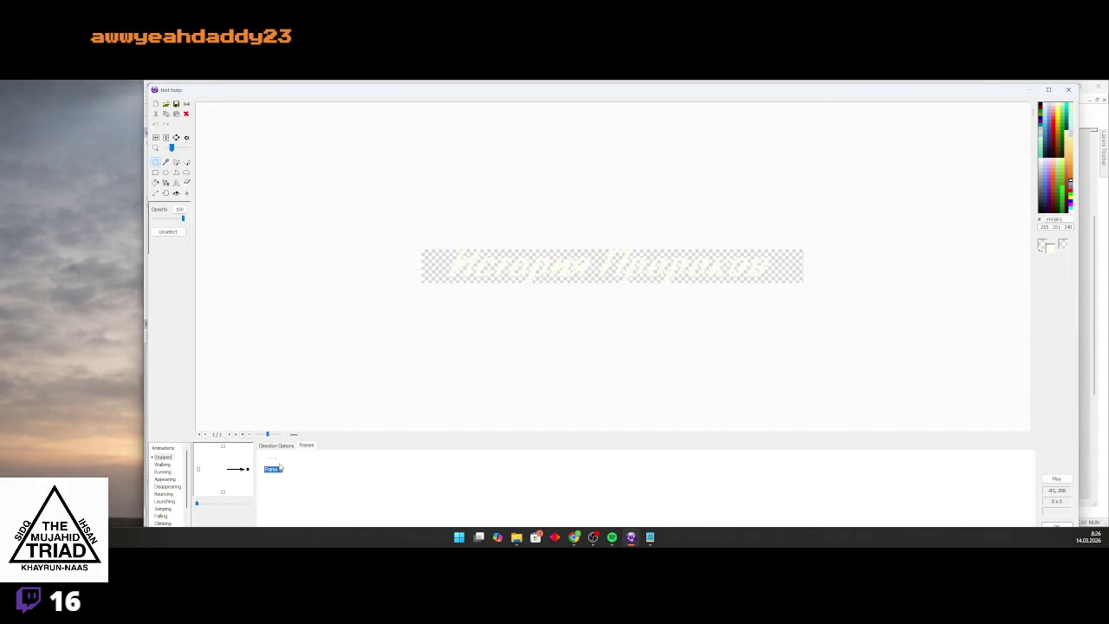
On Frame 2, flood-fill each title letter light grey CBCBCB
click(304, 469)
click(156, 182)
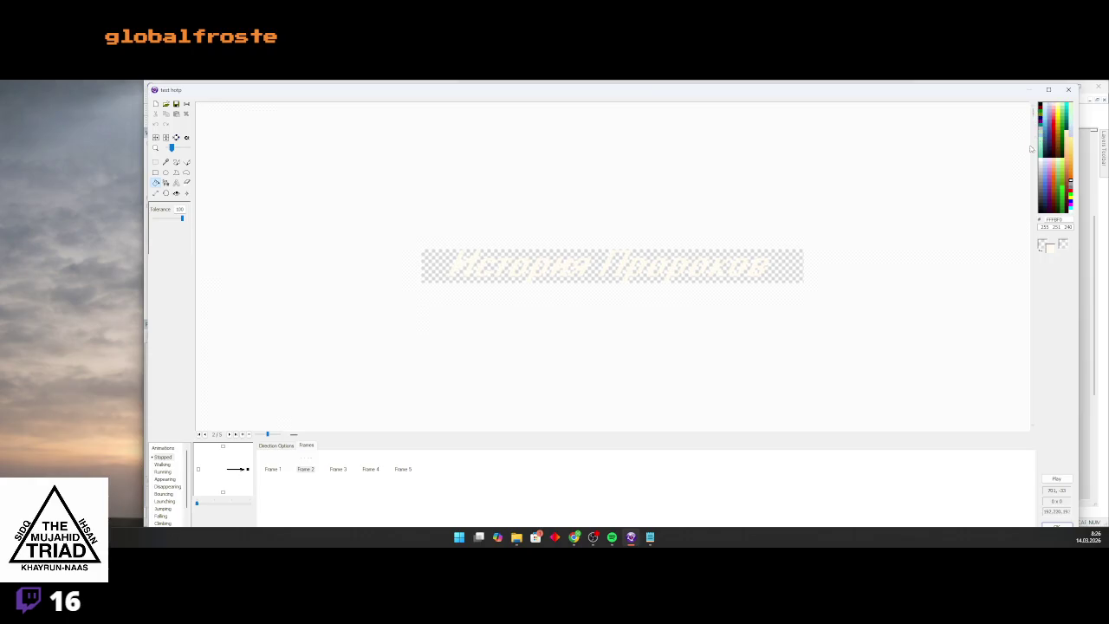
click(1040, 170)
scroll(1029, 171, up, 2)
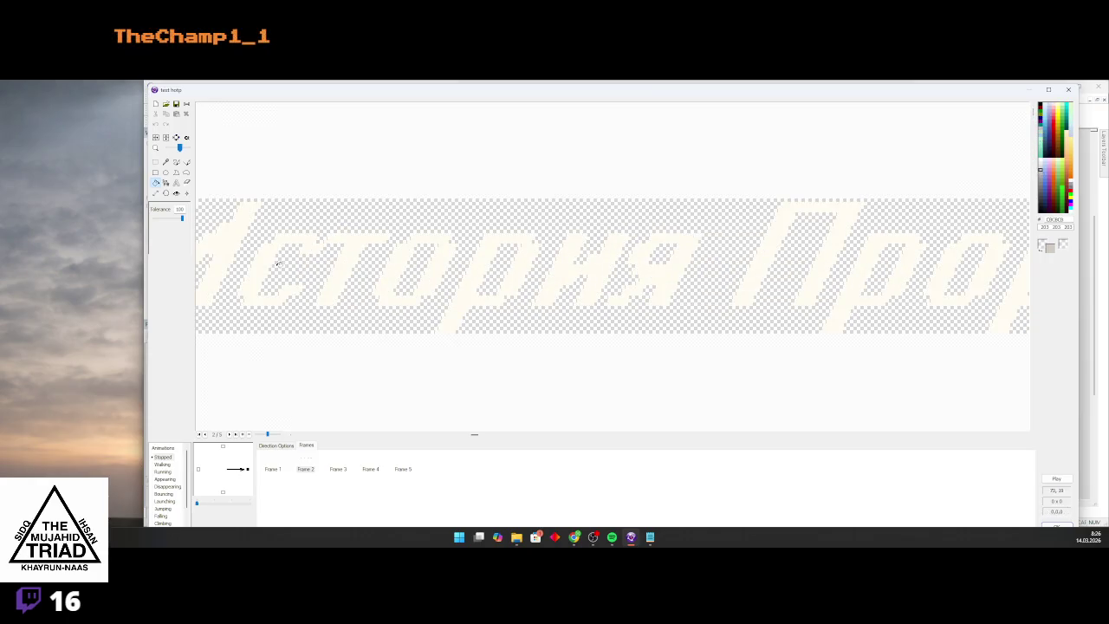
click(234, 251)
click(264, 260)
click(345, 251)
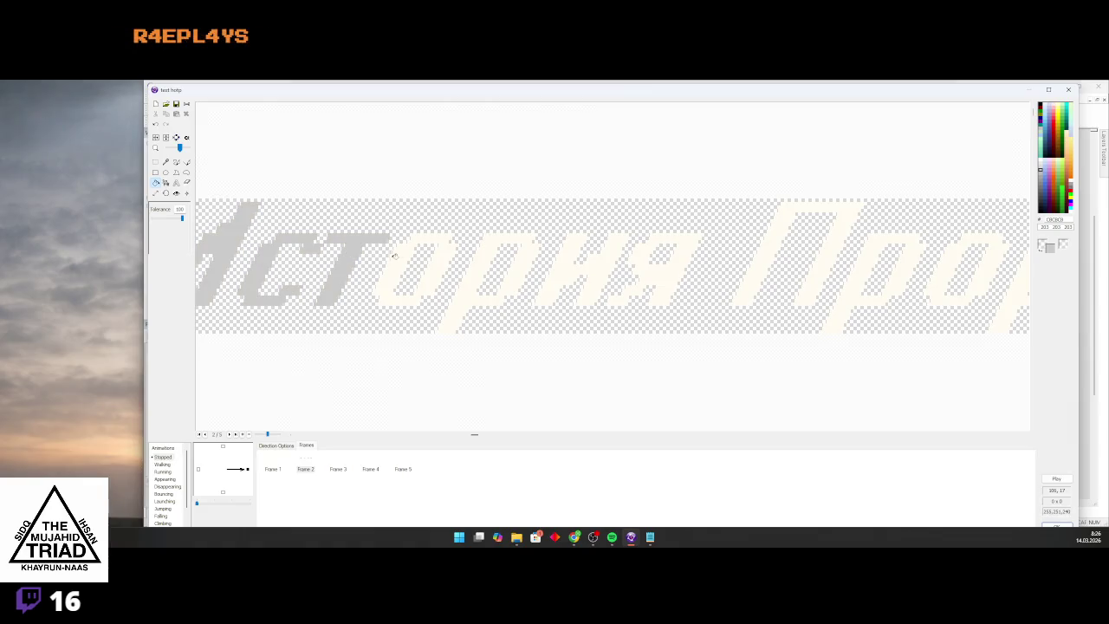
click(406, 260)
click(485, 261)
click(617, 271)
click(651, 273)
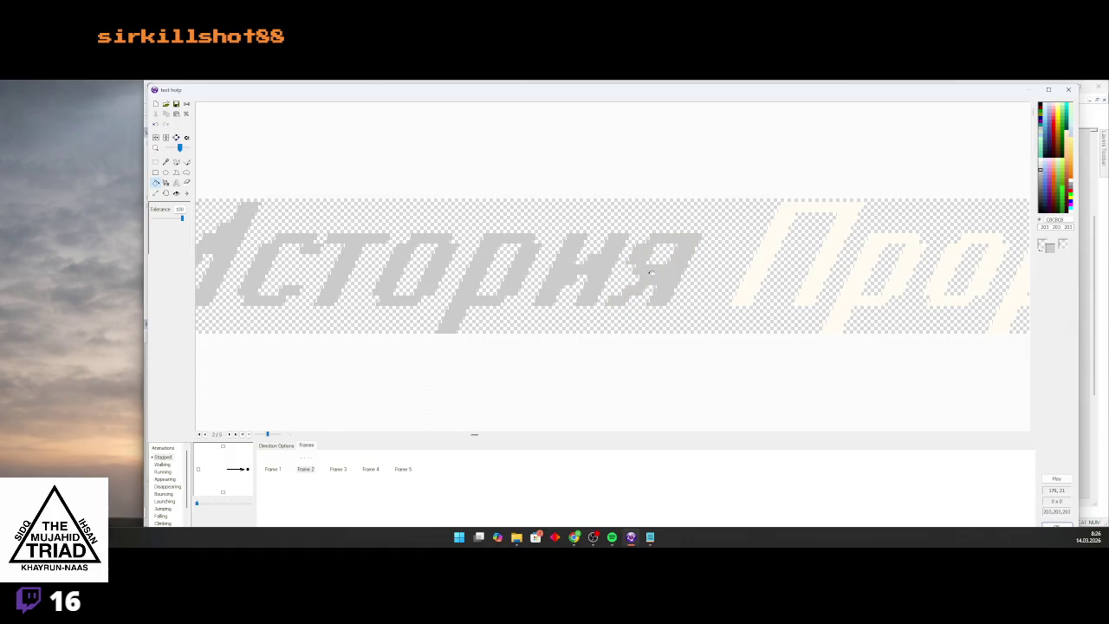
key(ctrl+z)
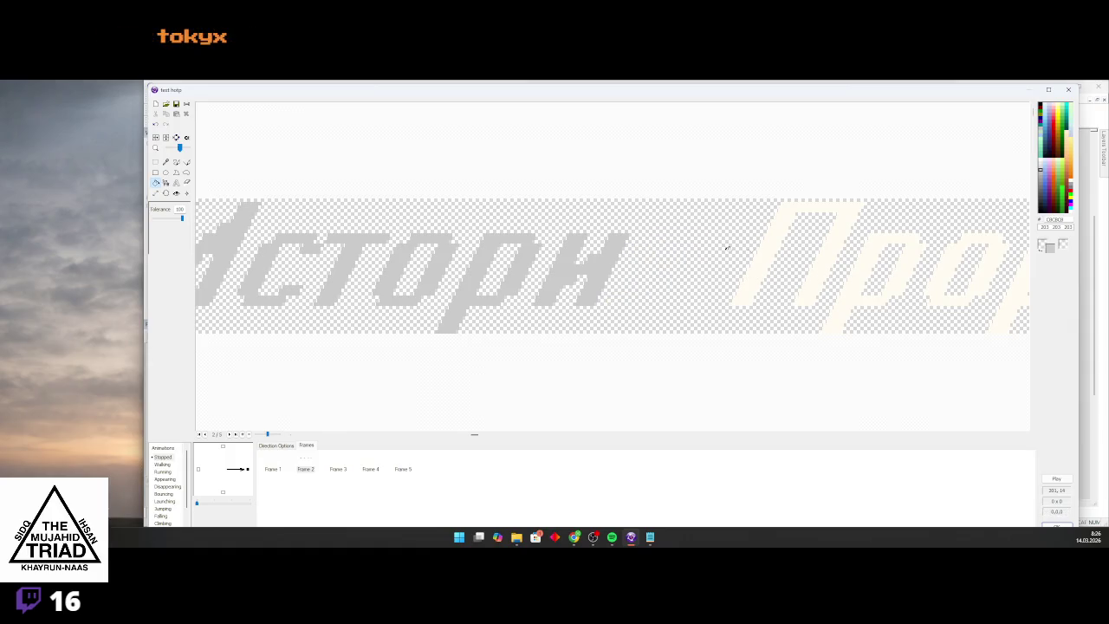
click(165, 124)
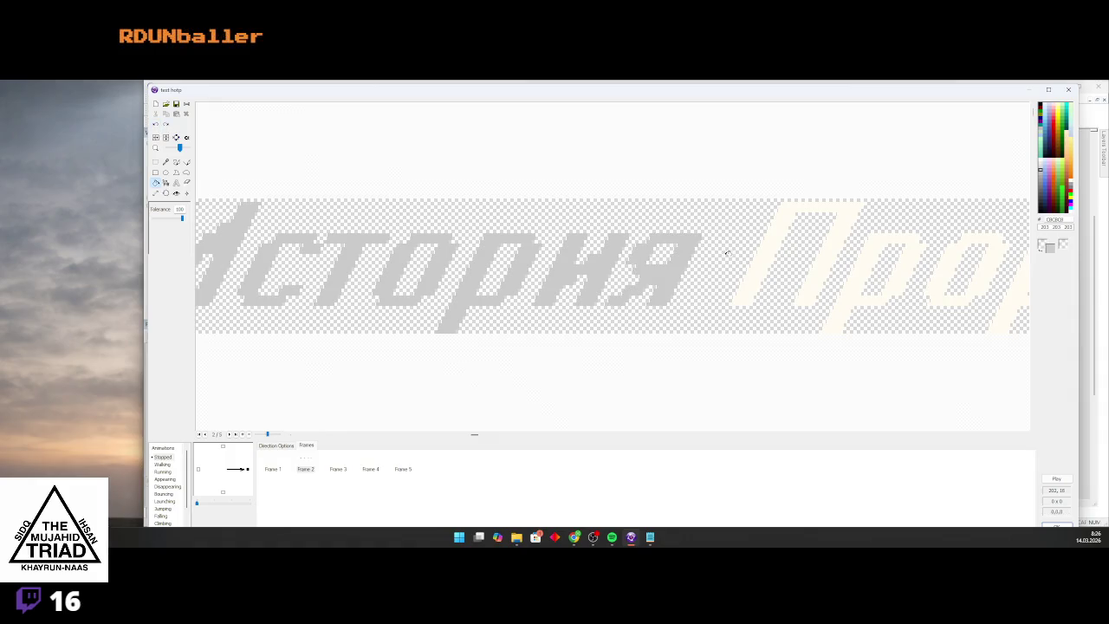
click(763, 255)
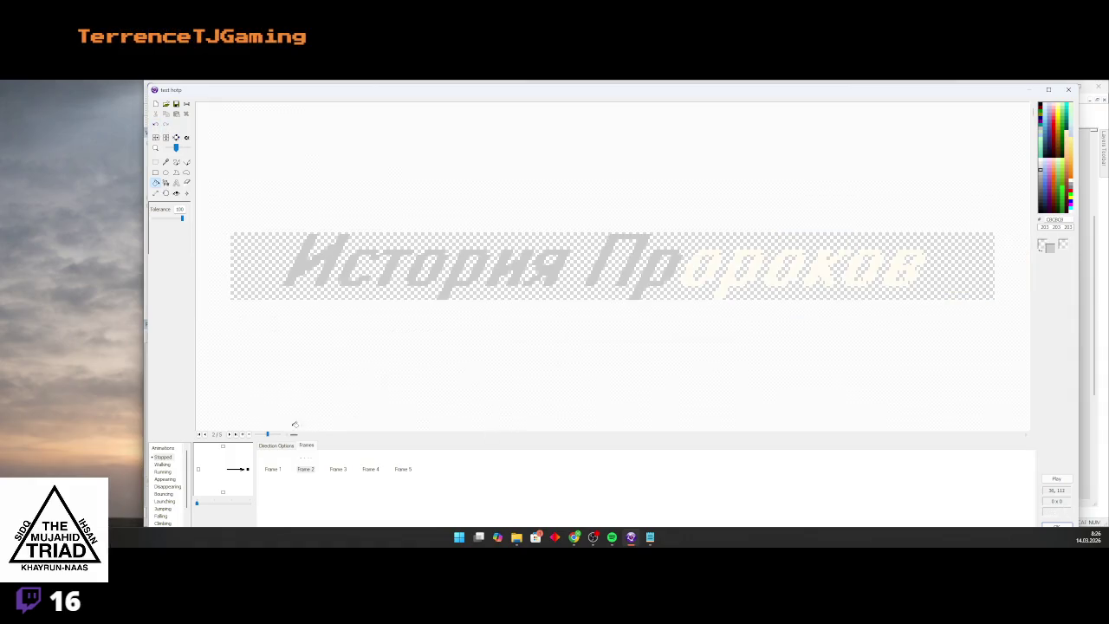
scroll(641, 256, up, 3)
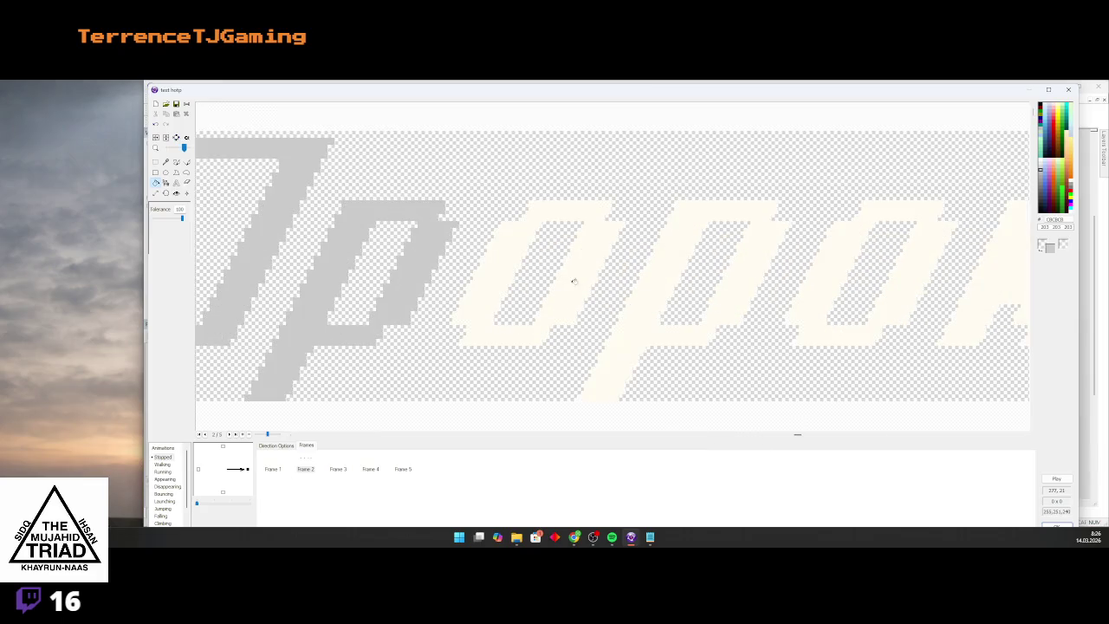
scroll(755, 267, down, 3)
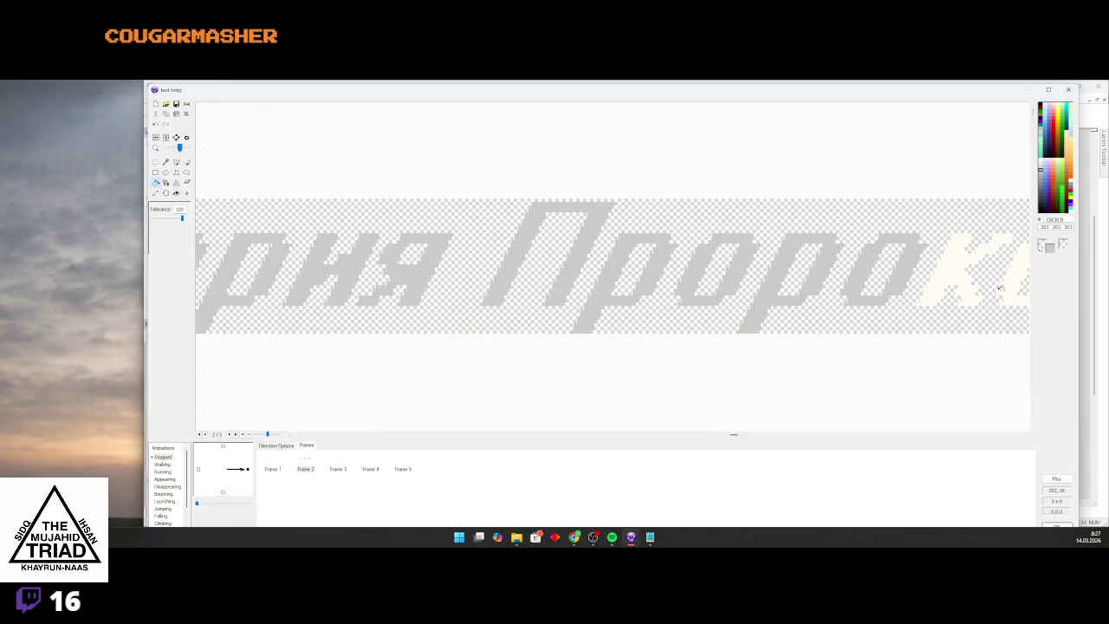
scroll(852, 263, up, 3)
scroll(852, 263, down, 3)
scroll(880, 266, up, 5)
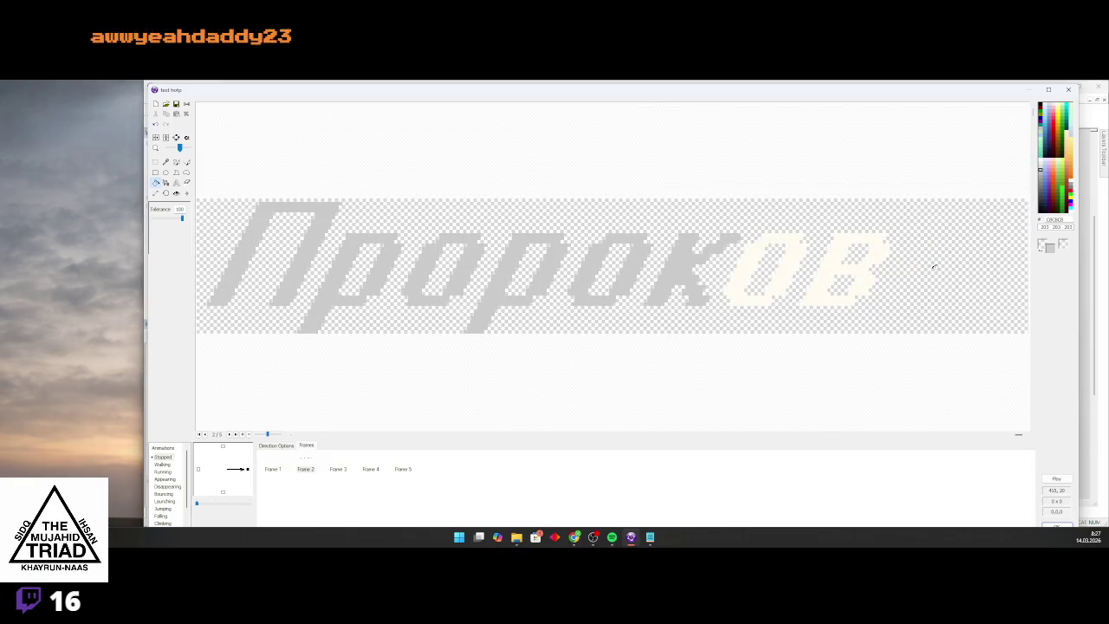
scroll(870, 276, down, 5)
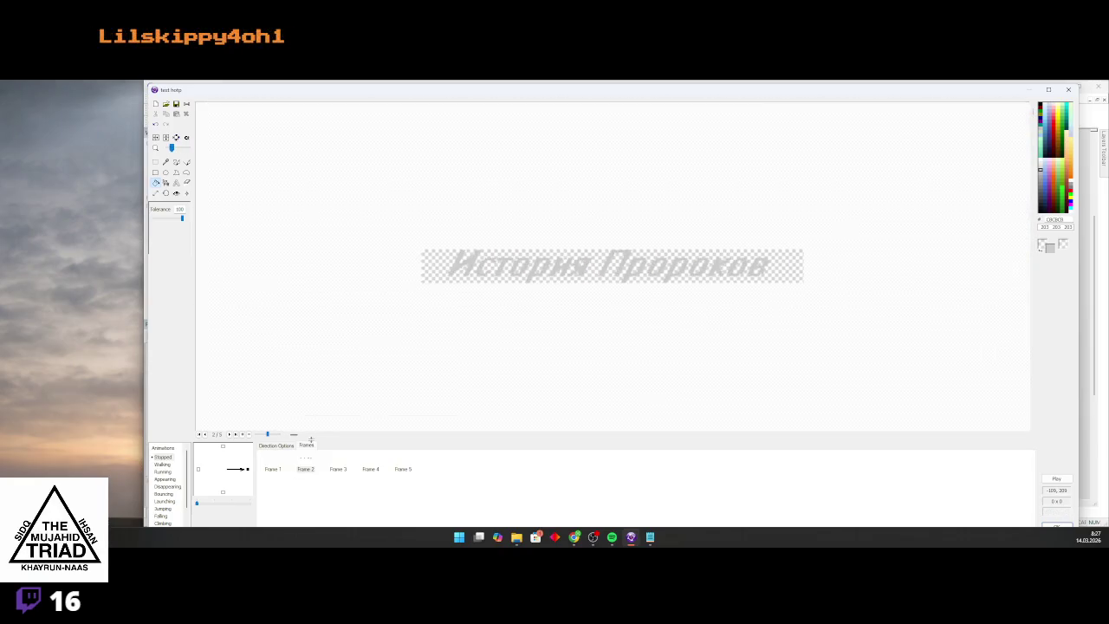
On Frame 3, flood-fill each title letter darker grey 777777
click(303, 472)
drag(322, 478, 386, 463)
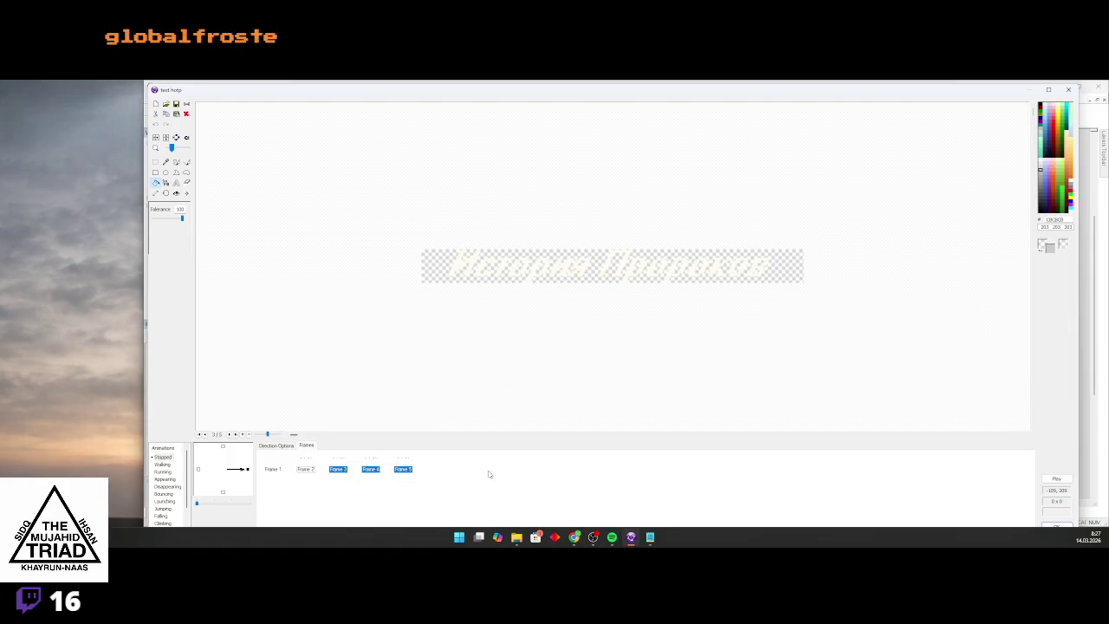
click(683, 275)
scroll(681, 275, up, 3)
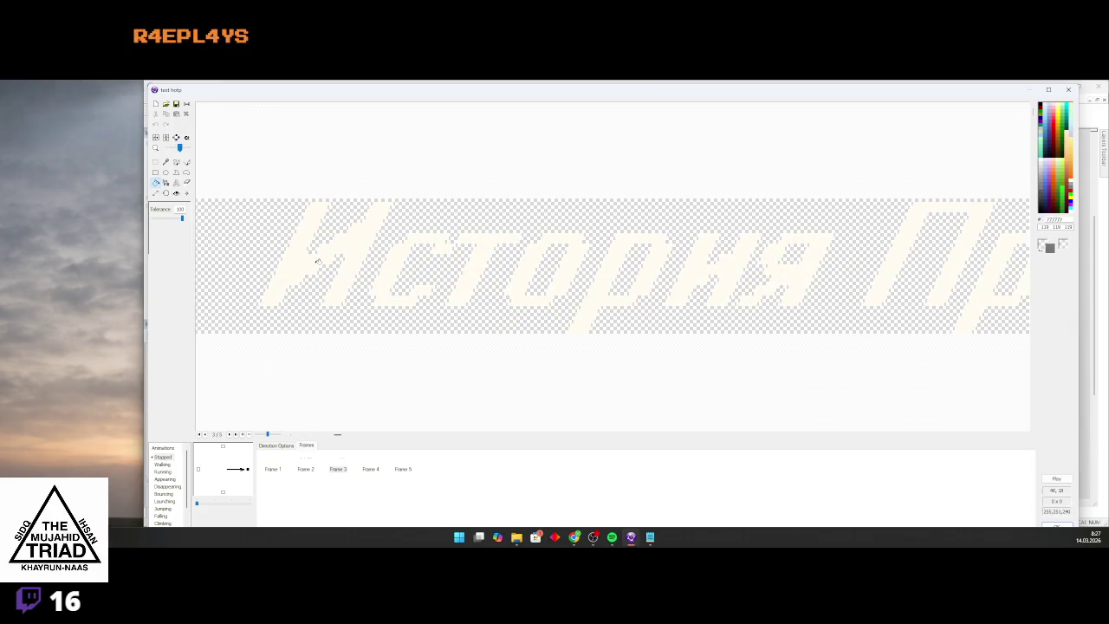
click(347, 246)
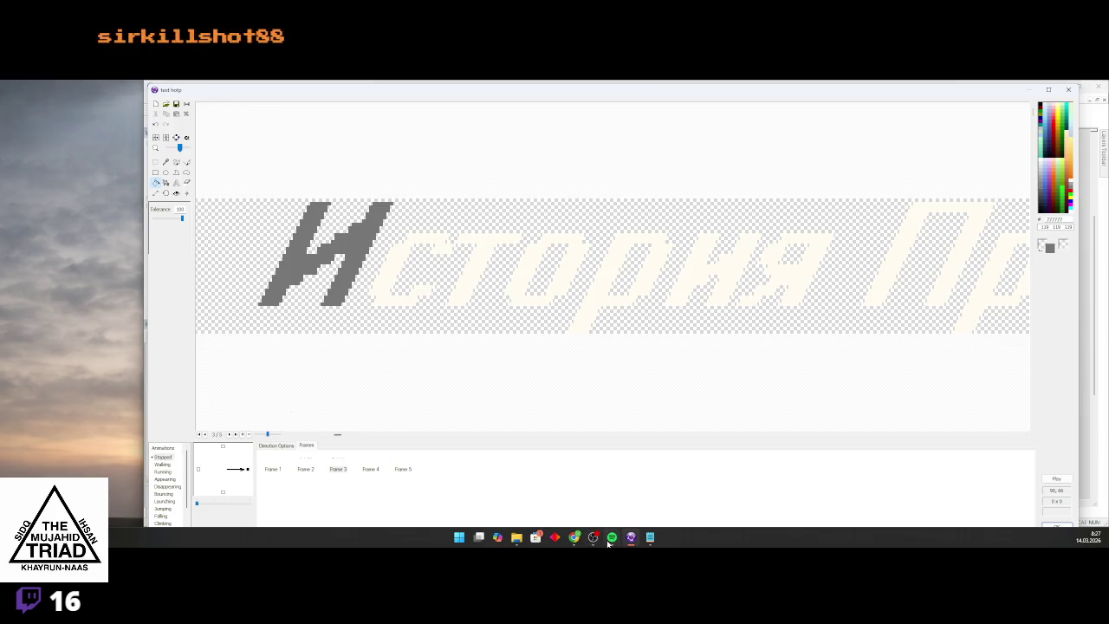
key(alt+Tab)
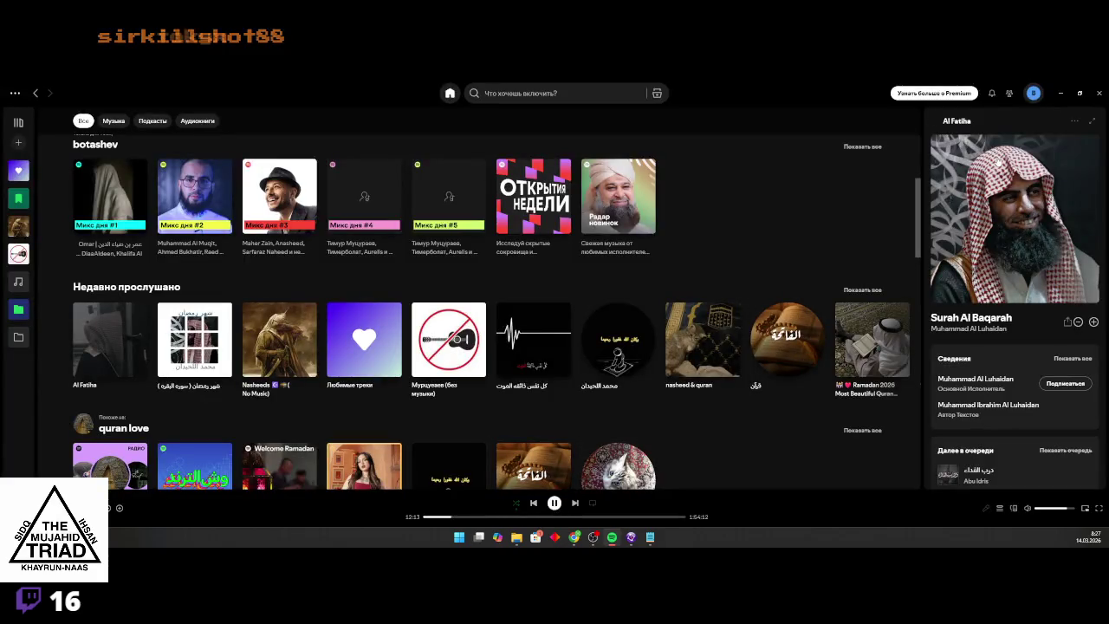
click(1060, 93)
click(330, 233)
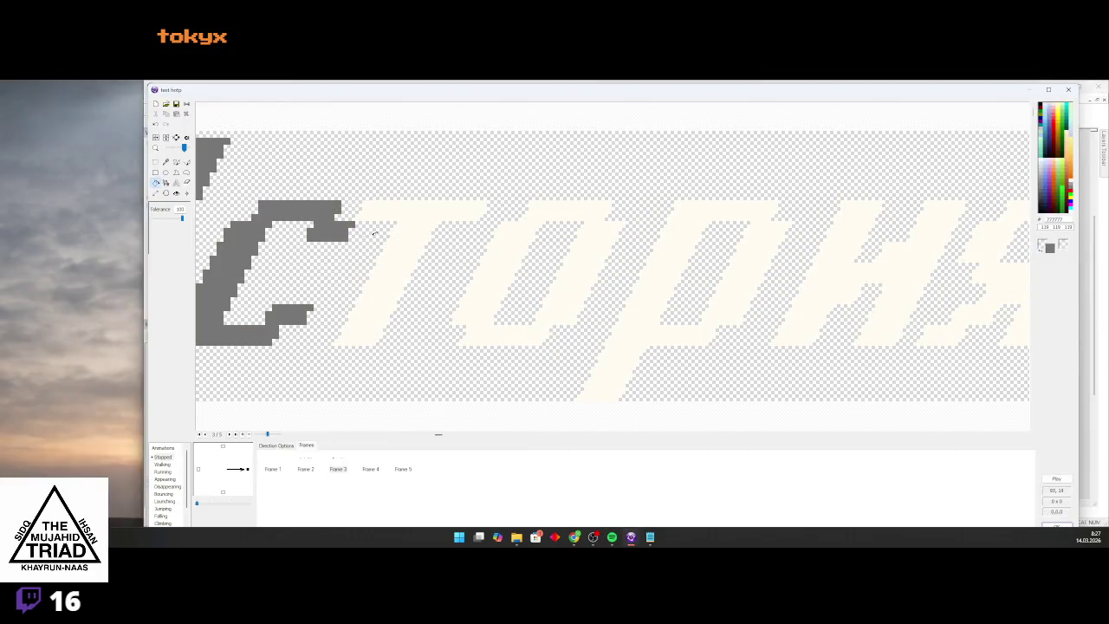
click(424, 210)
click(521, 240)
click(667, 248)
scroll(668, 247, down, 3)
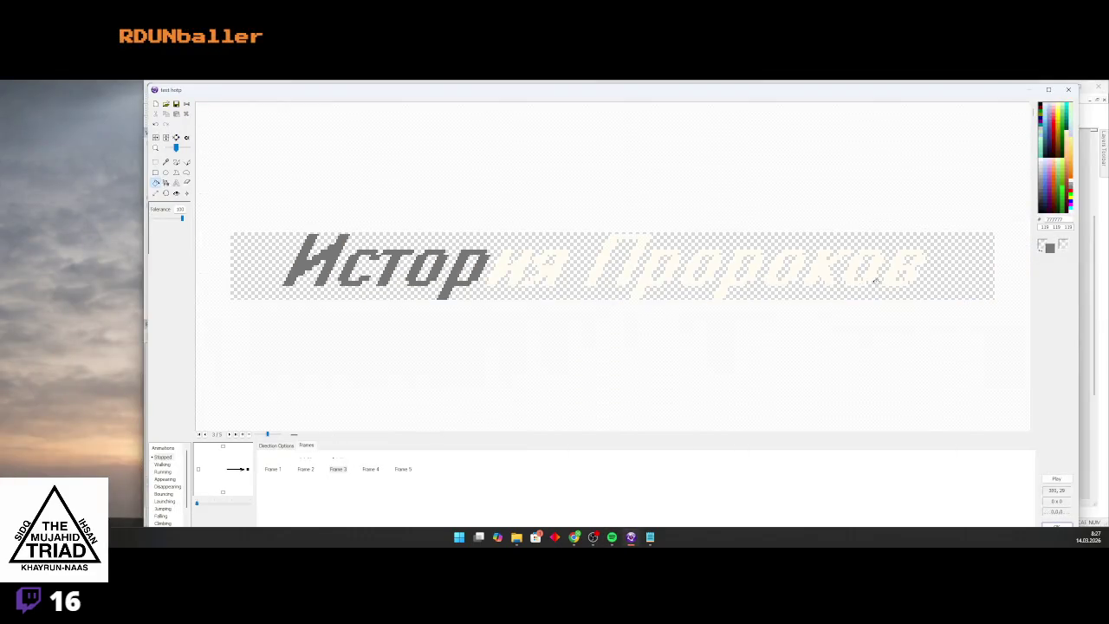
scroll(476, 264, up, 2)
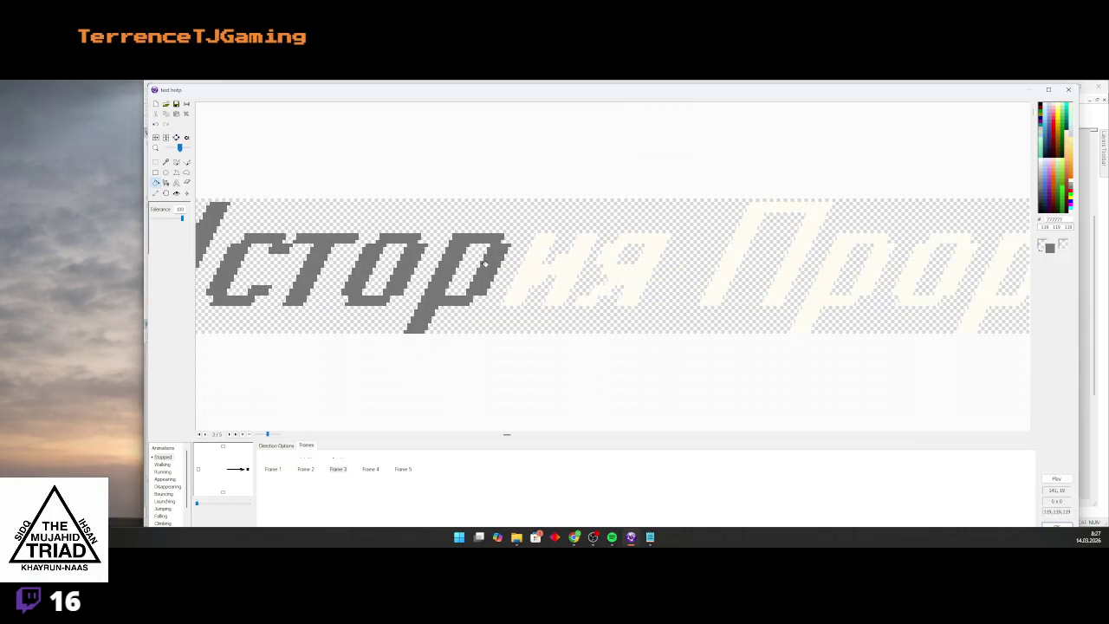
click(520, 260)
click(676, 260)
scroll(475, 264, down, 1)
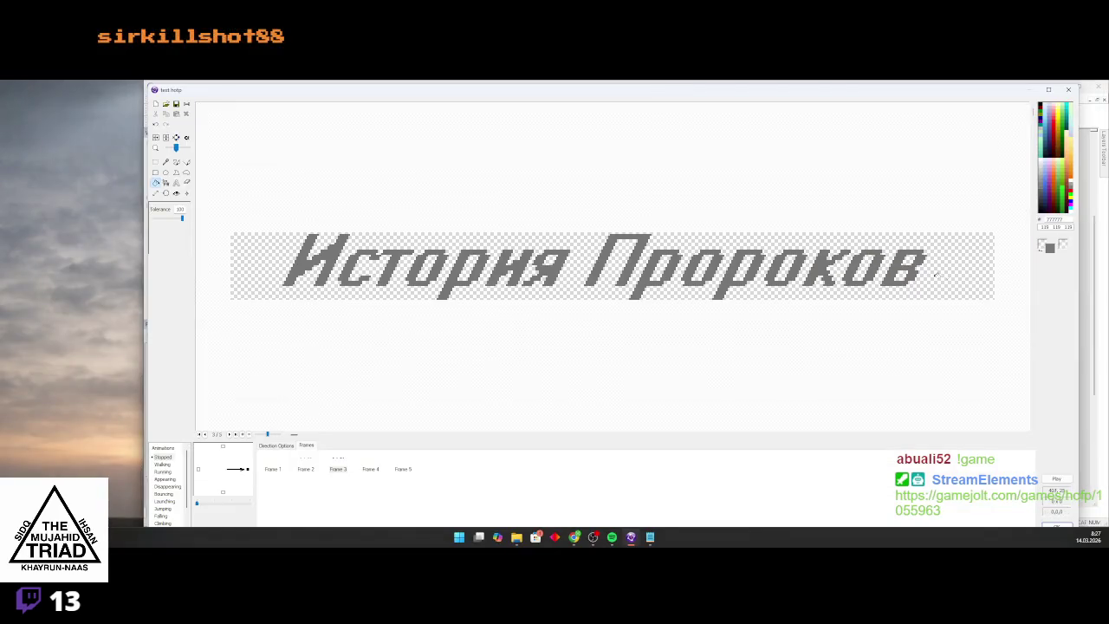
On Frame 4, fill every letter of 'История Пророков' darker grey 434343
click(370, 468)
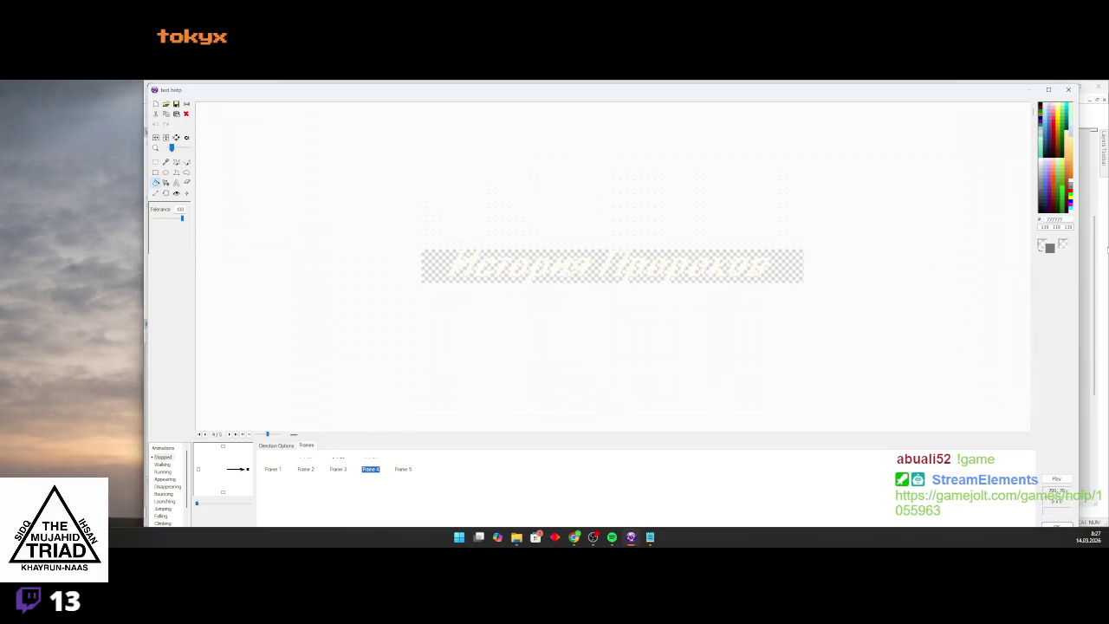
click(1040, 199)
scroll(447, 257, up, 2)
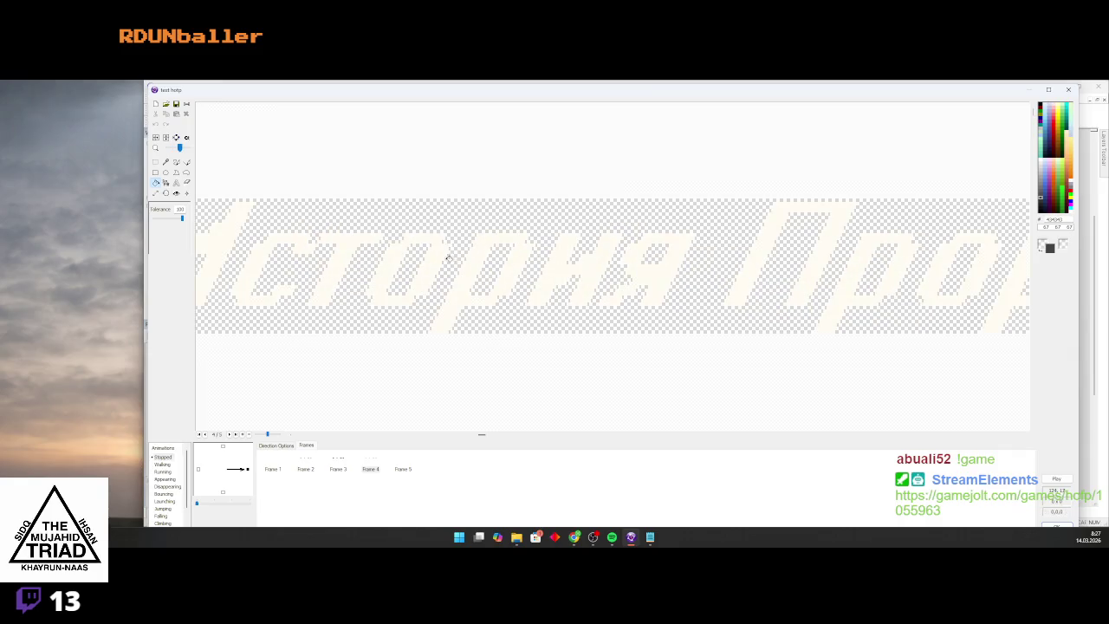
click(243, 234)
click(316, 249)
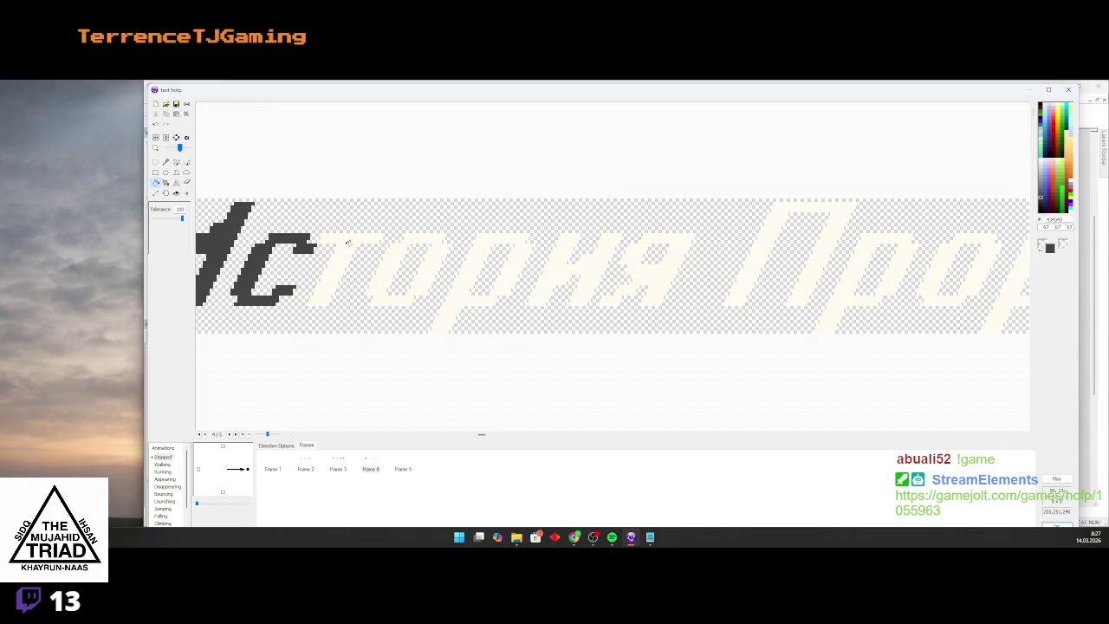
click(347, 244)
click(409, 251)
click(485, 255)
click(559, 260)
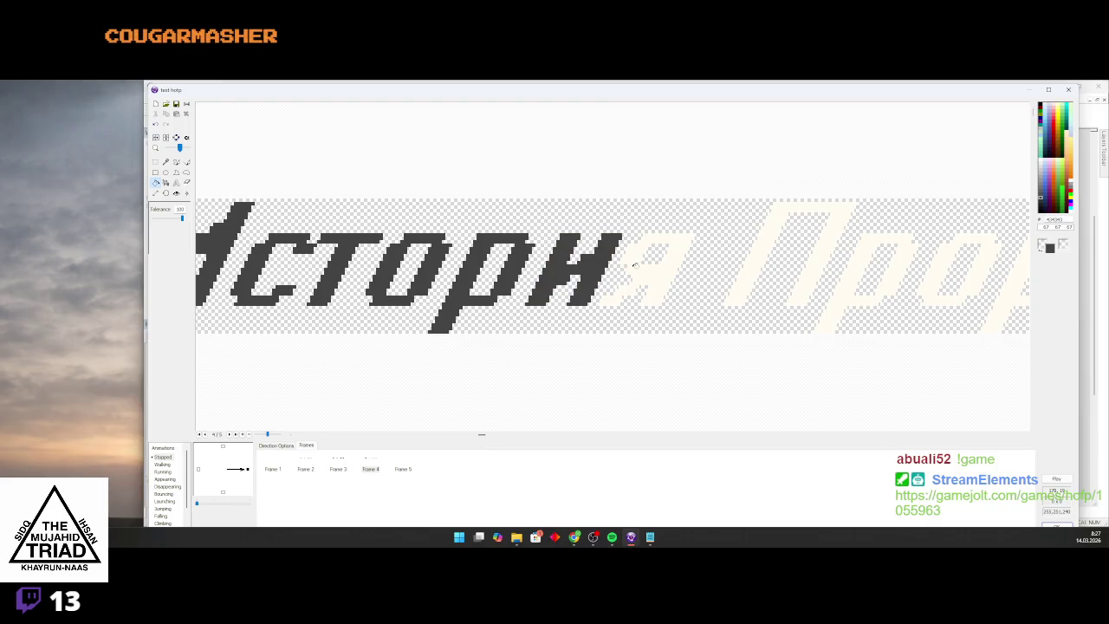
click(634, 266)
click(771, 252)
click(856, 257)
scroll(849, 261, down, 1)
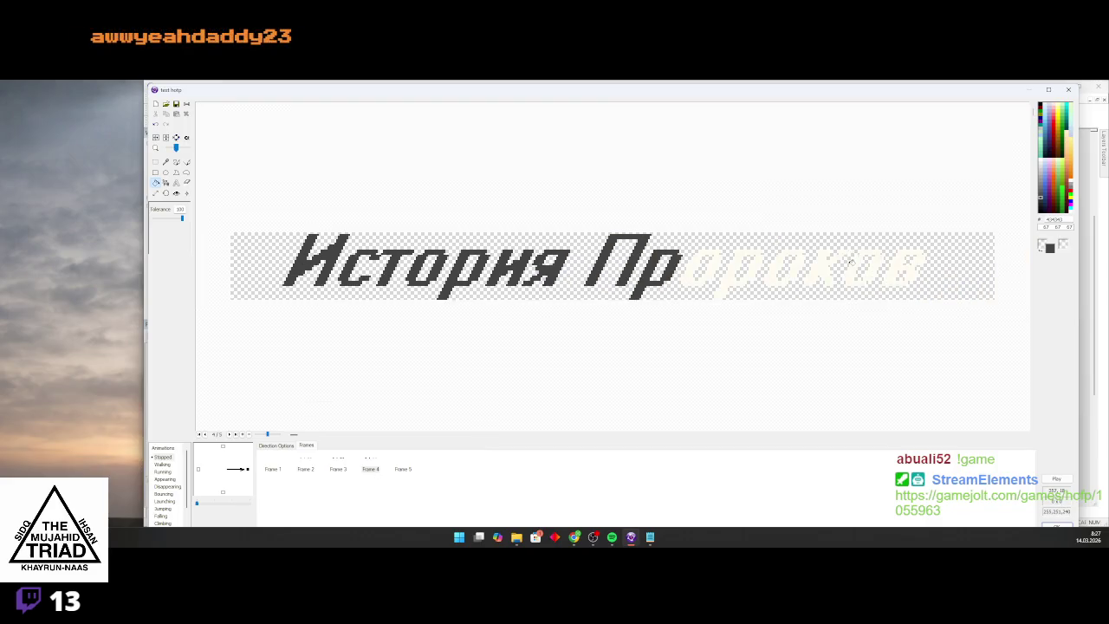
scroll(850, 261, up, 1)
scroll(535, 257, up, 1)
click(511, 251)
click(583, 257)
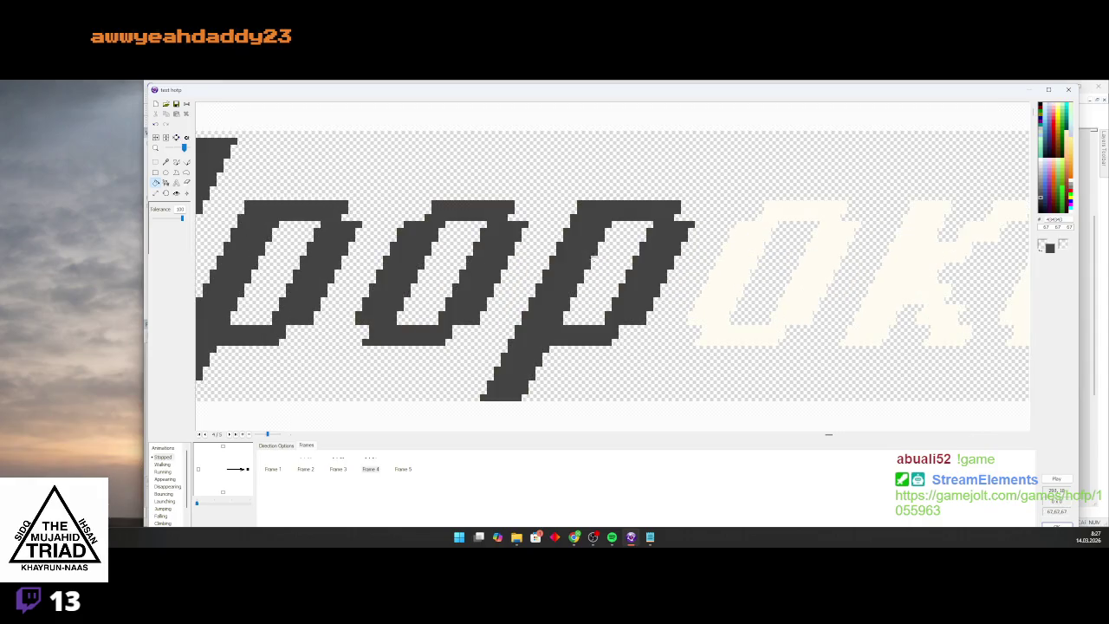
click(739, 260)
scroll(739, 260, down, 1)
scroll(739, 260, up, 1)
click(726, 254)
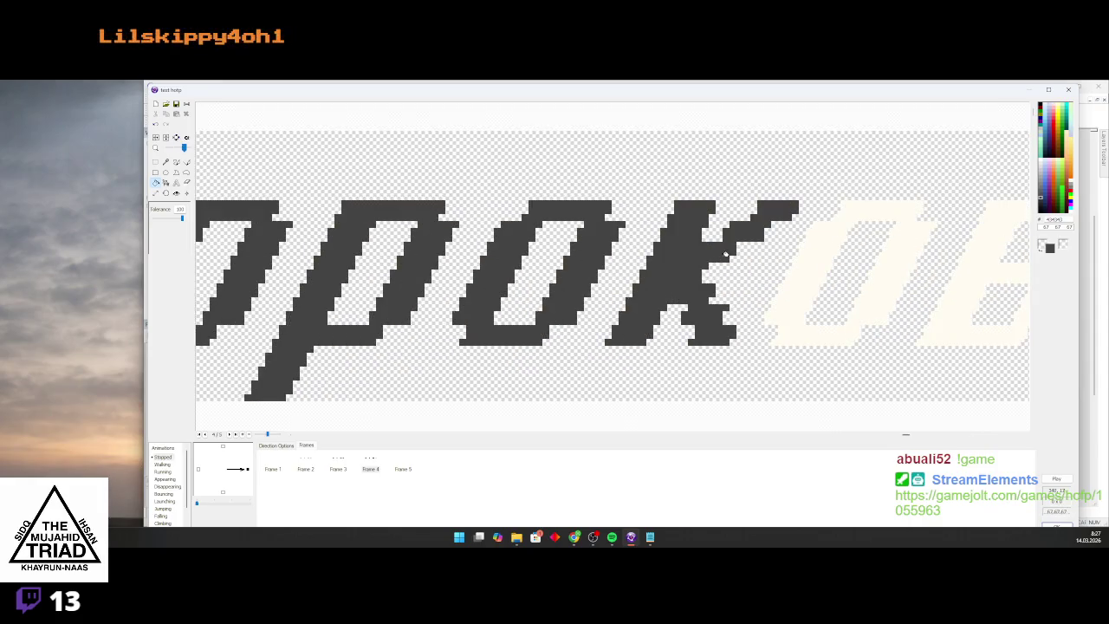
click(803, 260)
scroll(803, 259, down, 1)
scroll(803, 260, up, 1)
click(811, 270)
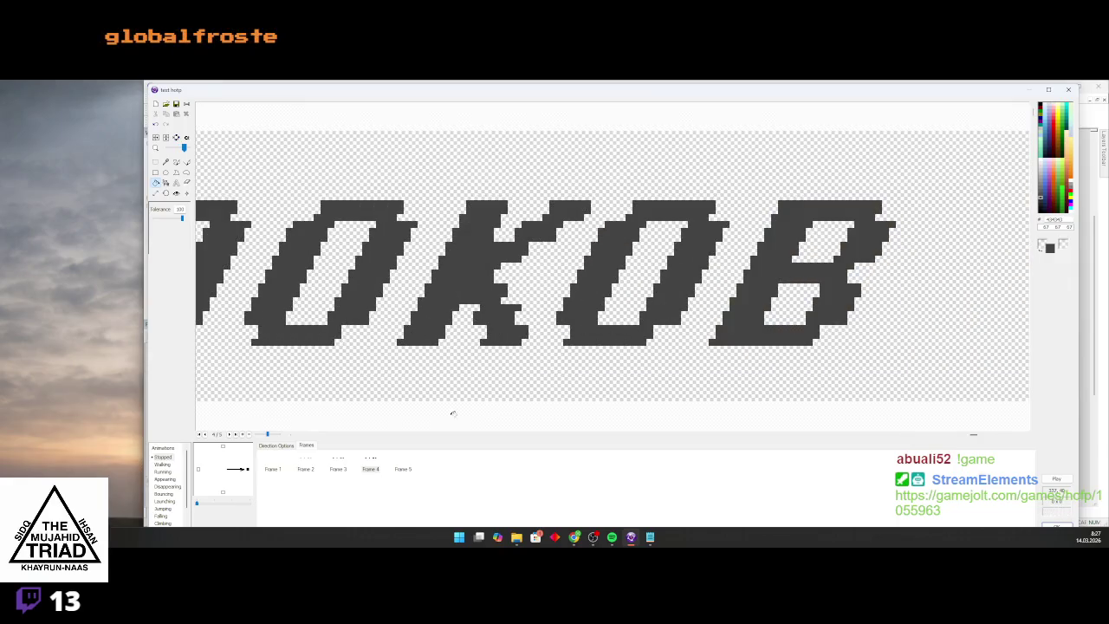
On Frame 5, fill every title letter near-black, then preview the animation
click(397, 468)
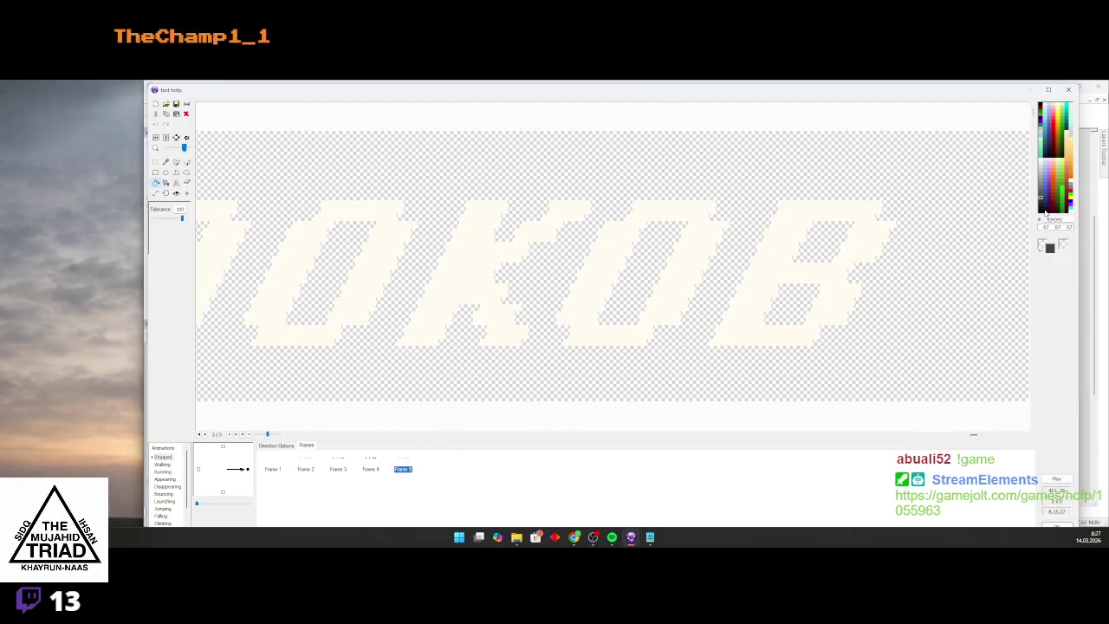
click(1040, 209)
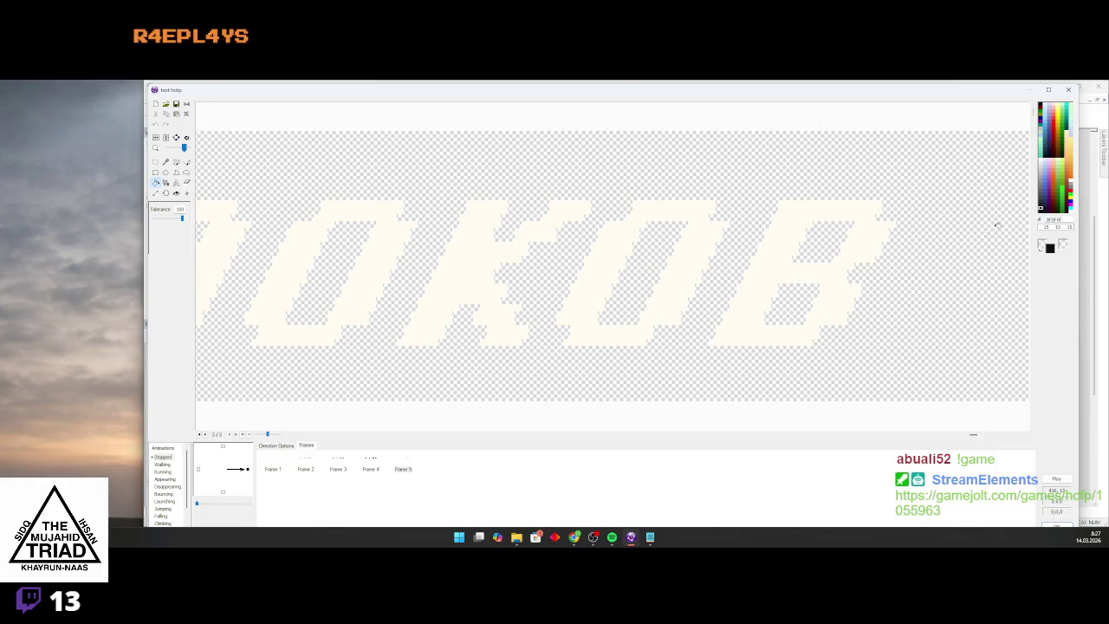
click(770, 260)
click(683, 259)
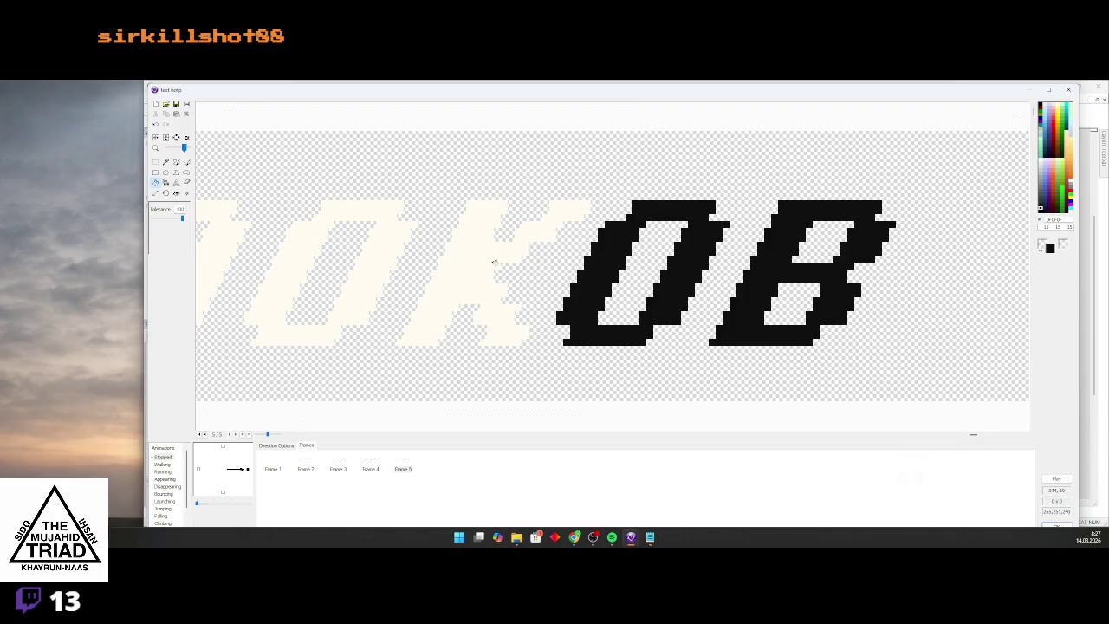
click(459, 260)
click(377, 262)
scroll(461, 270, down, 2)
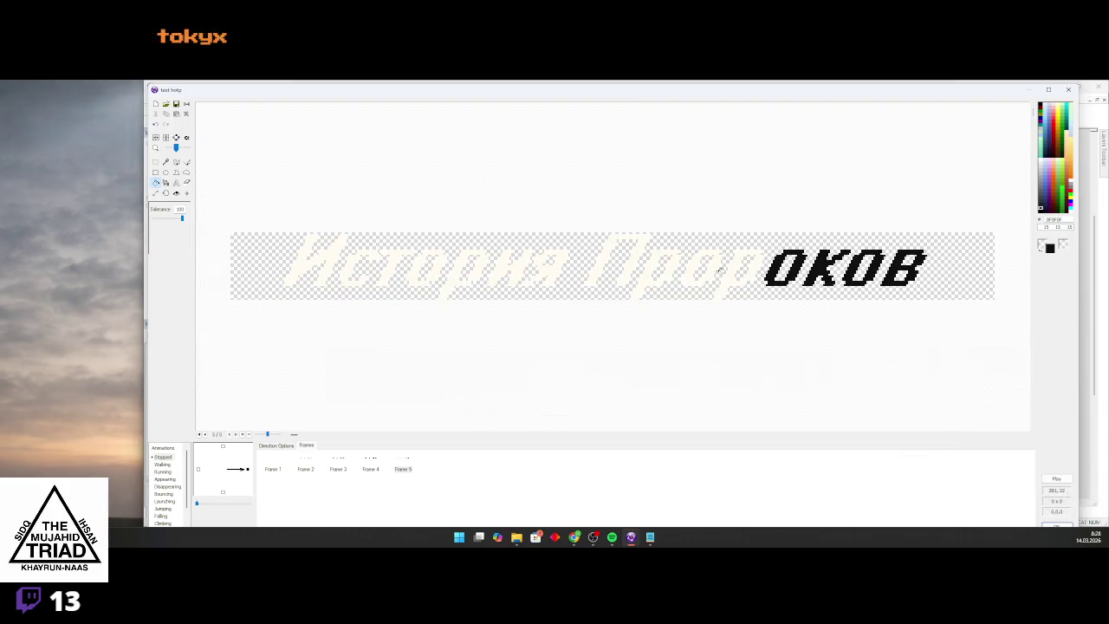
click(737, 267)
click(715, 263)
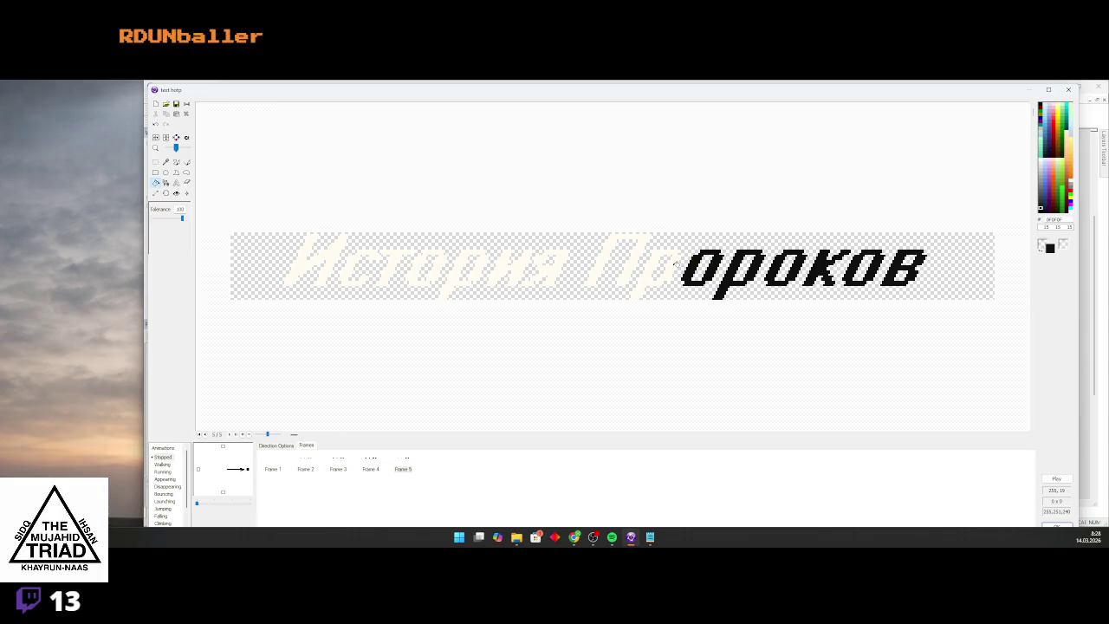
click(676, 264)
click(638, 260)
click(551, 272)
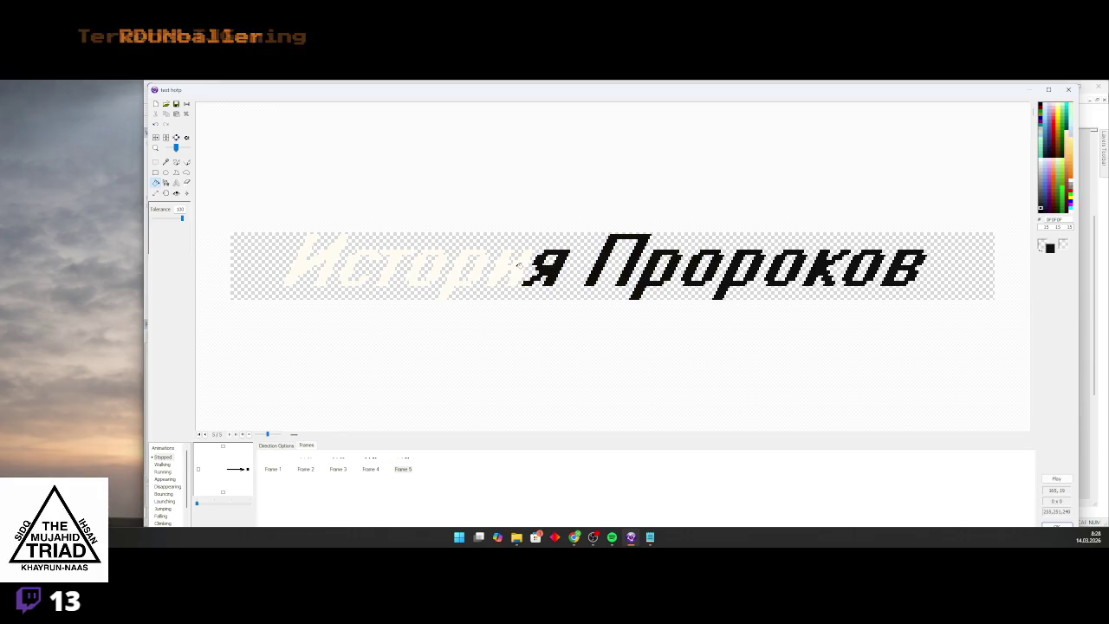
click(523, 265)
click(483, 267)
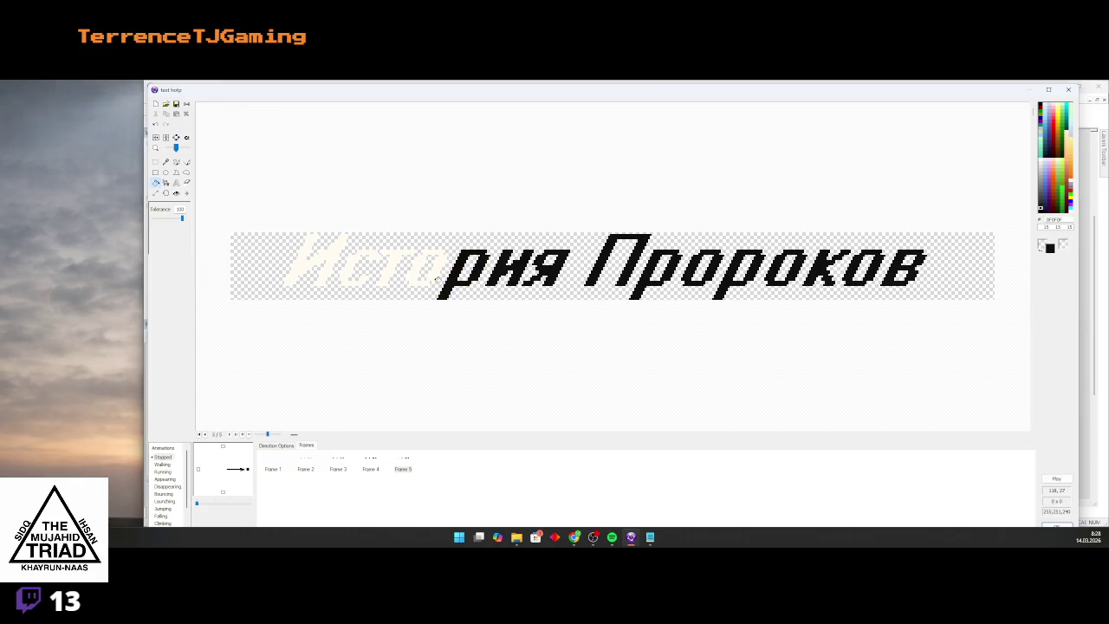
click(414, 270)
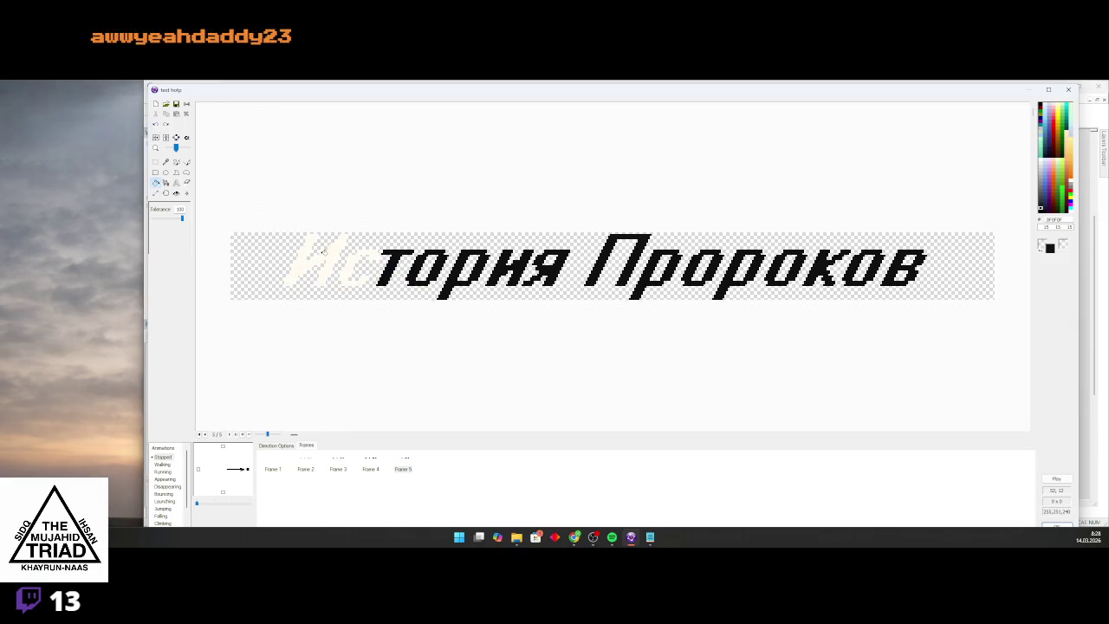
click(323, 252)
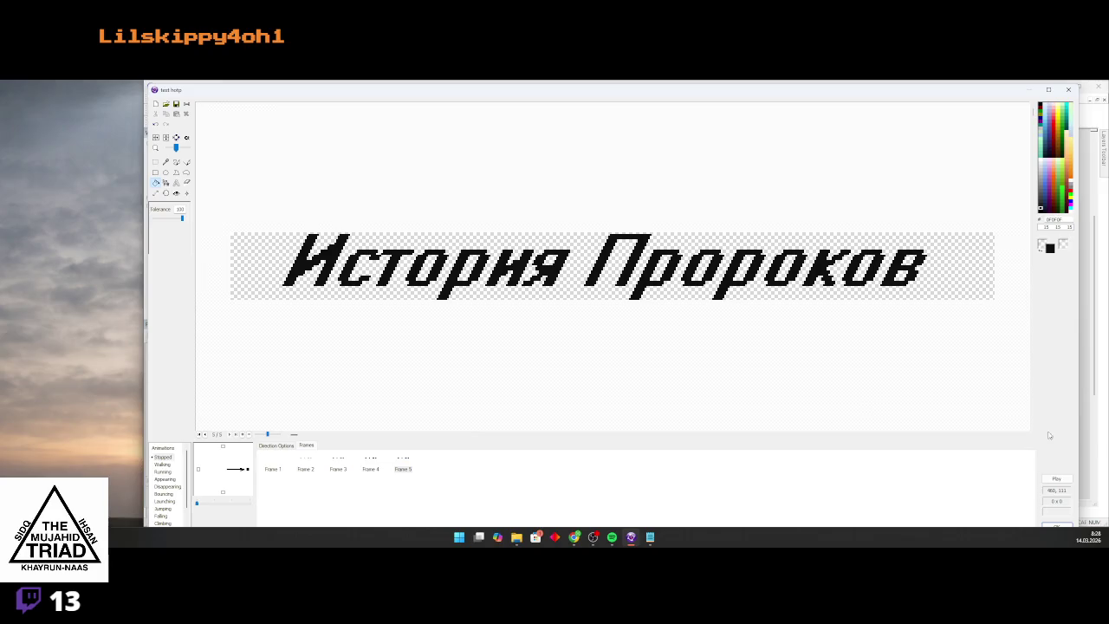
click(1056, 479)
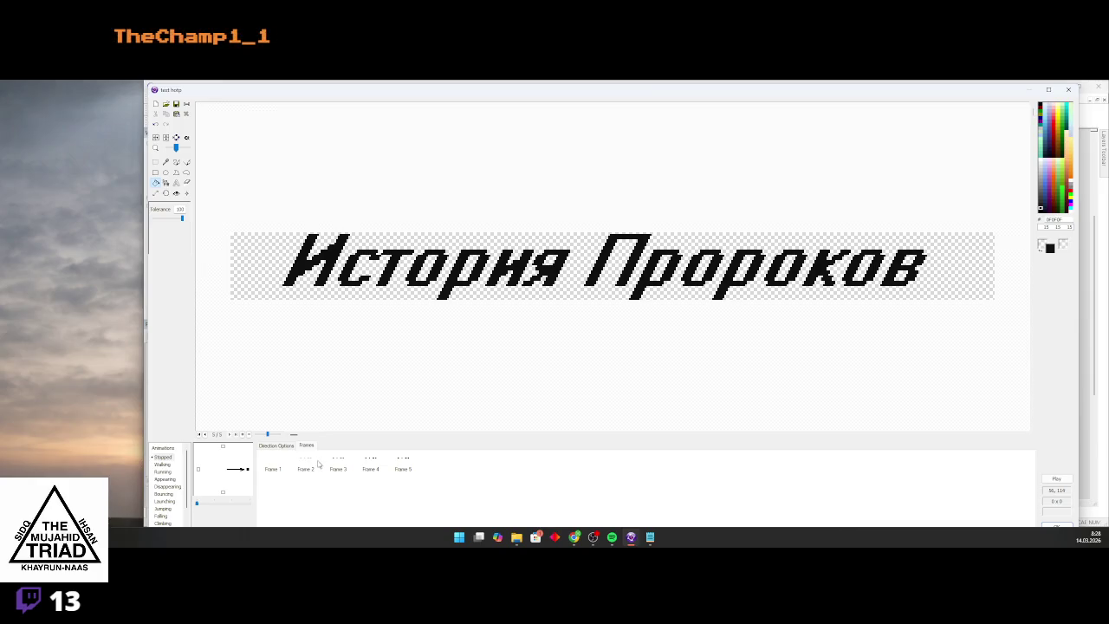
click(337, 469)
Add frames to extend the title animation to ten frames
click(298, 468)
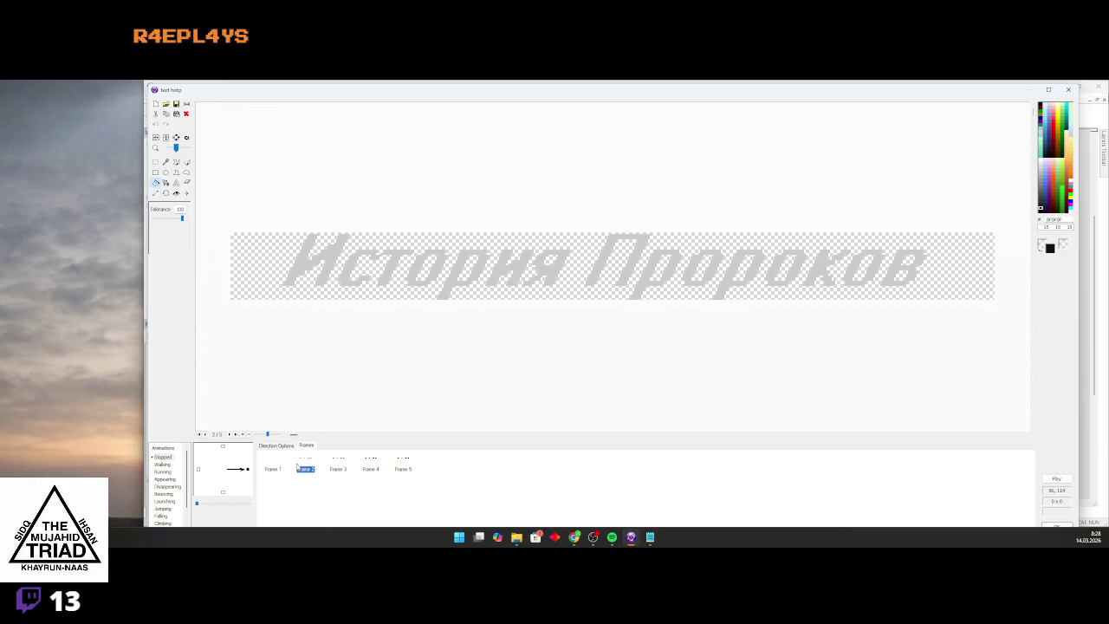
click(402, 468)
click(273, 469)
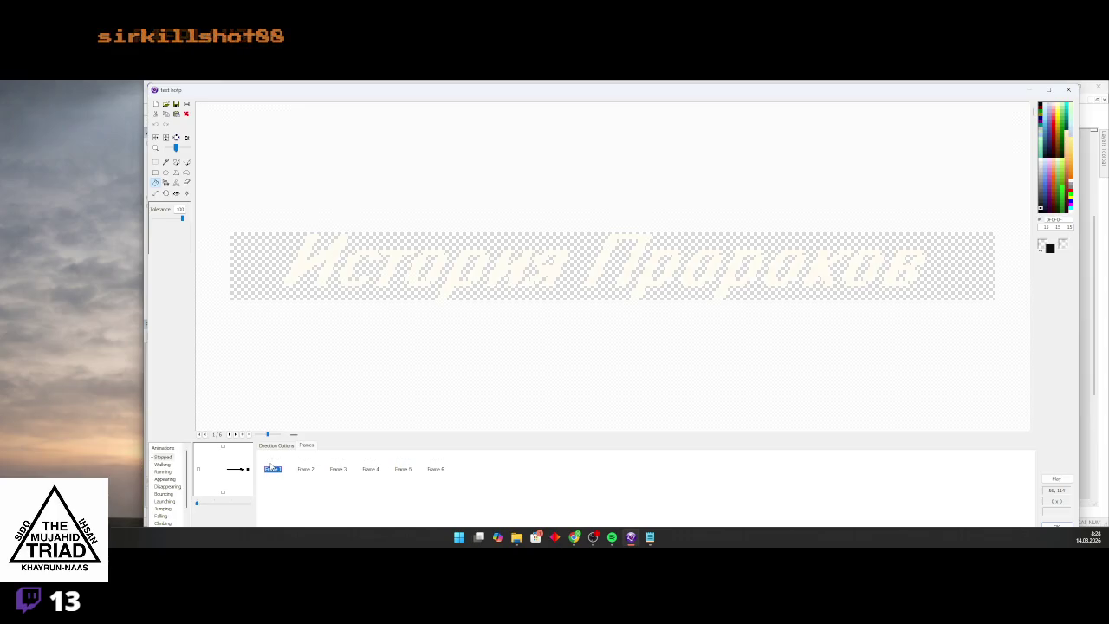
click(468, 468)
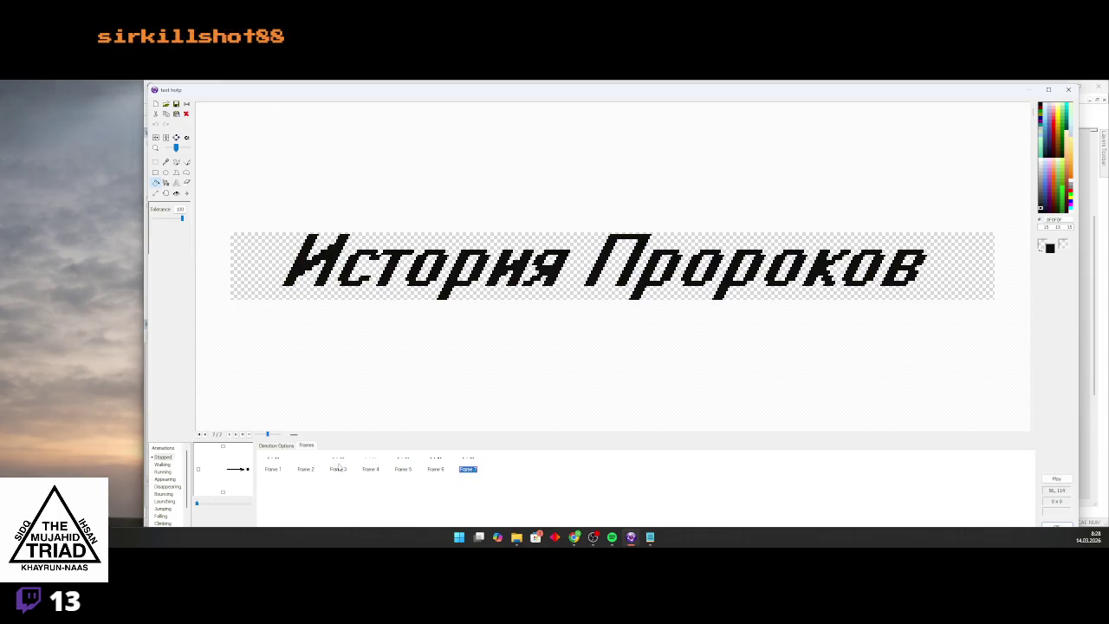
click(339, 466)
click(341, 467)
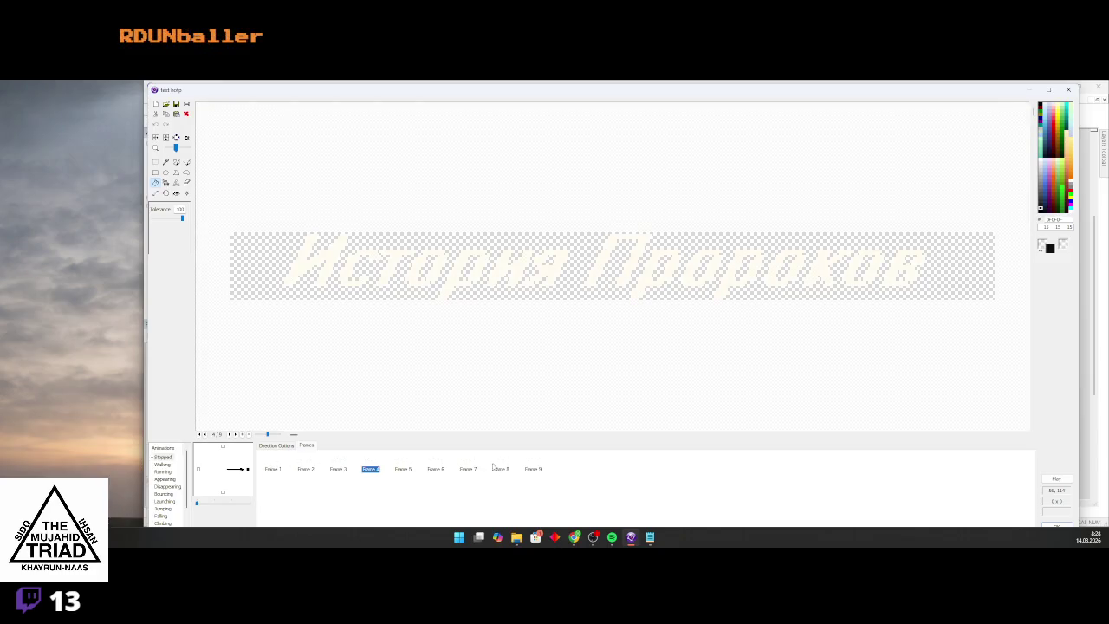
Preview and accept the animation, close the test game, and open the menu ru Event Editor
click(1056, 478)
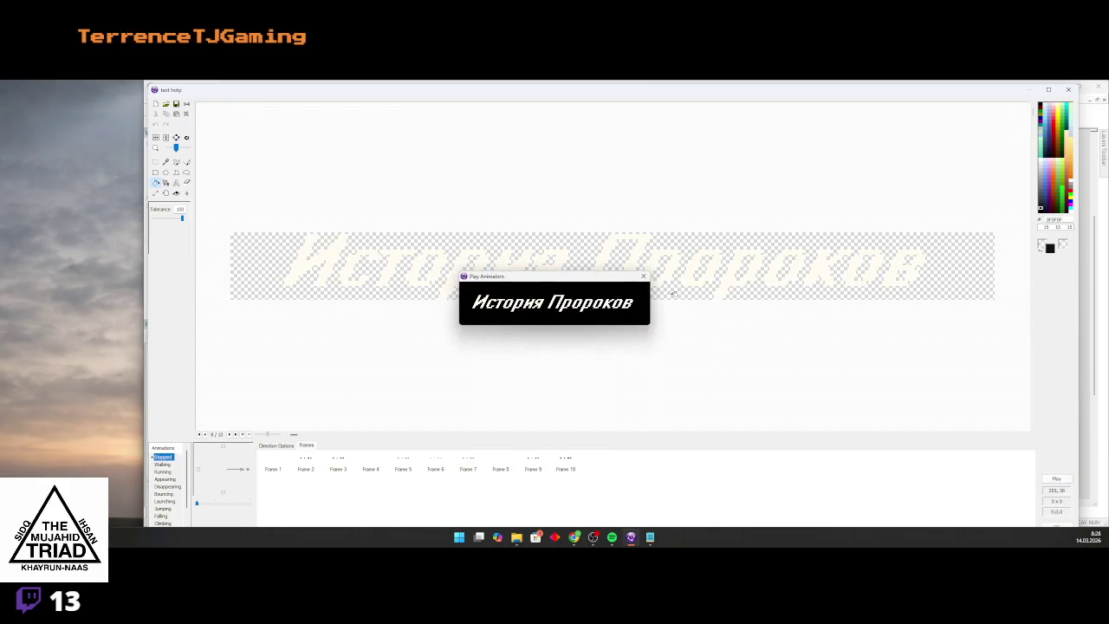
click(743, 330)
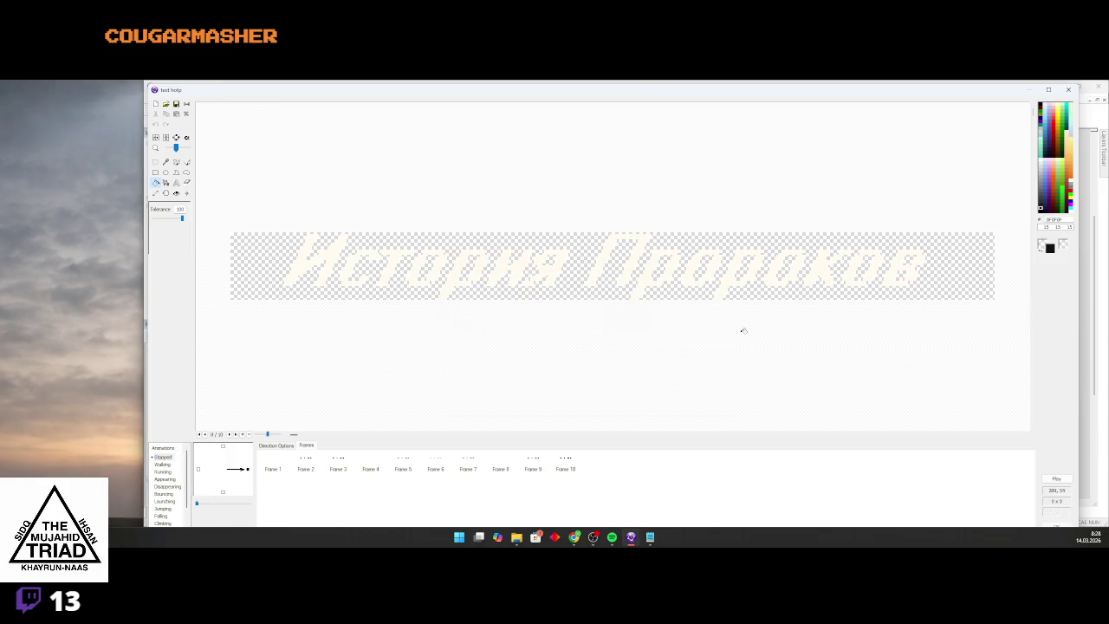
click(1068, 529)
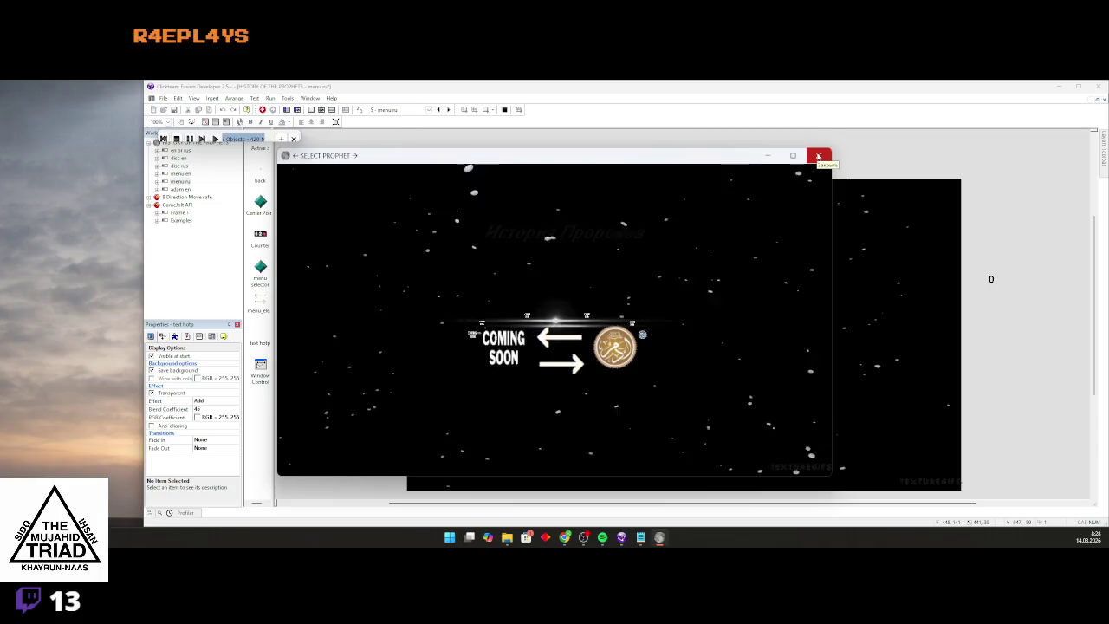
click(818, 156)
click(323, 110)
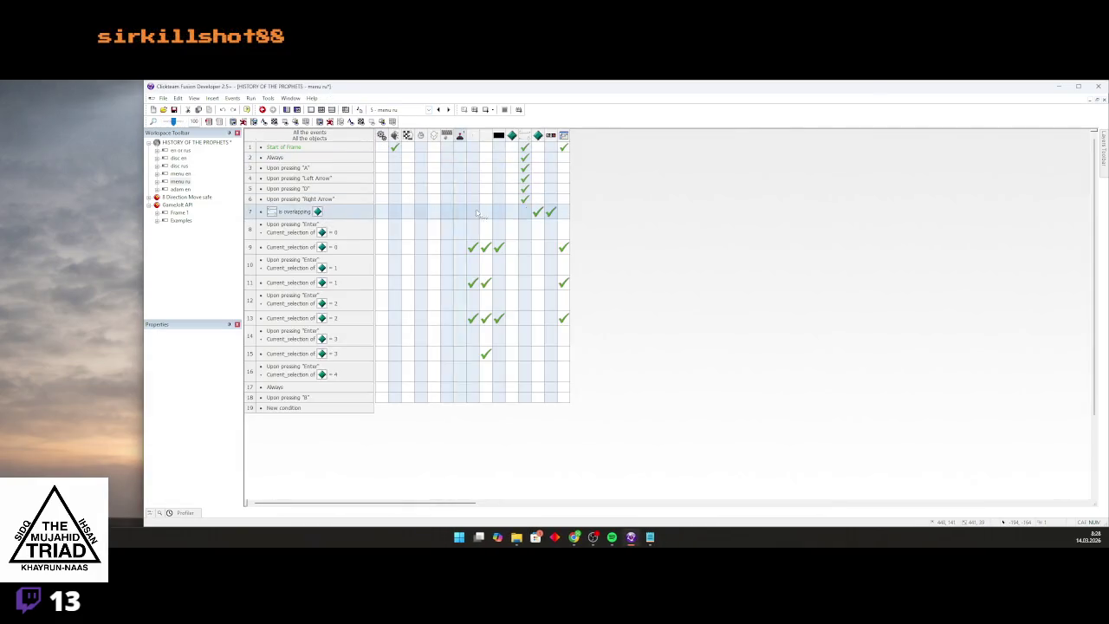
Set event 9's window title to '1. ВЫБЕРИТЕ ПРОРОКА' and copy that action into Start of Frame
right_click(563, 147)
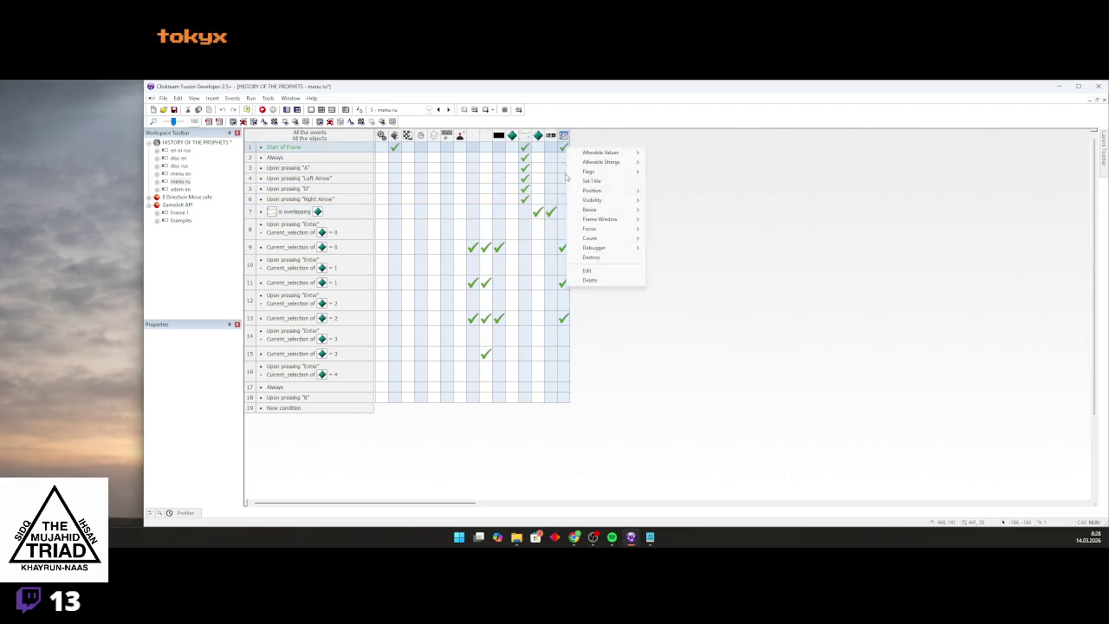
click(589, 272)
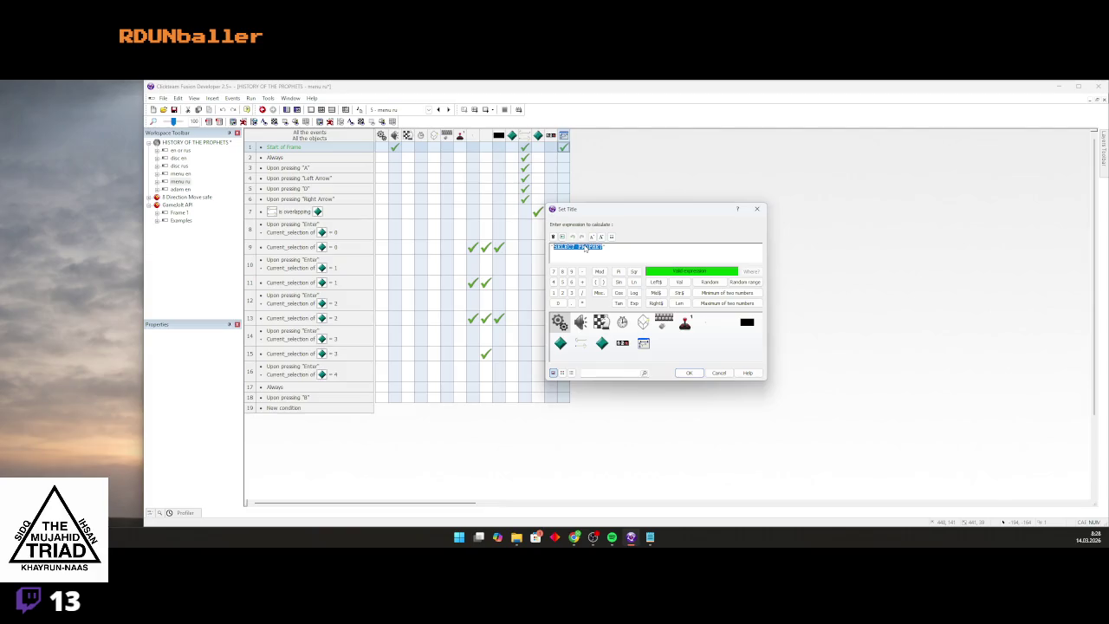
text("DS")
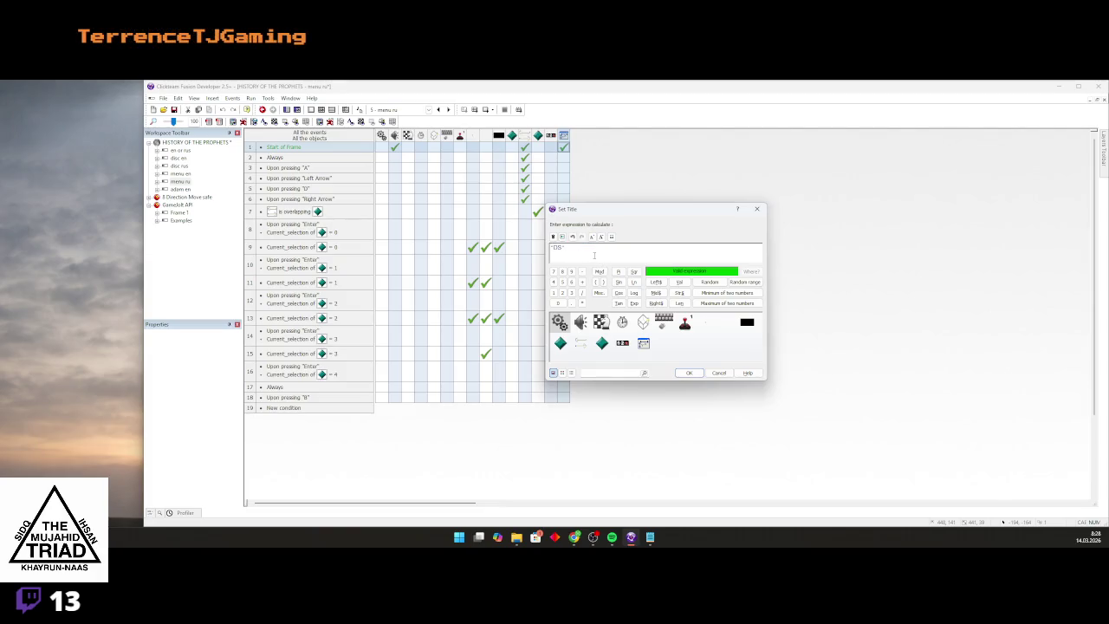
text( F)
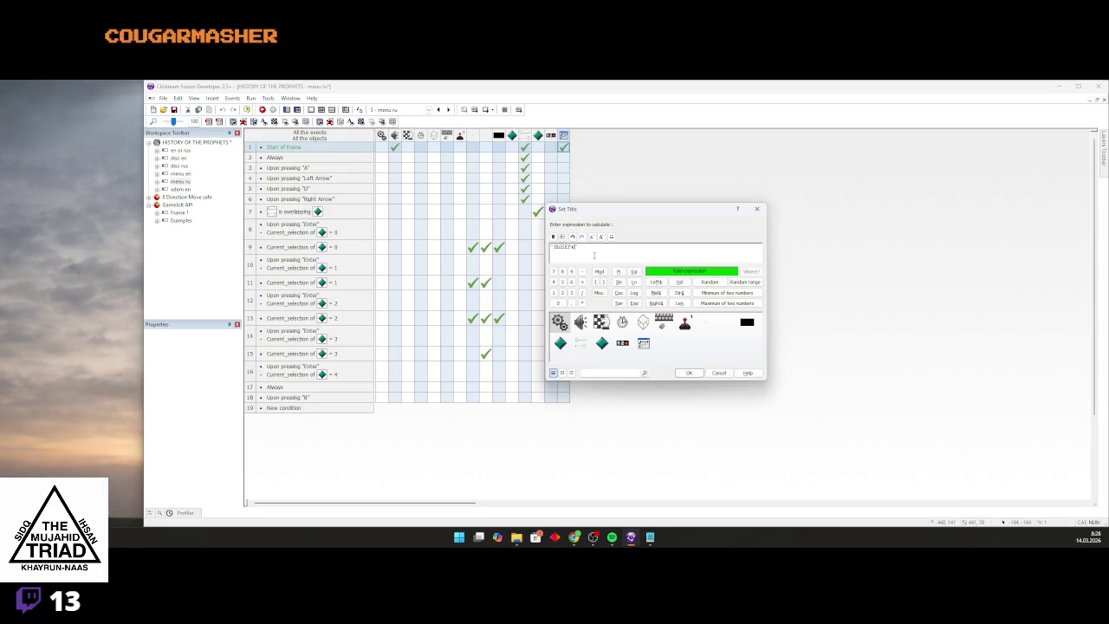
text(КА)
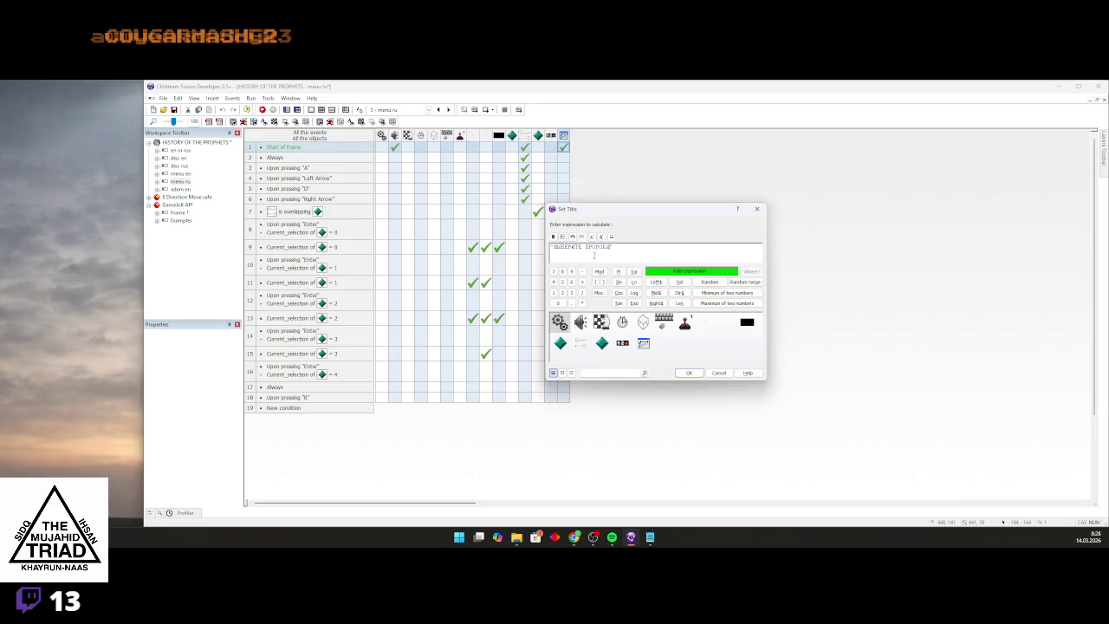
click(689, 374)
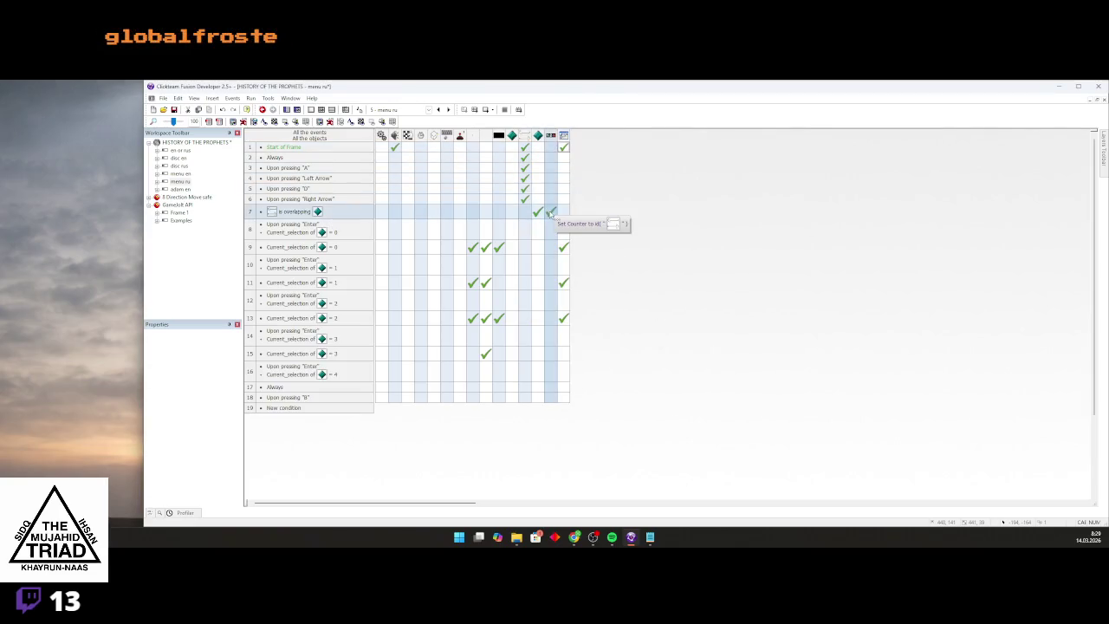
right_click(565, 249)
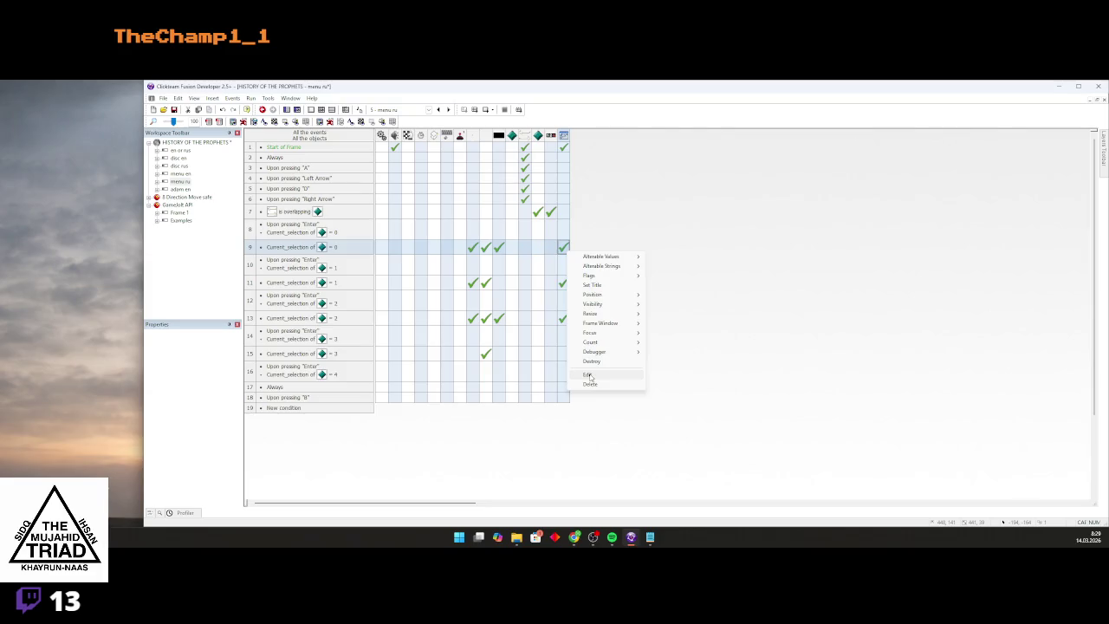
click(588, 375)
double_click(580, 249)
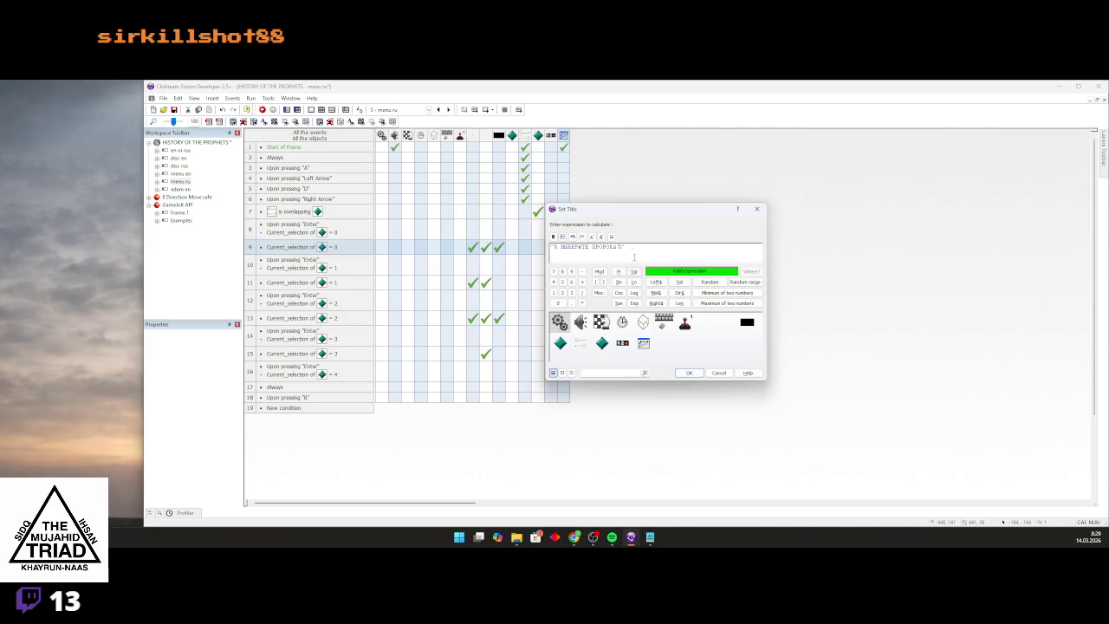
click(689, 373)
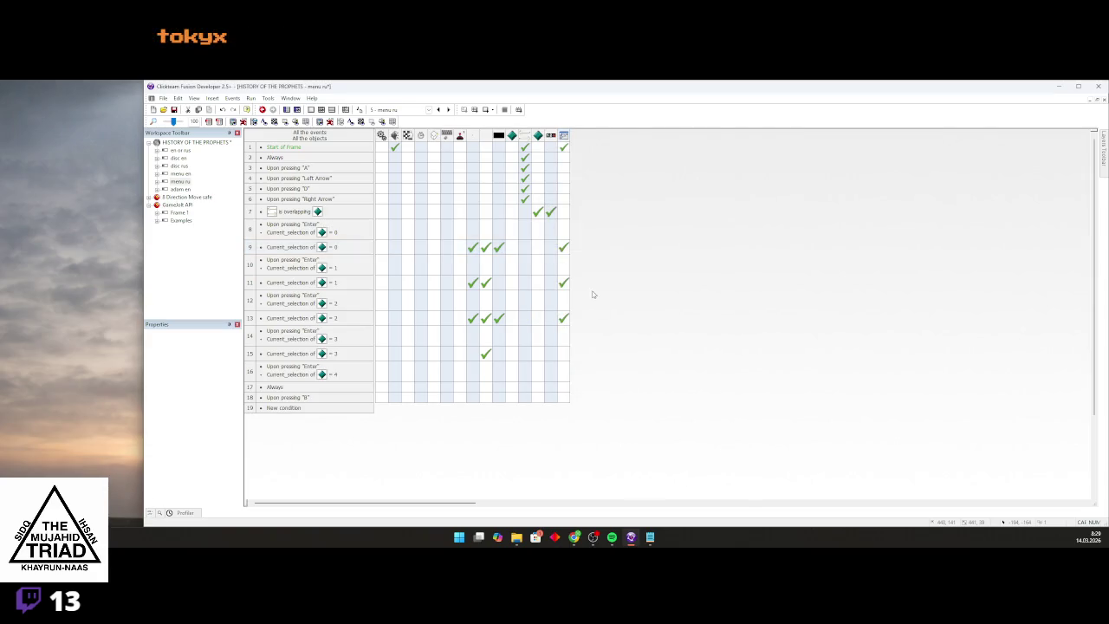
drag(565, 249, 563, 148)
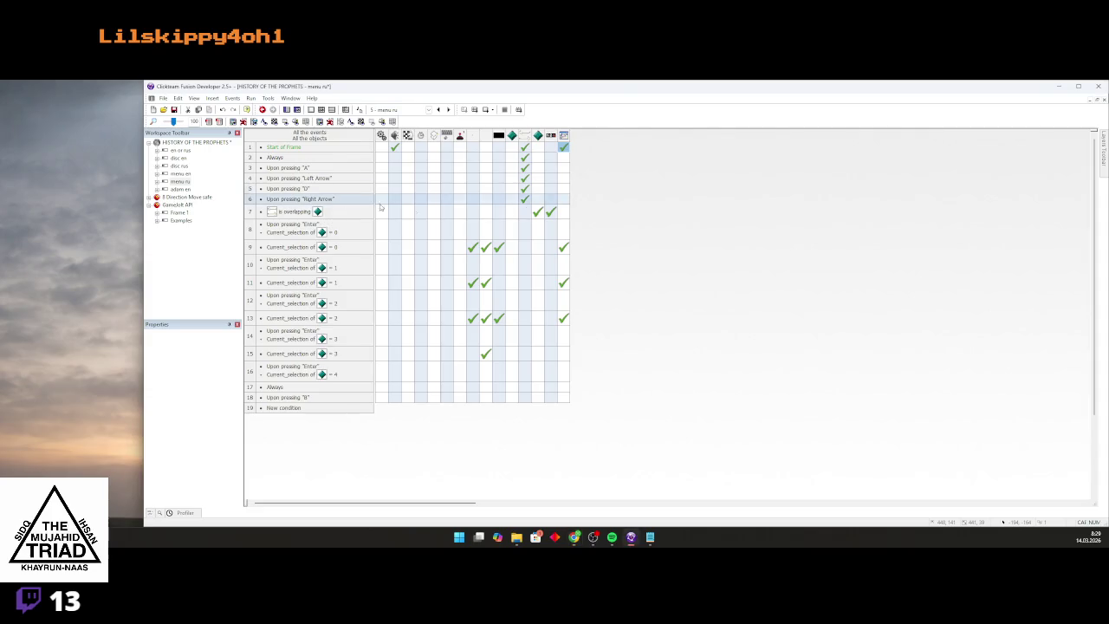
Test-run the game, then open the История Пророков title sprite in the image editor
click(484, 110)
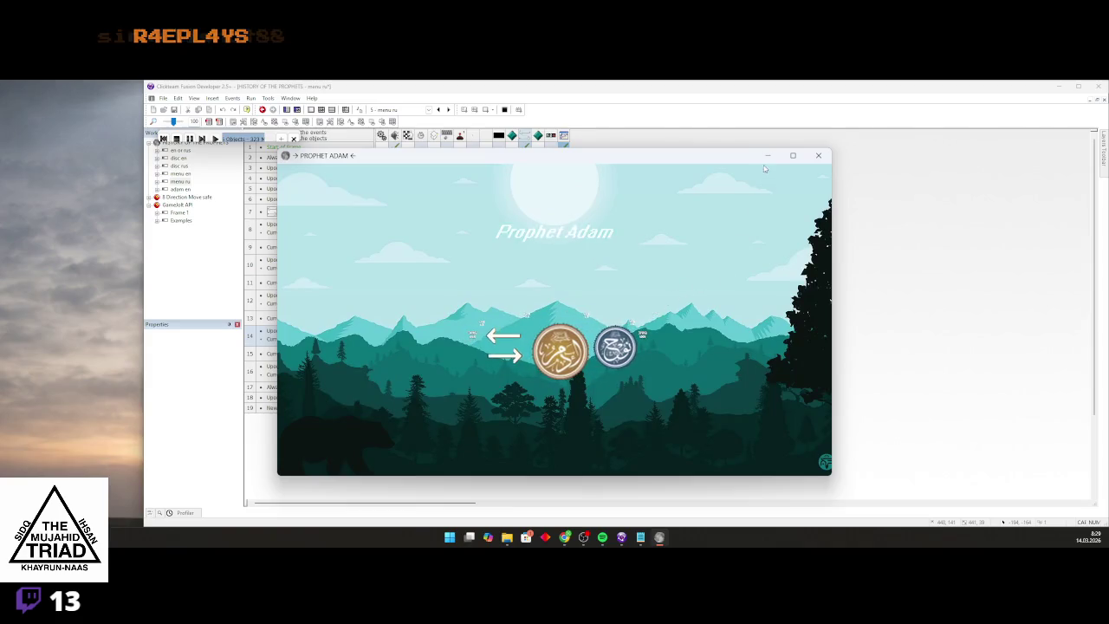
click(818, 155)
key(ctrl+m)
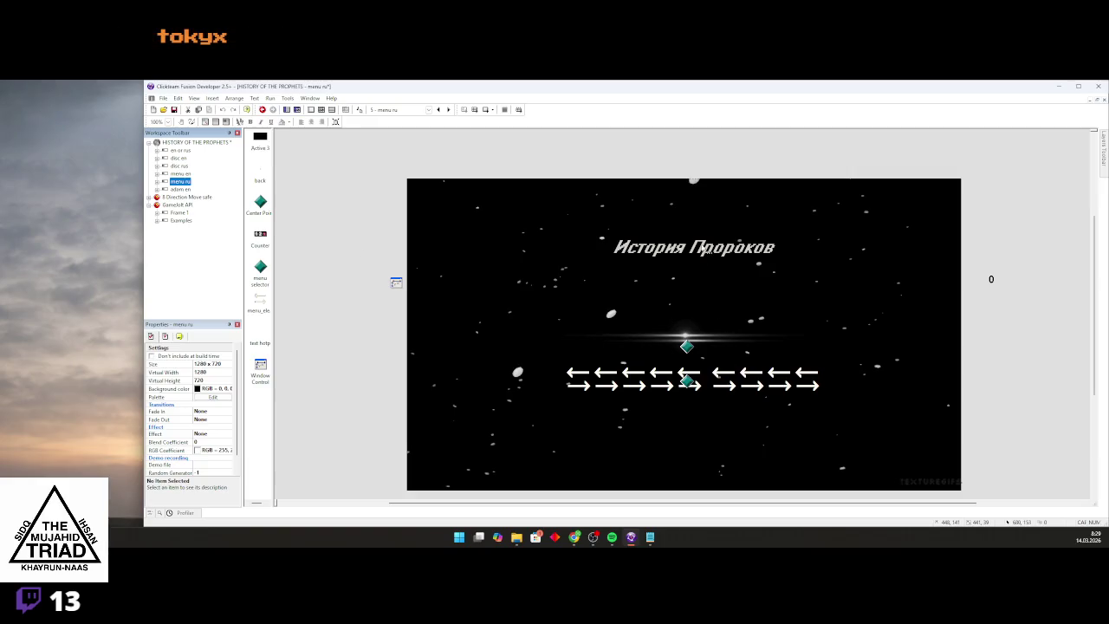
click(708, 252)
double_click(705, 252)
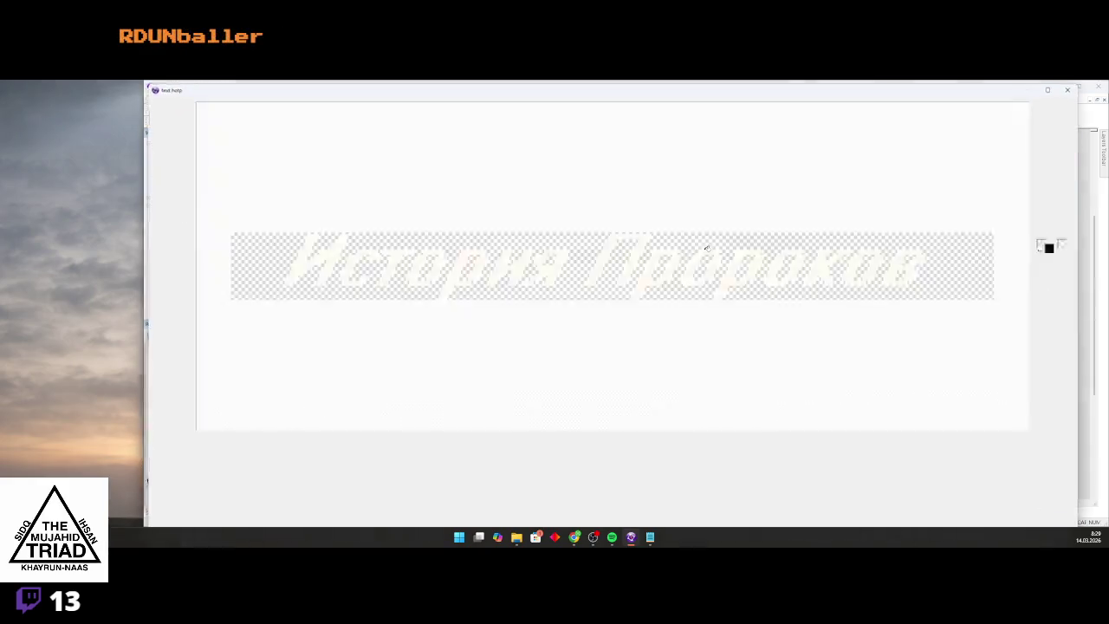
Bring the Spotify music player to the front
mouse_move(574, 537)
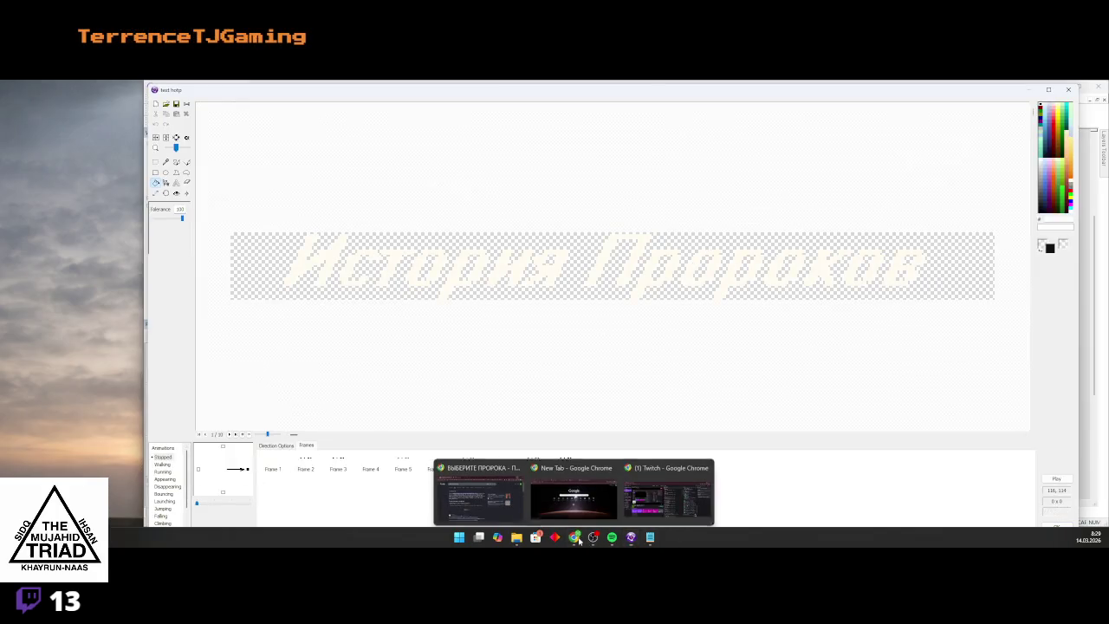
click(649, 511)
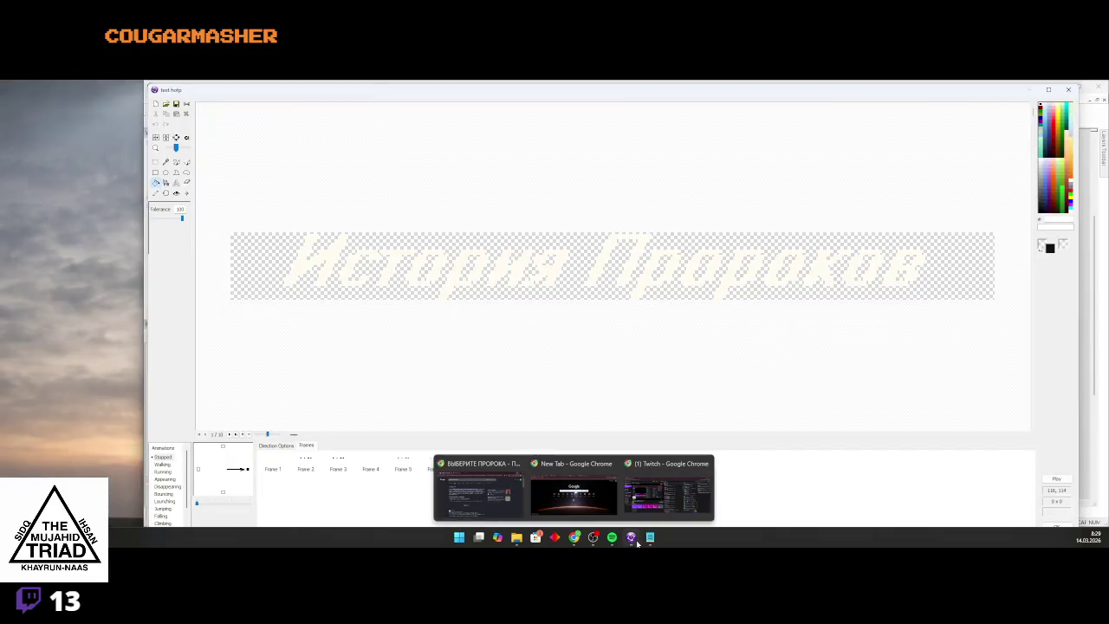
click(612, 537)
Search Spotify for 'войд' and view the full search results
click(522, 95)
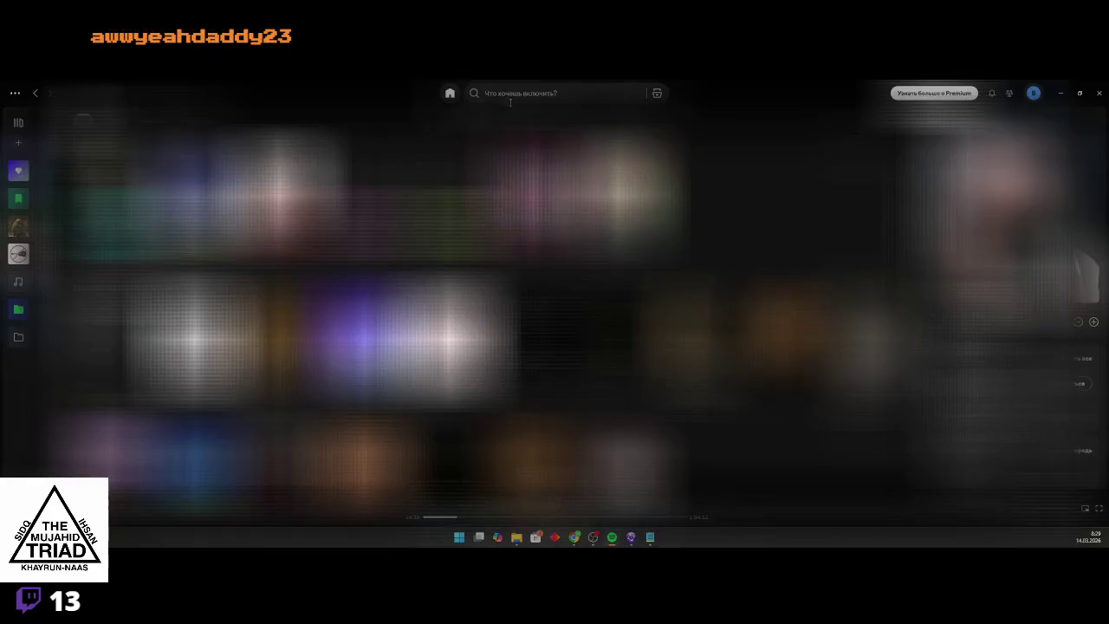
text(вой)
key(BackSpace)
key(BackSpace)
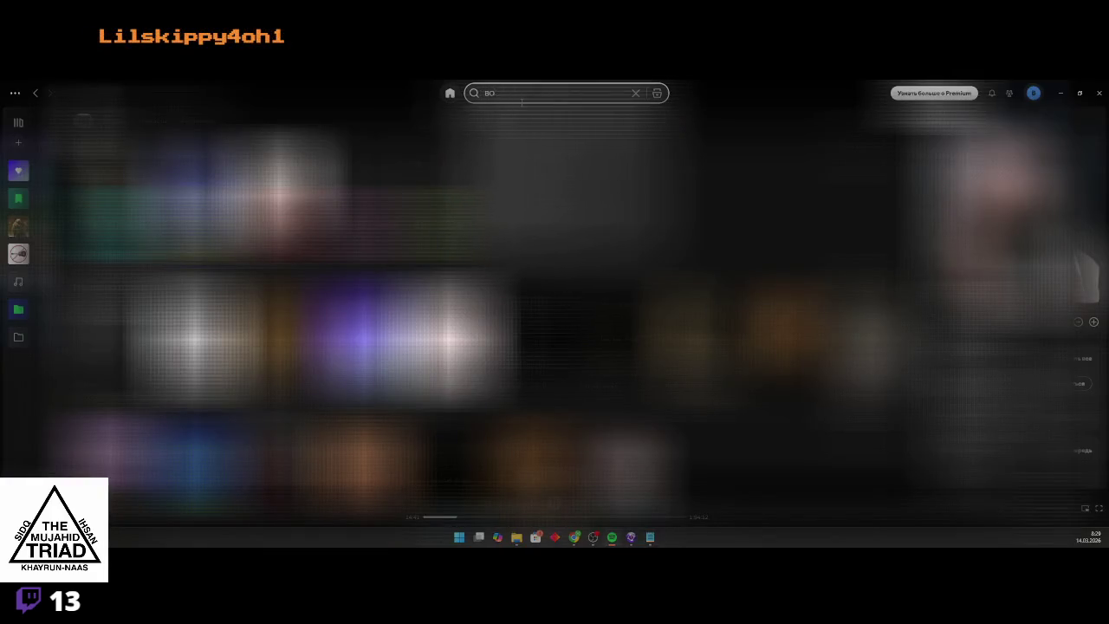
key(BackSpace)
text(ойди в рай)
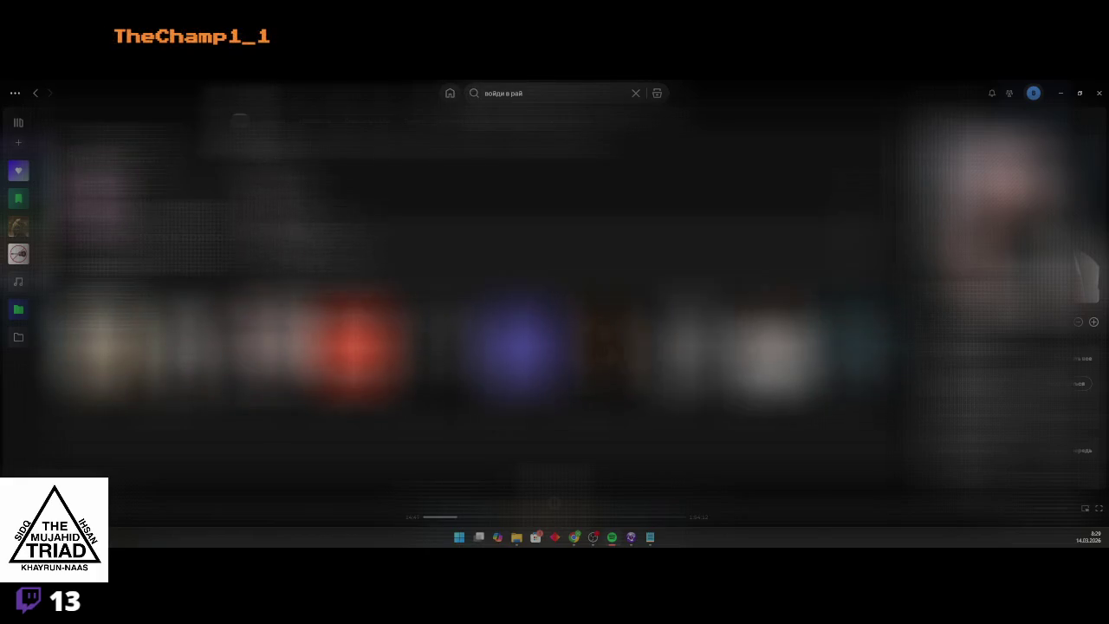
scroll(476, 286, down, 3)
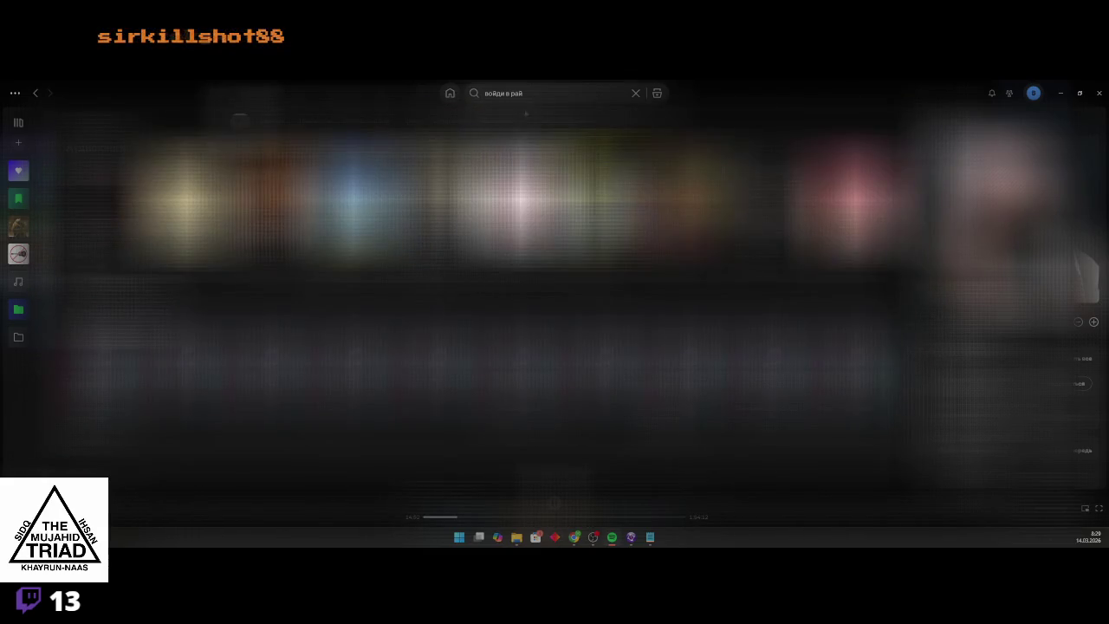
click(548, 95)
text(коран)
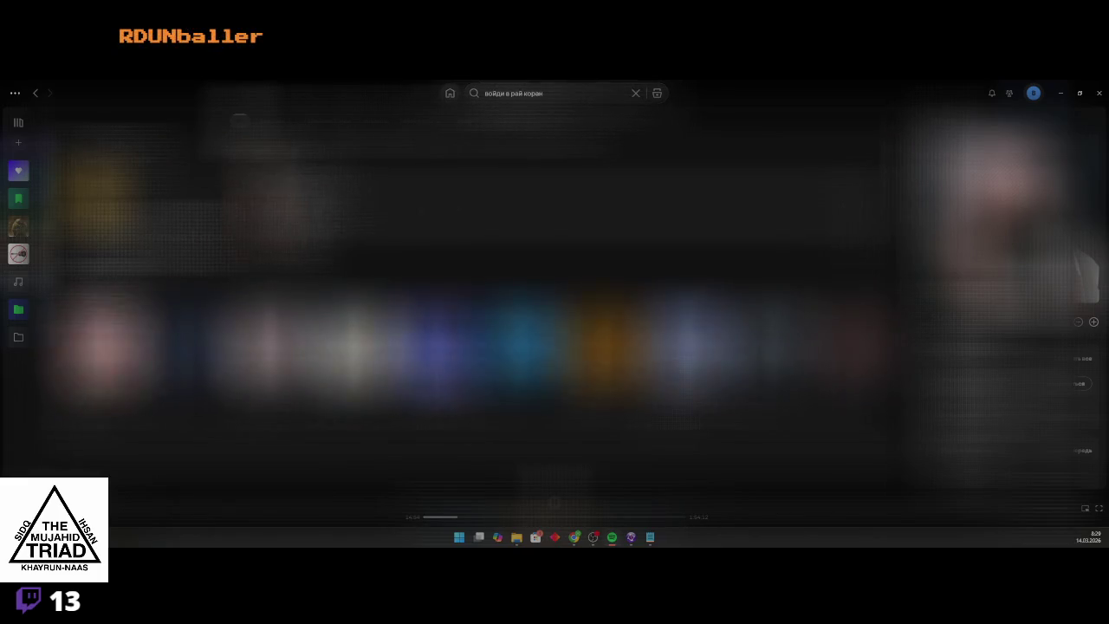
Search for 'сура аль мумминун', then begin retyping the end of the query
click(505, 92)
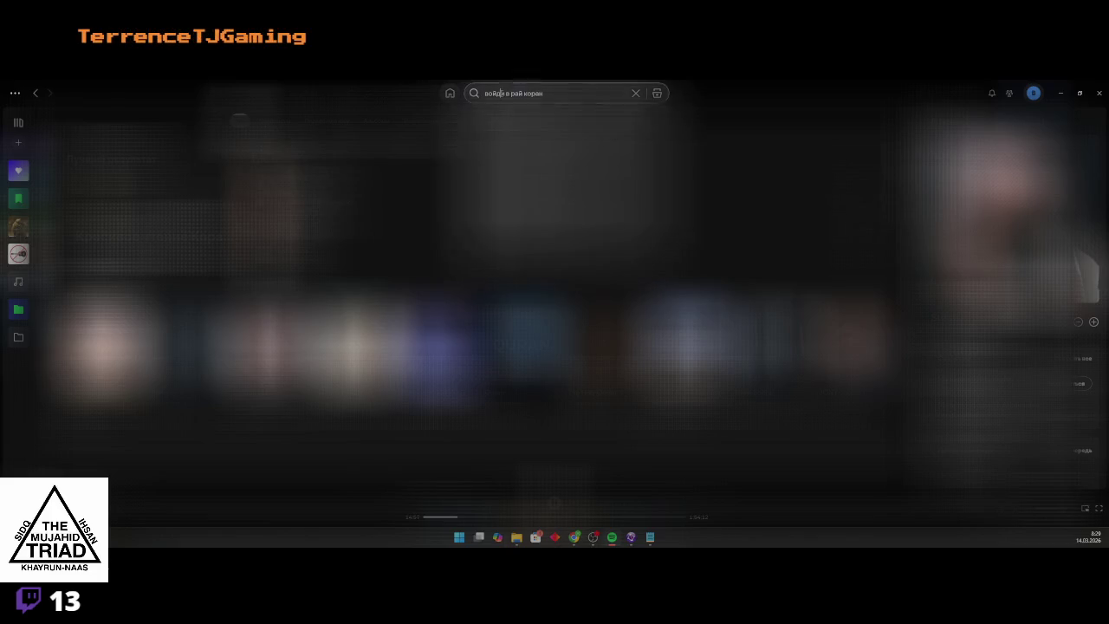
text(сура аль )
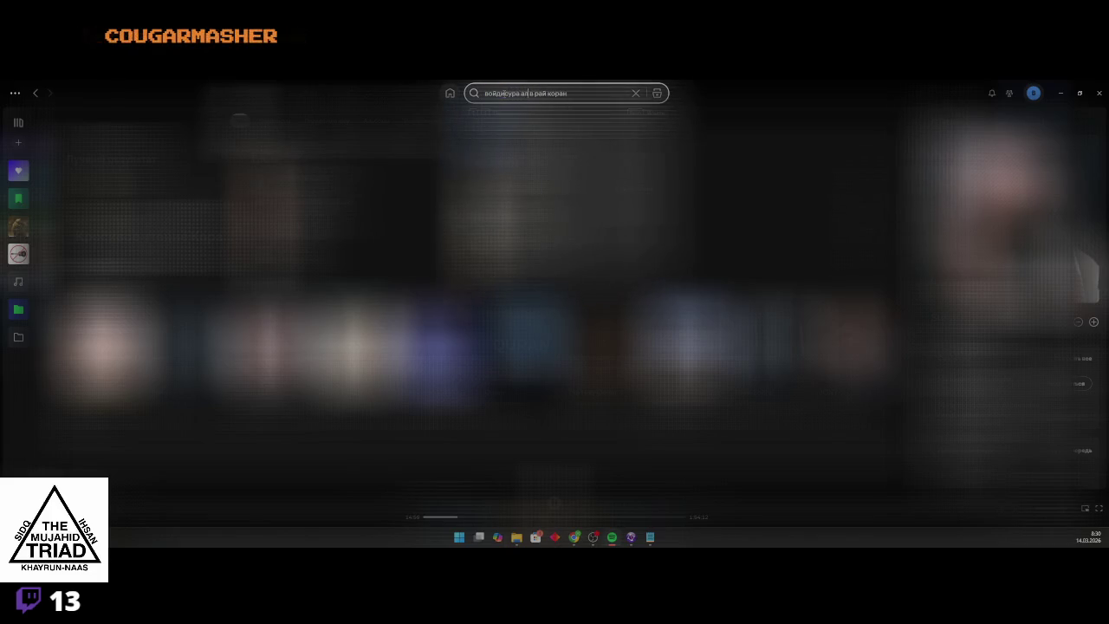
text(мумминун)
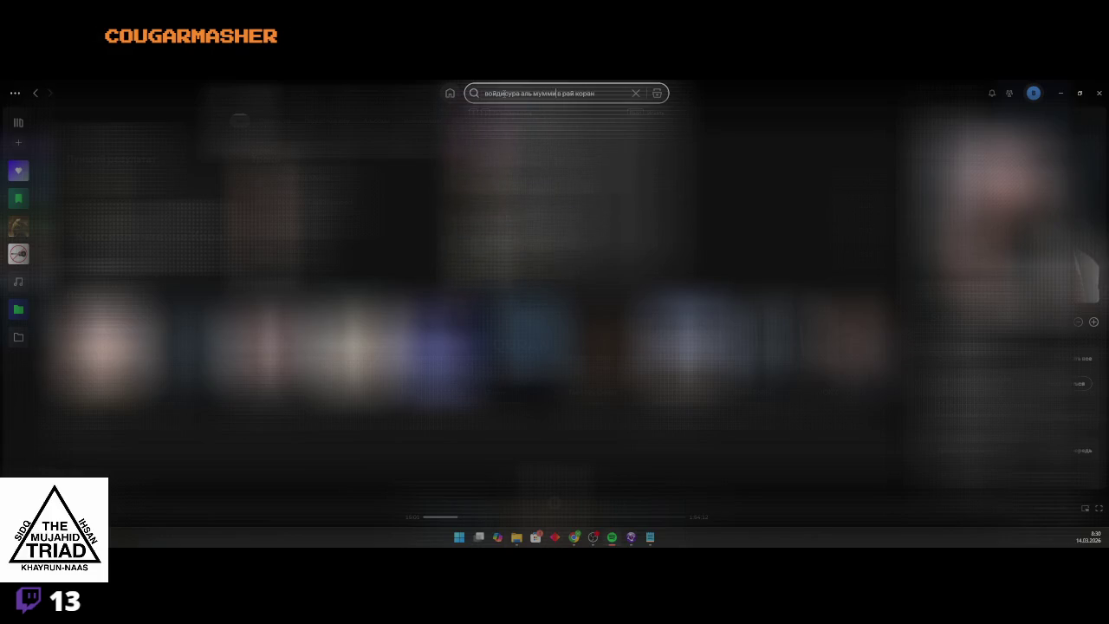
key(Return)
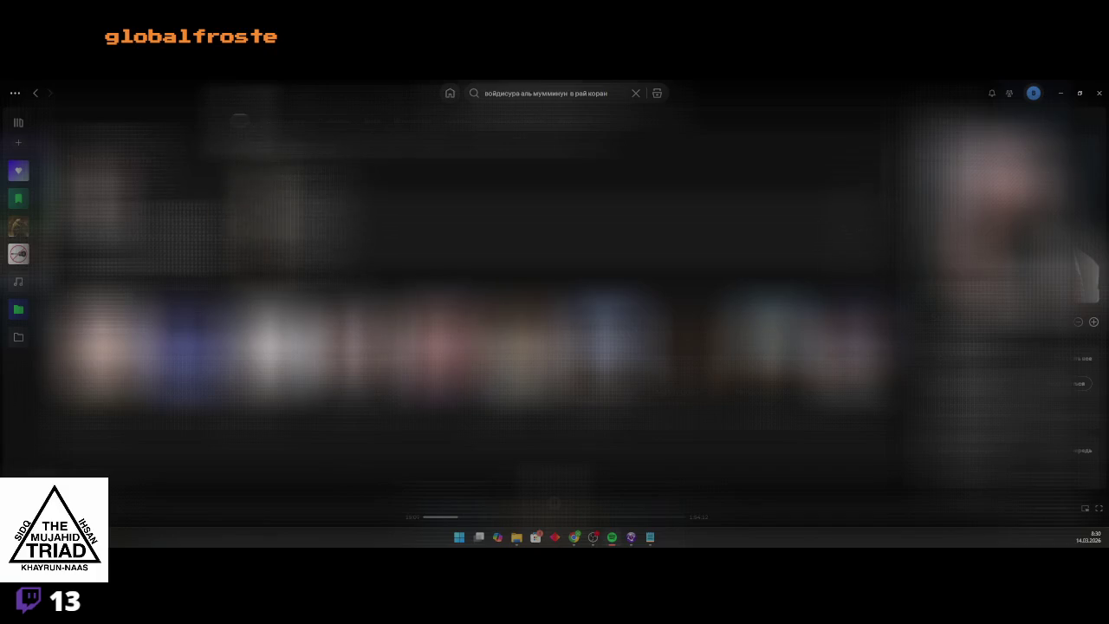
drag(569, 93, 677, 105)
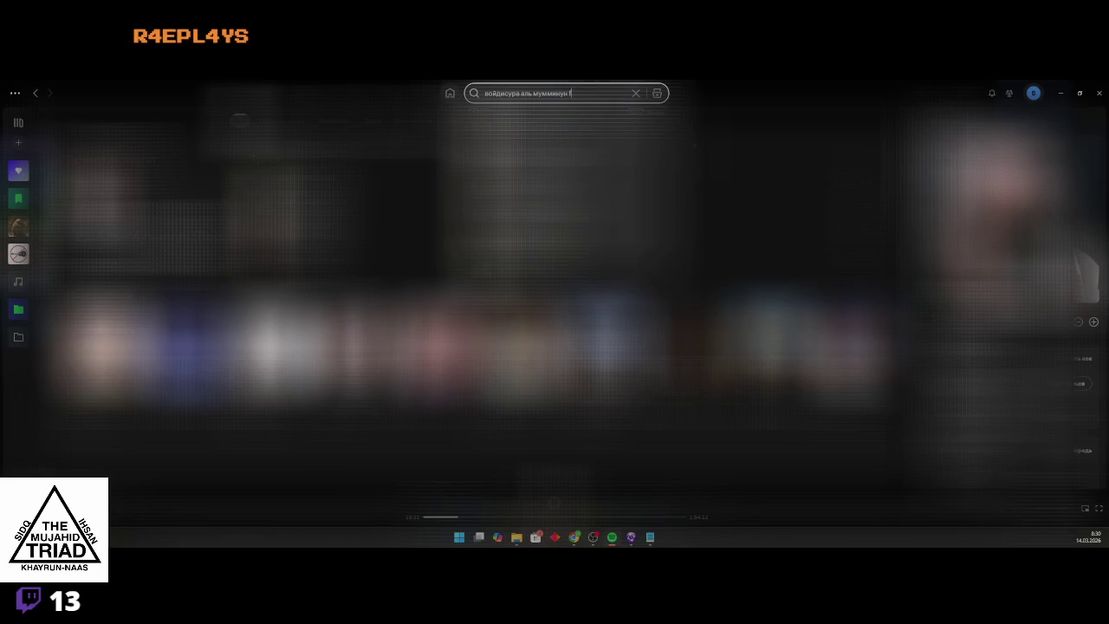
text(Люз)
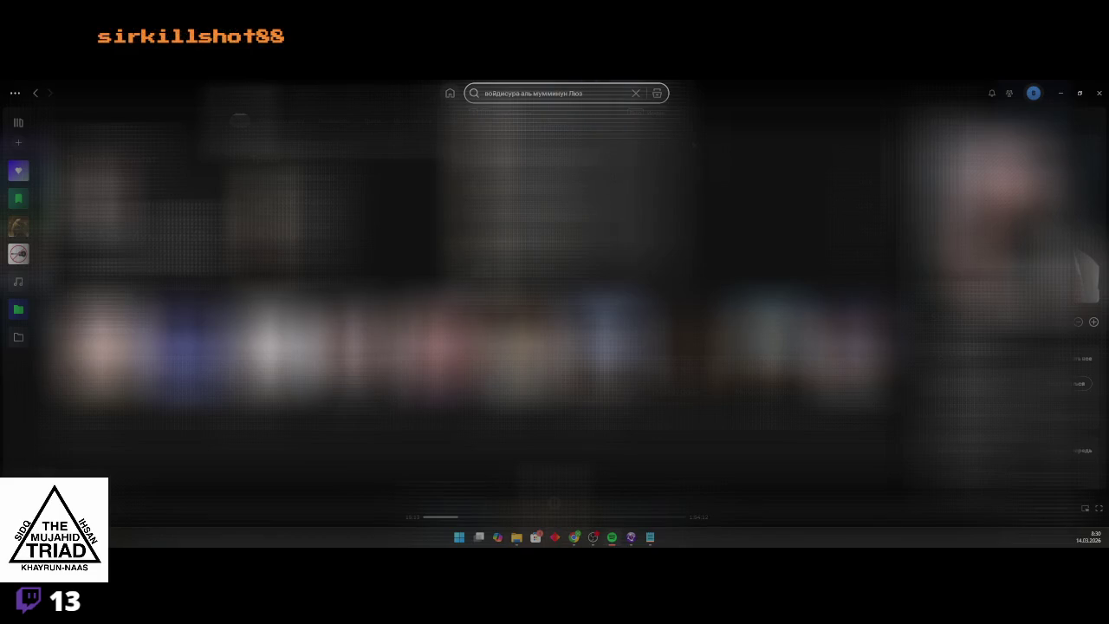
text(ден)
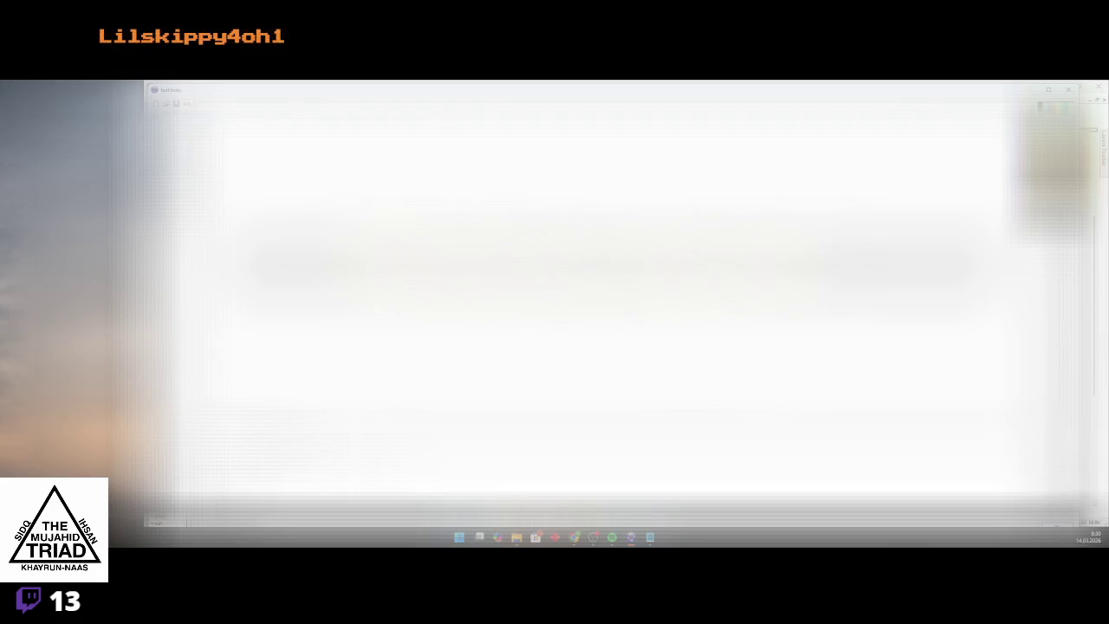
In the adam animation, delete frames 2–5, paste copies of frame 1, and confirm with OK
scroll(699, 289, down, 2)
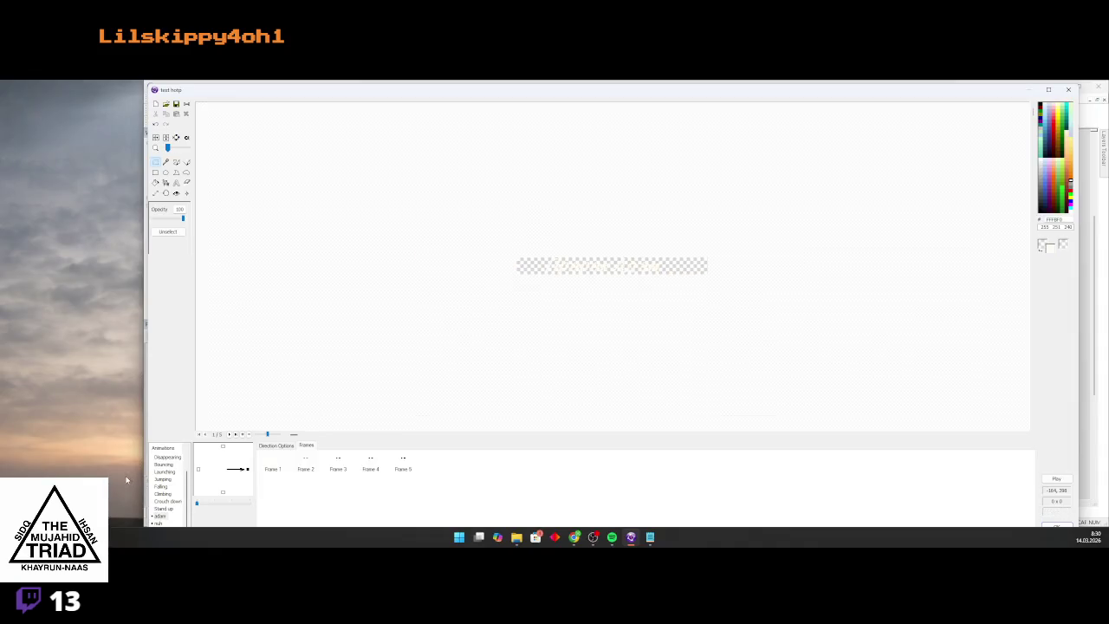
click(158, 523)
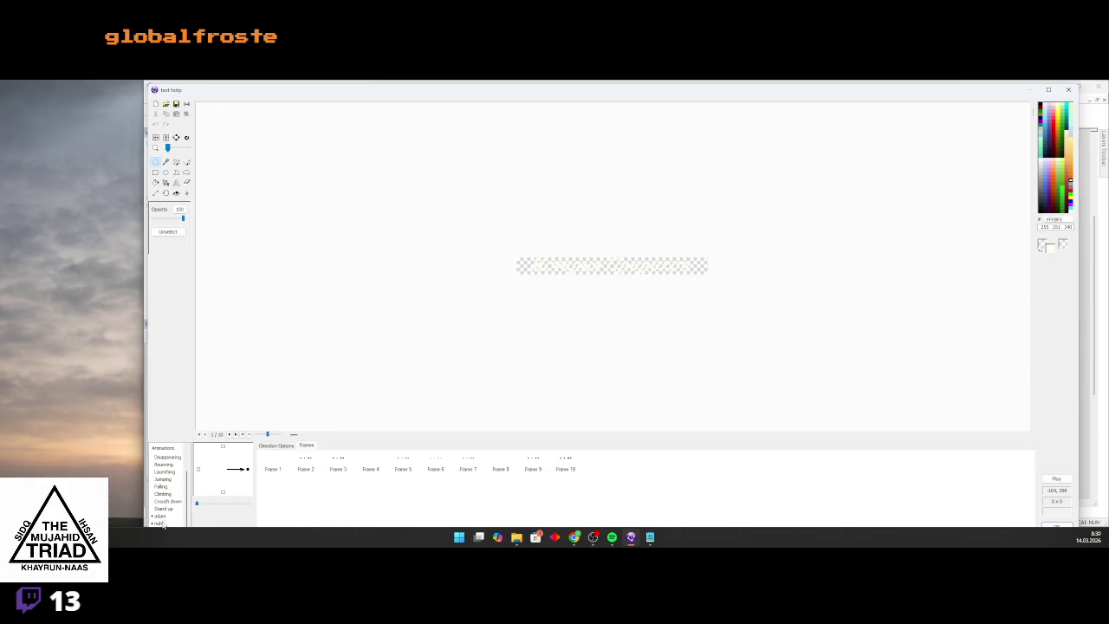
click(162, 516)
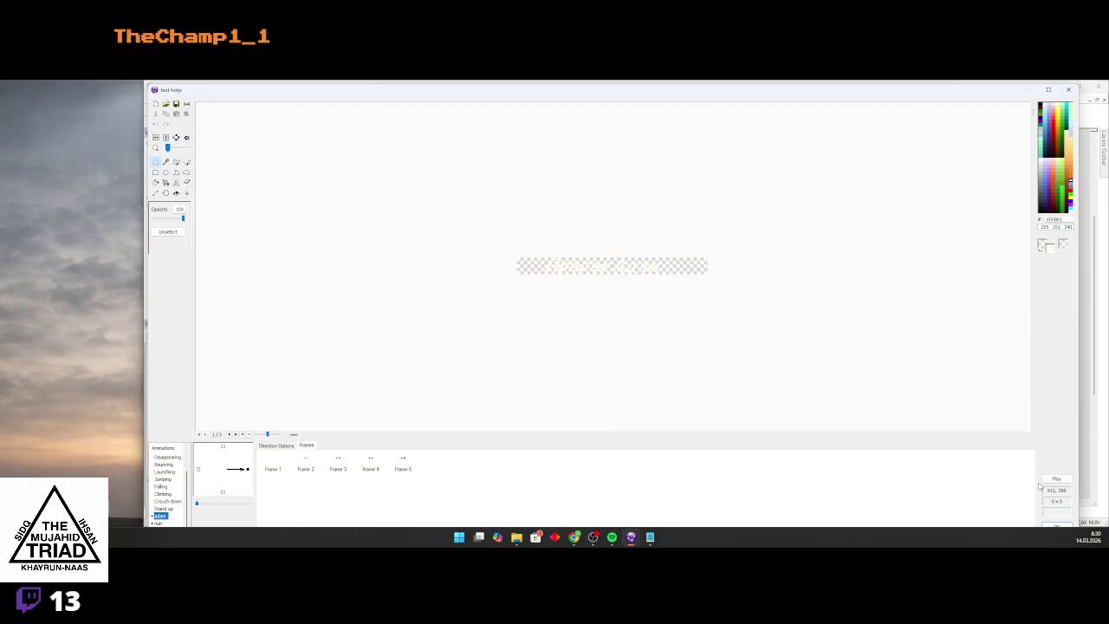
click(305, 467)
drag(311, 470, 419, 478)
key(Delete)
click(272, 469)
key(ctrl+v)
key(ctrl+v)
key(ctrl+v)
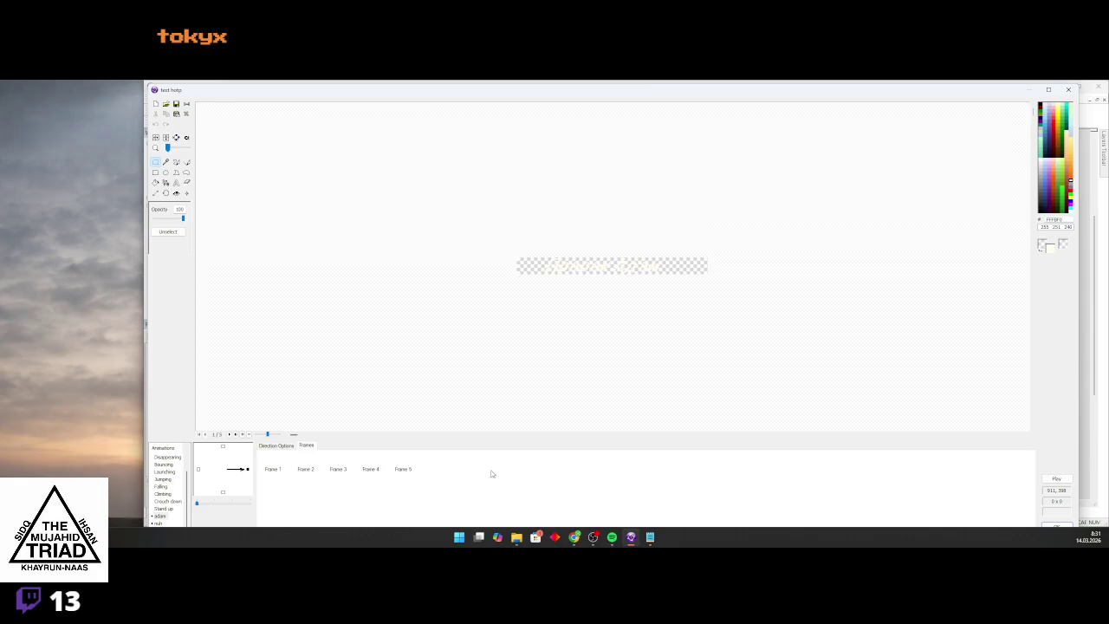
click(1052, 528)
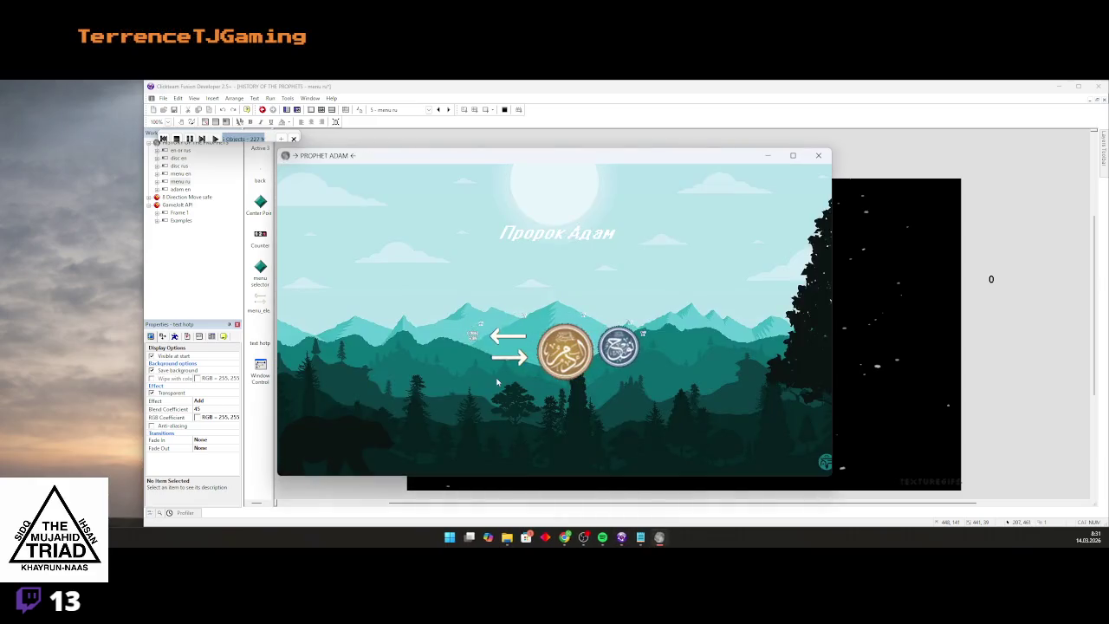
Check the Пророк Адам screen in the running game, stop it, and open the text hotp sprite for editing
key(Right)
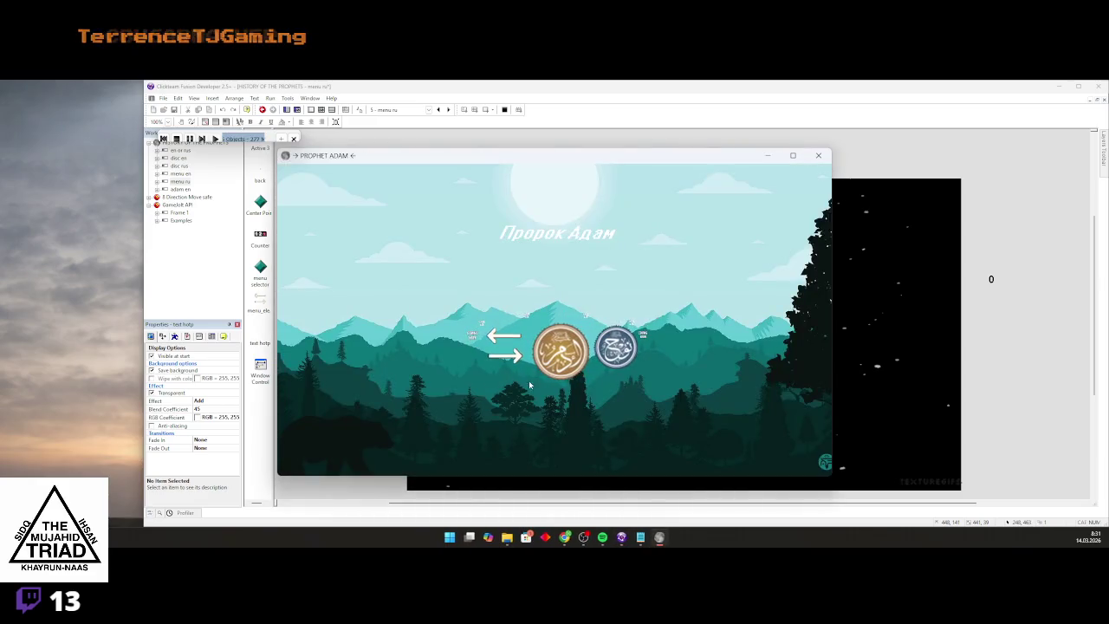
key(Left)
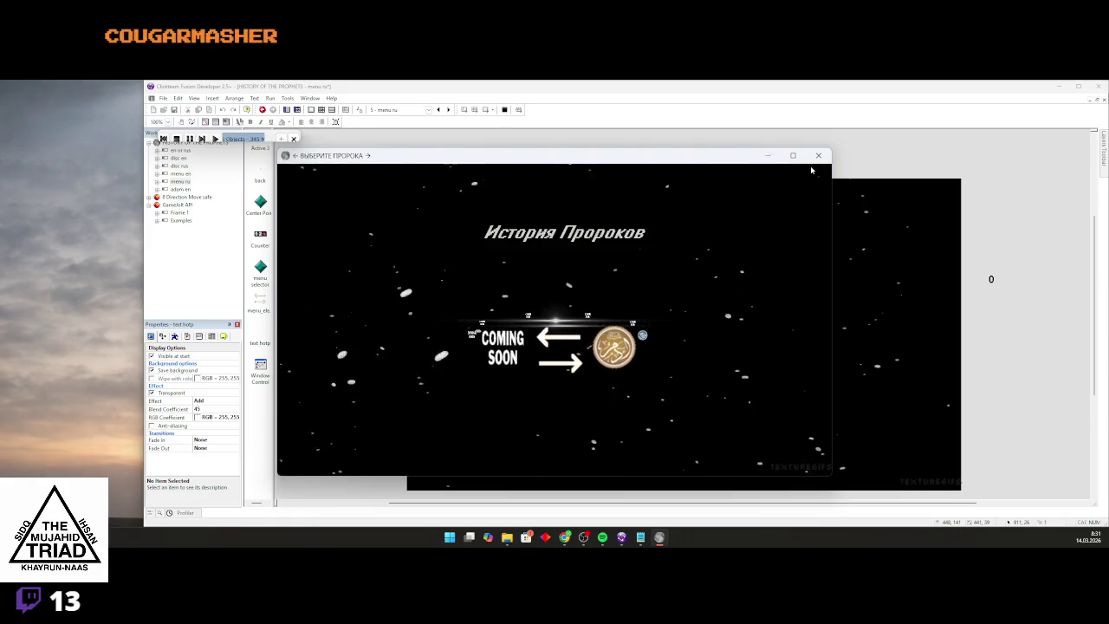
click(807, 158)
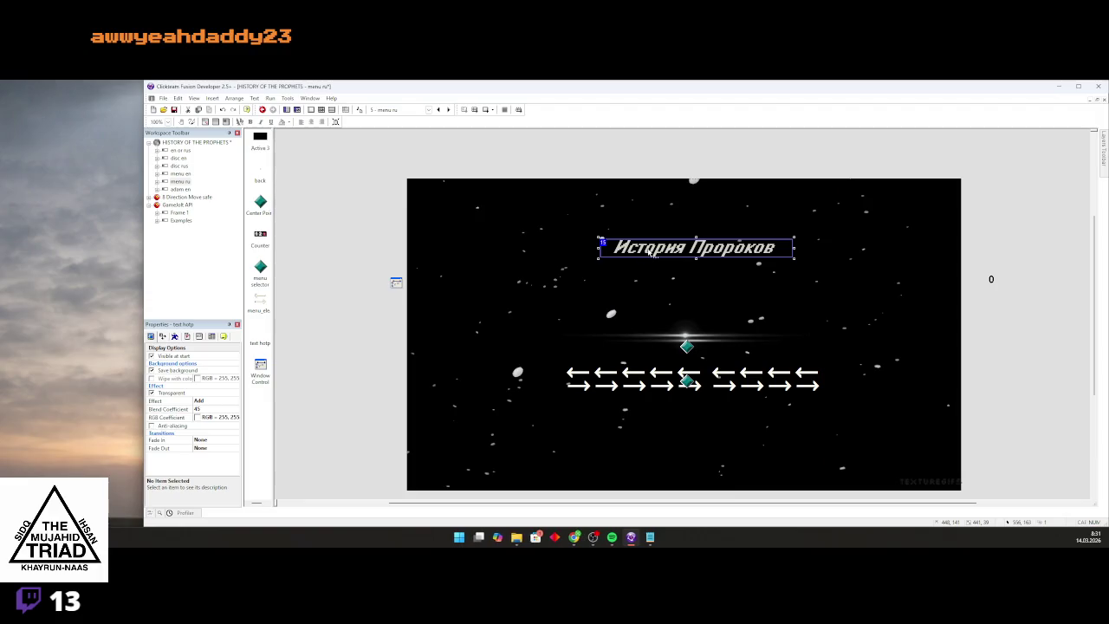
double_click(658, 254)
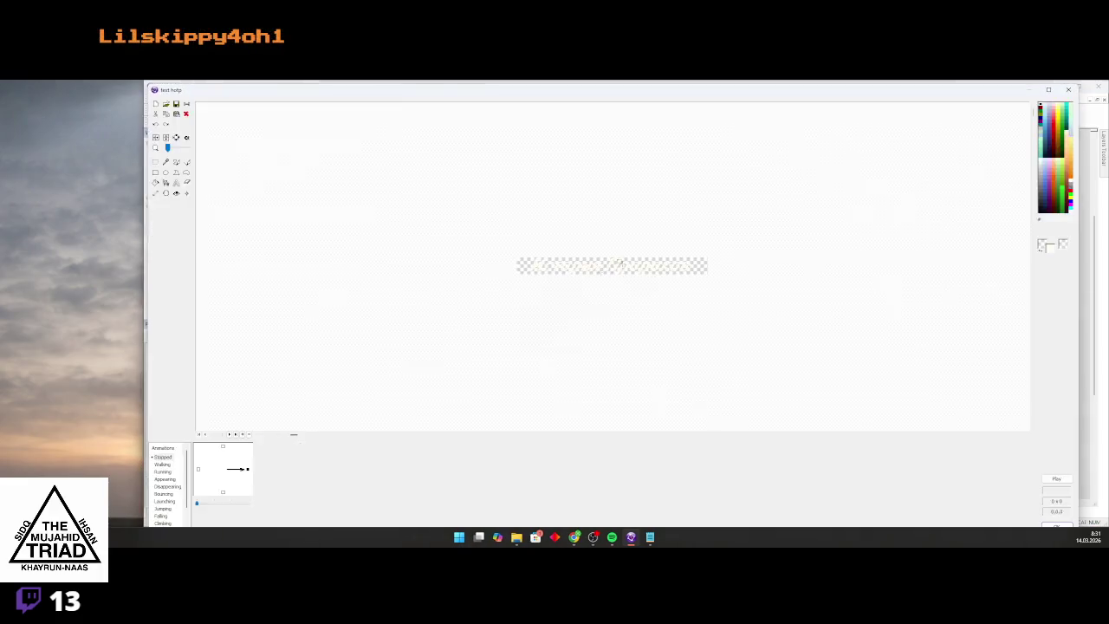
On frame 2 of the adam animation, fill every letter of 'Пророк Адам' dark grey
click(158, 523)
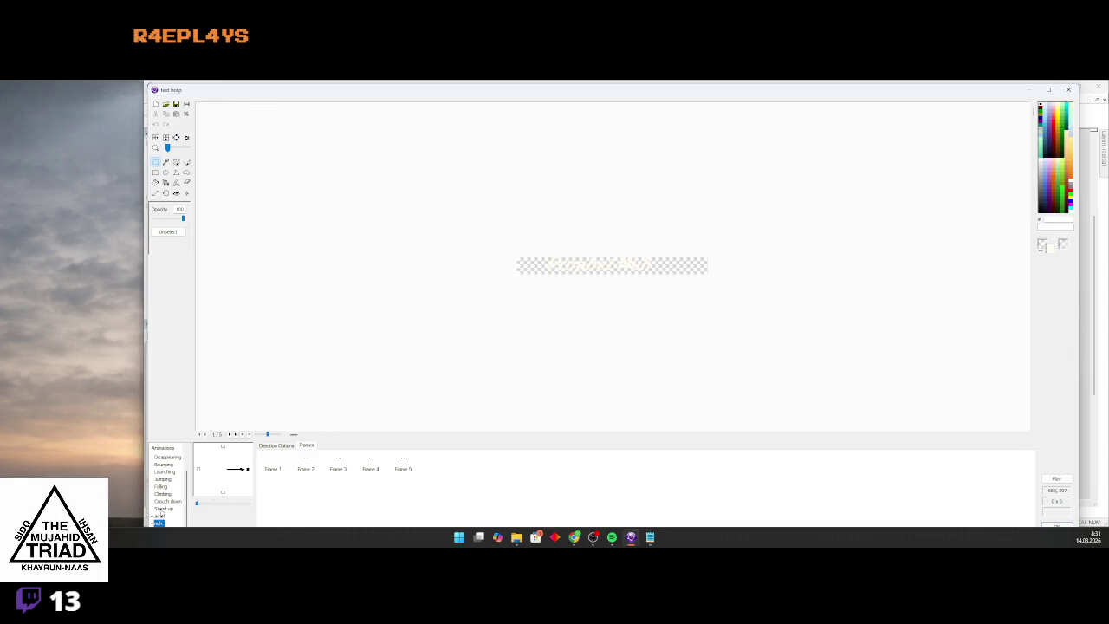
click(307, 459)
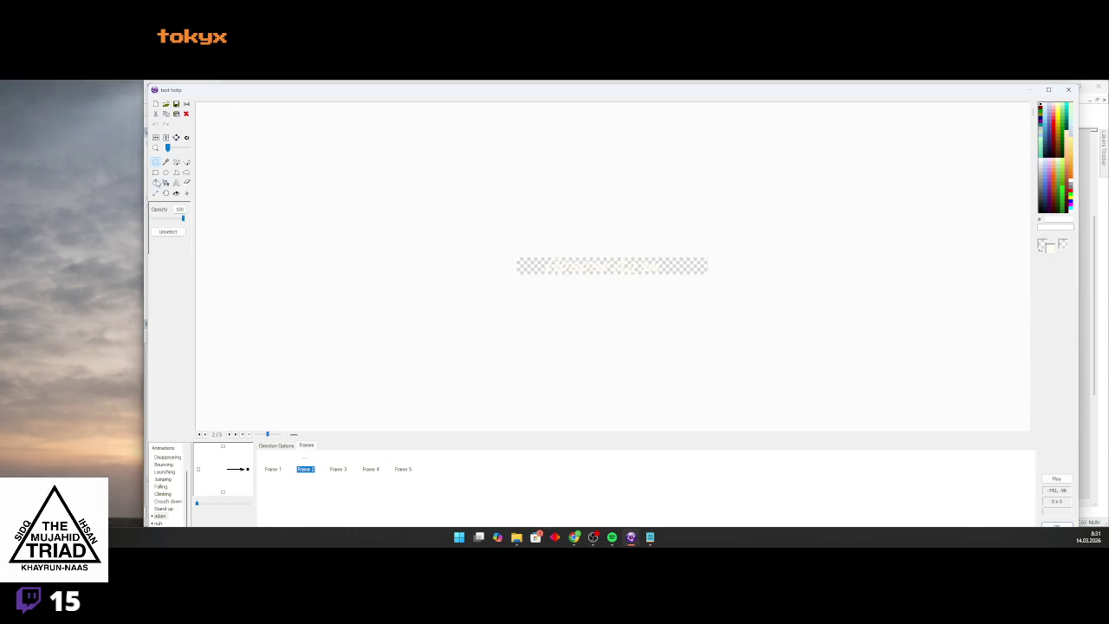
key(f)
scroll(450, 230, up, 2)
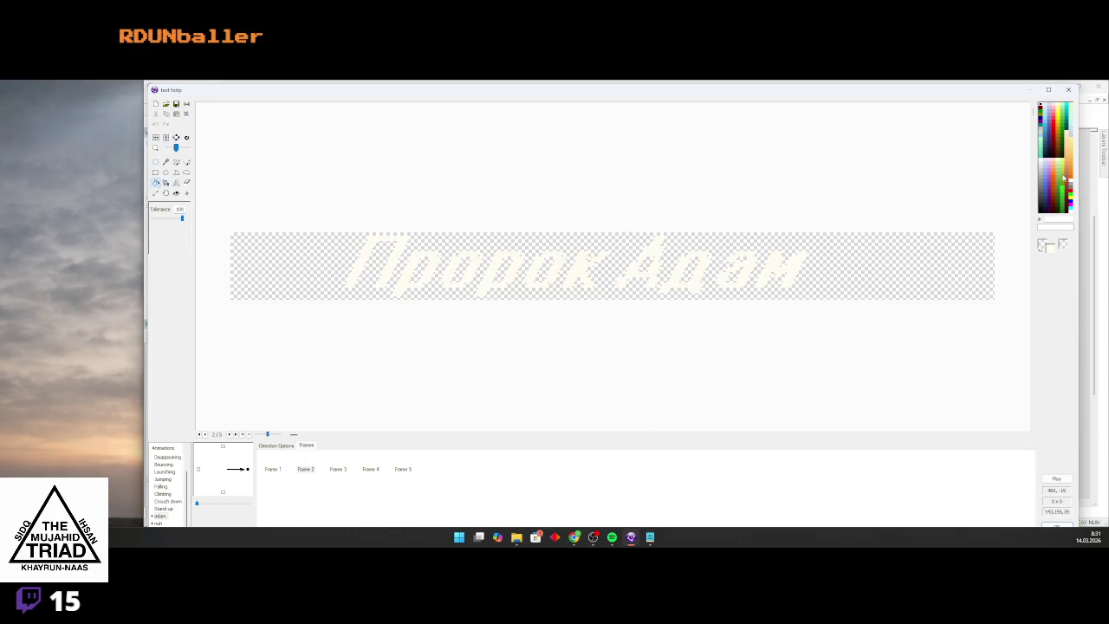
click(779, 267)
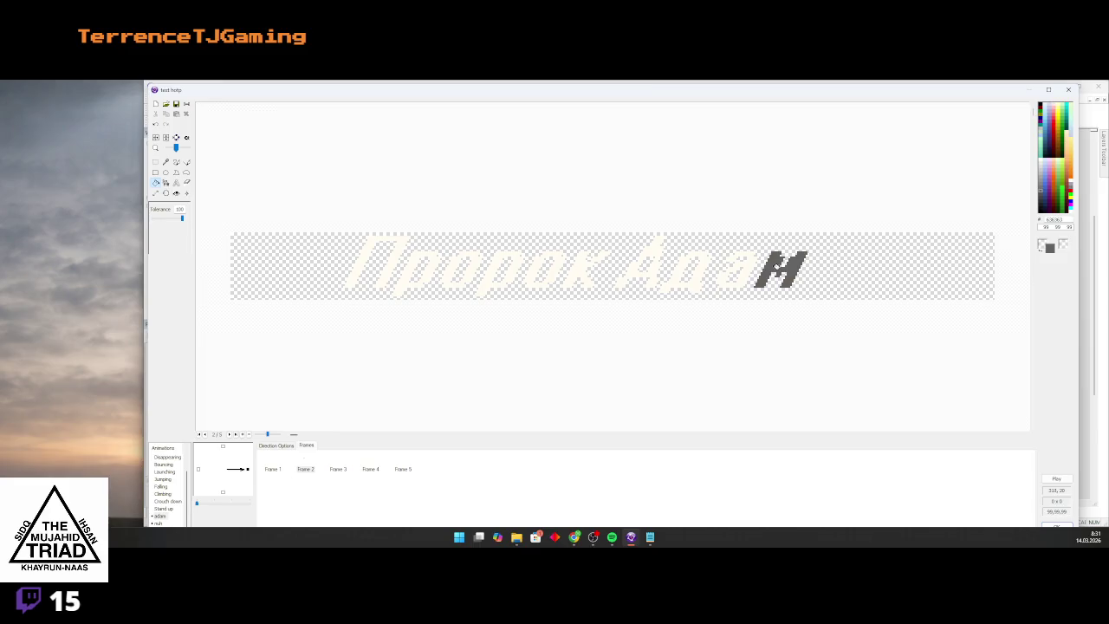
click(750, 266)
click(697, 266)
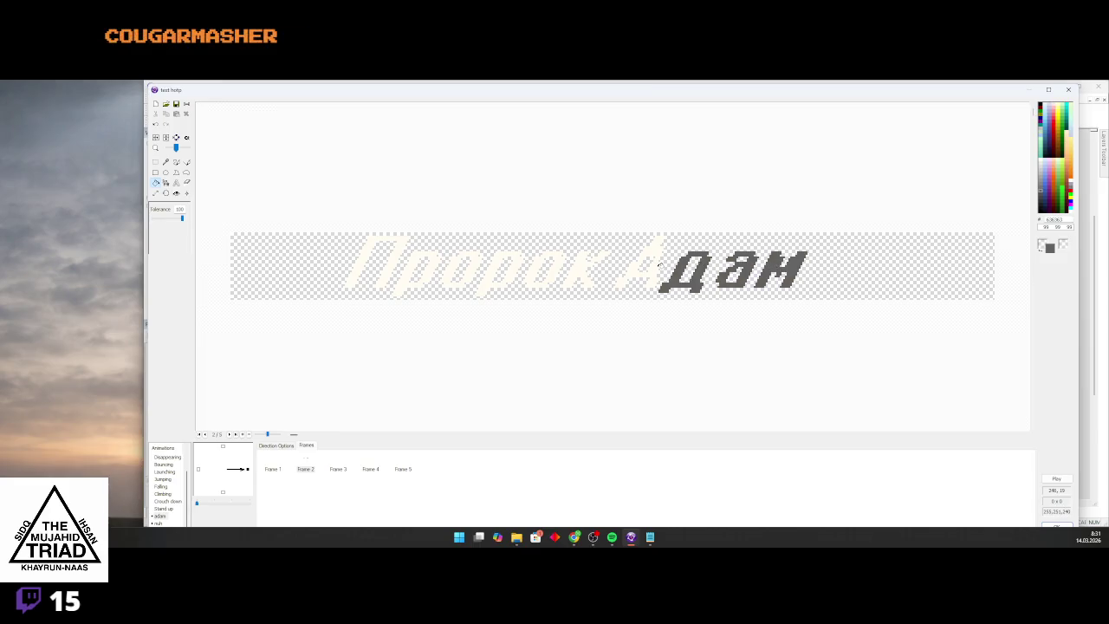
click(654, 267)
click(586, 274)
click(514, 266)
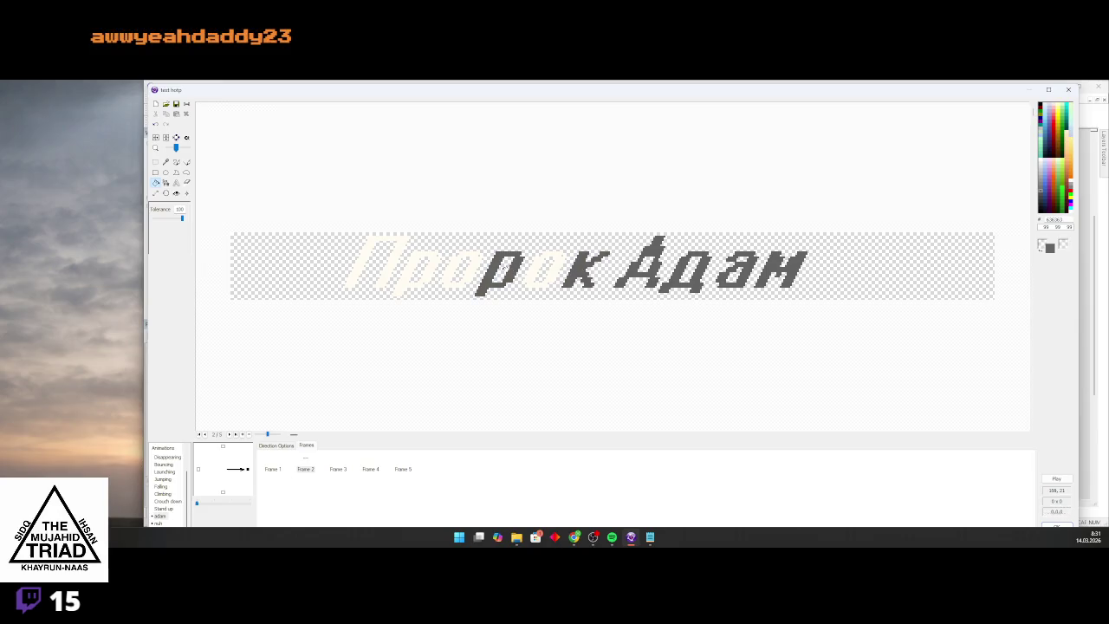
click(459, 270)
click(421, 264)
click(364, 267)
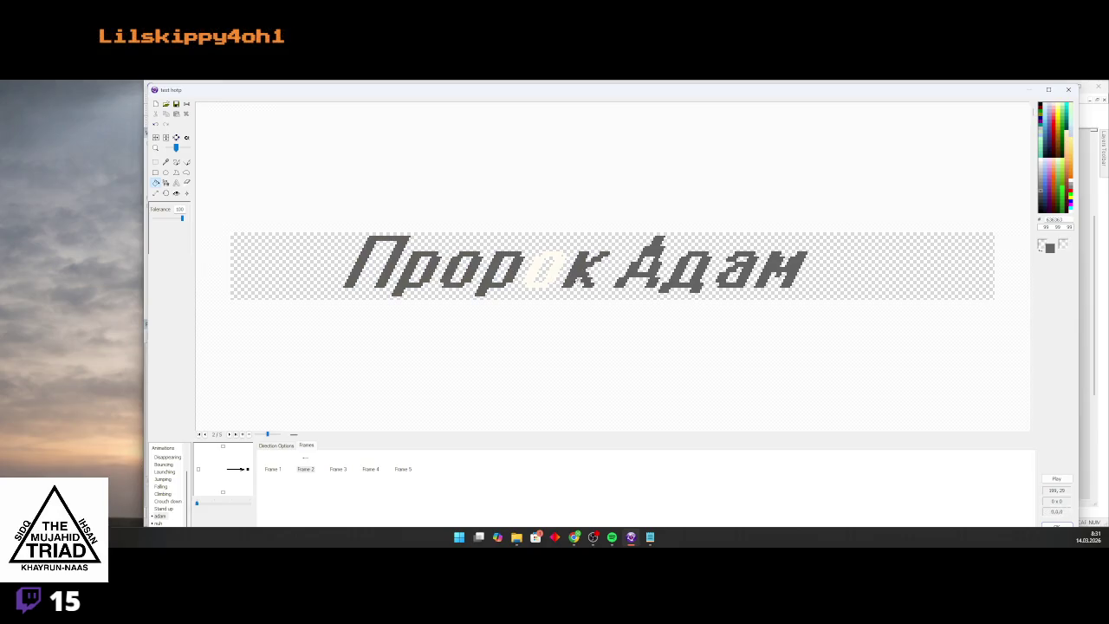
click(549, 275)
On frame 4, choose dark grey 333333 and undo the accidental background fill
key(Right)
key(Right)
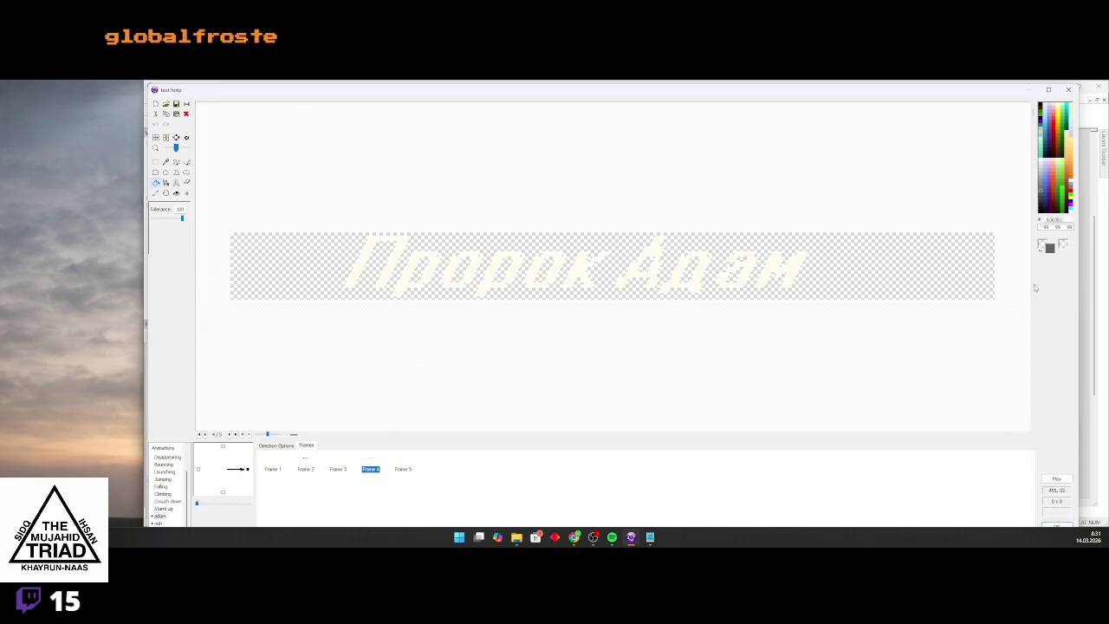
click(1040, 202)
click(1041, 203)
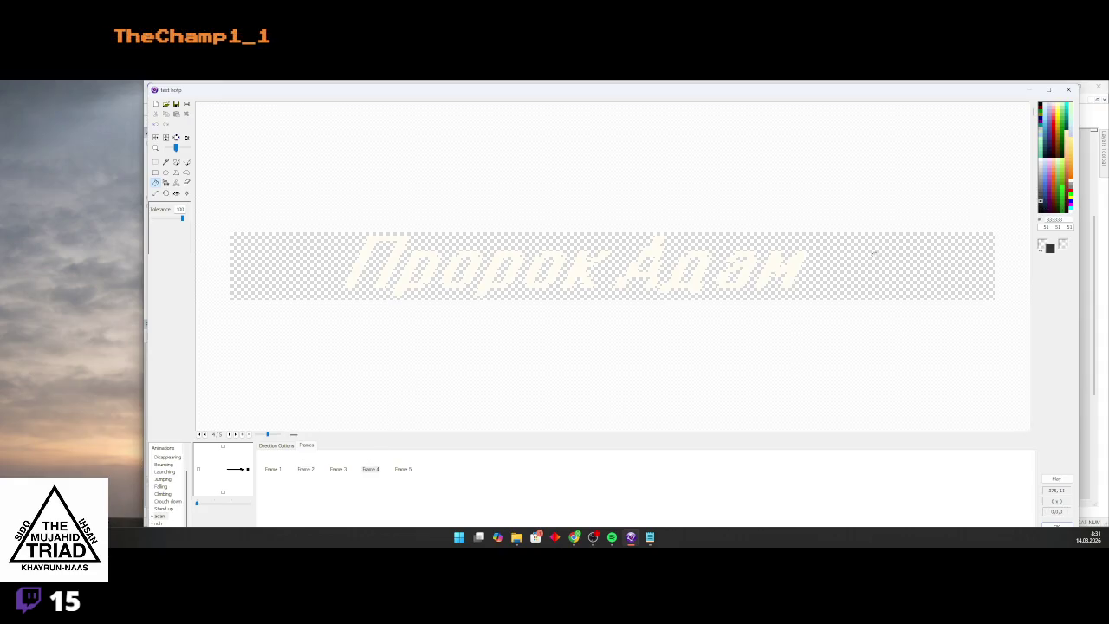
click(788, 270)
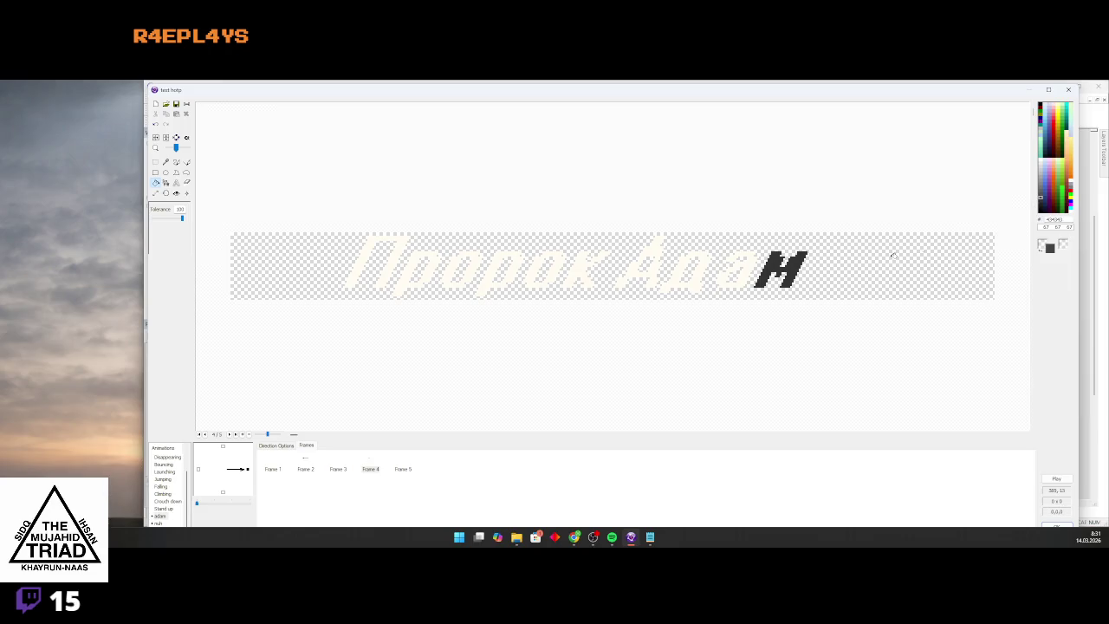
click(847, 270)
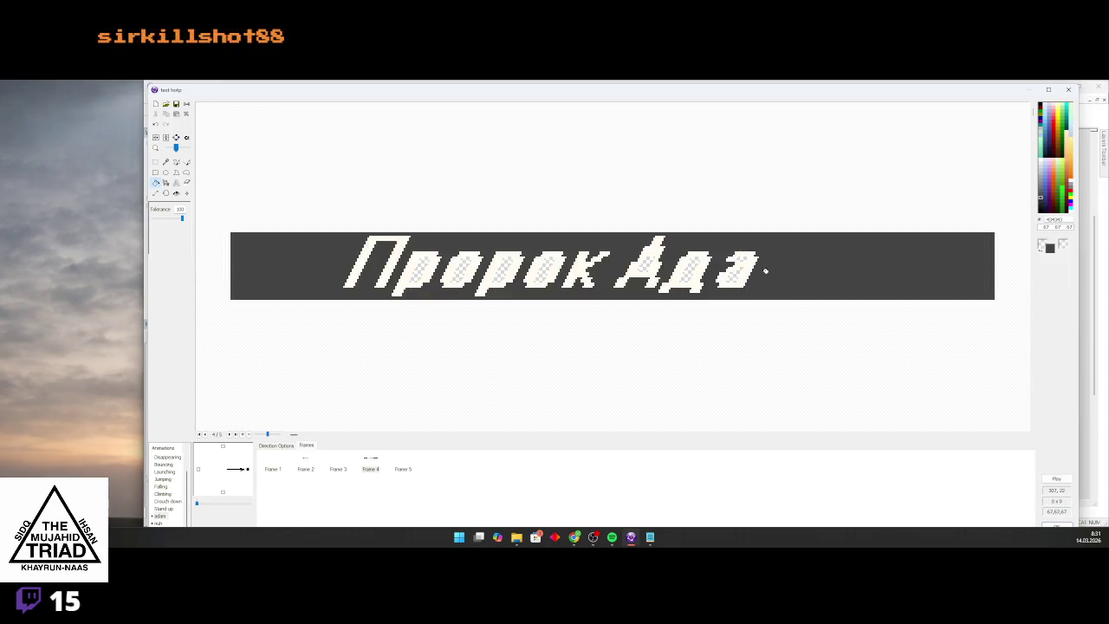
click(155, 124)
click(155, 124)
Fill every letter of 'Пророк Адам' dark grey on frame 4 and play the animation preview
click(780, 270)
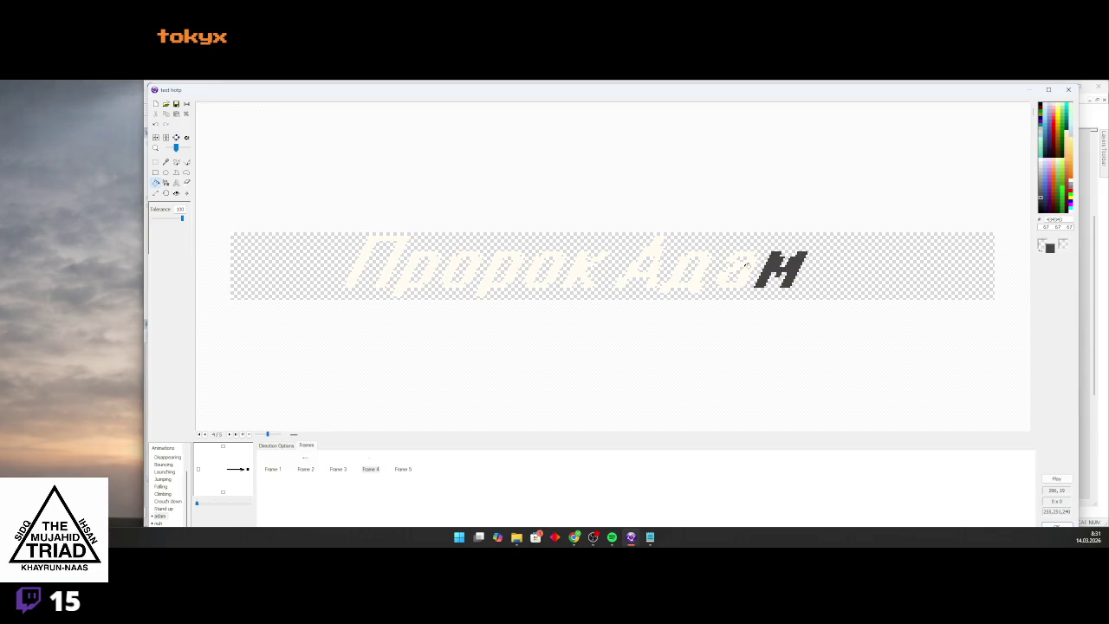
click(746, 266)
click(701, 268)
click(658, 264)
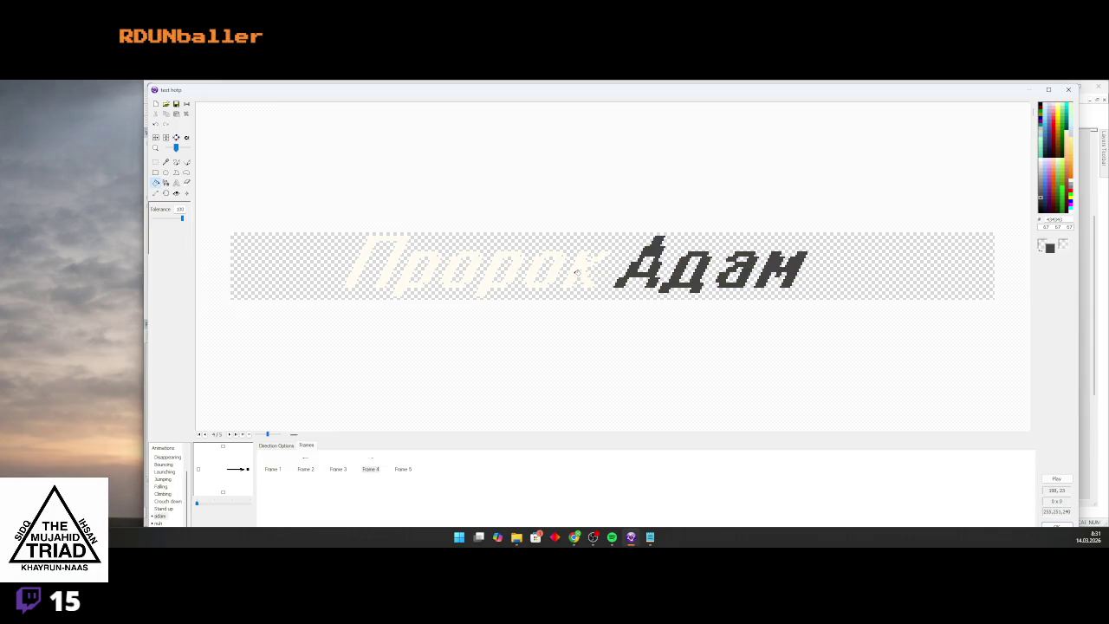
click(576, 271)
click(560, 269)
click(511, 272)
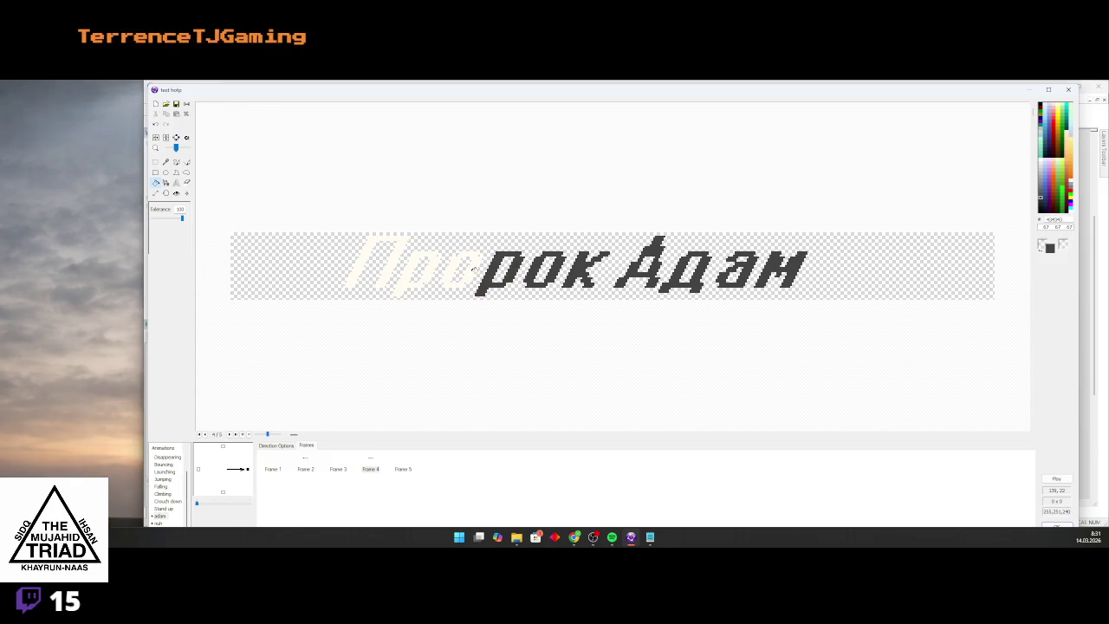
click(468, 270)
click(422, 269)
click(393, 266)
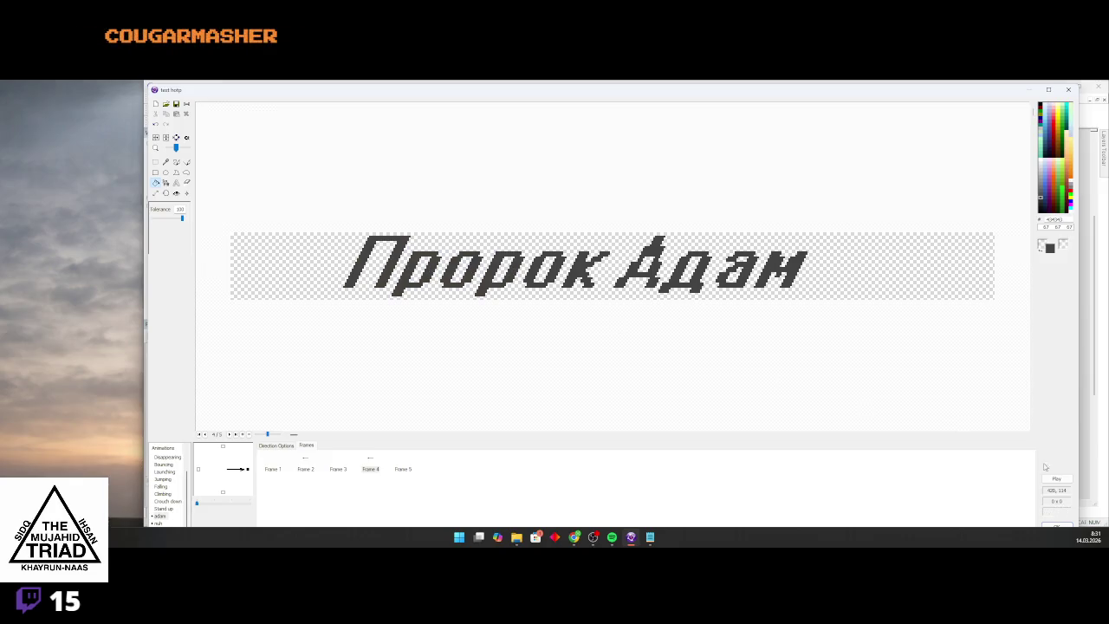
click(1056, 478)
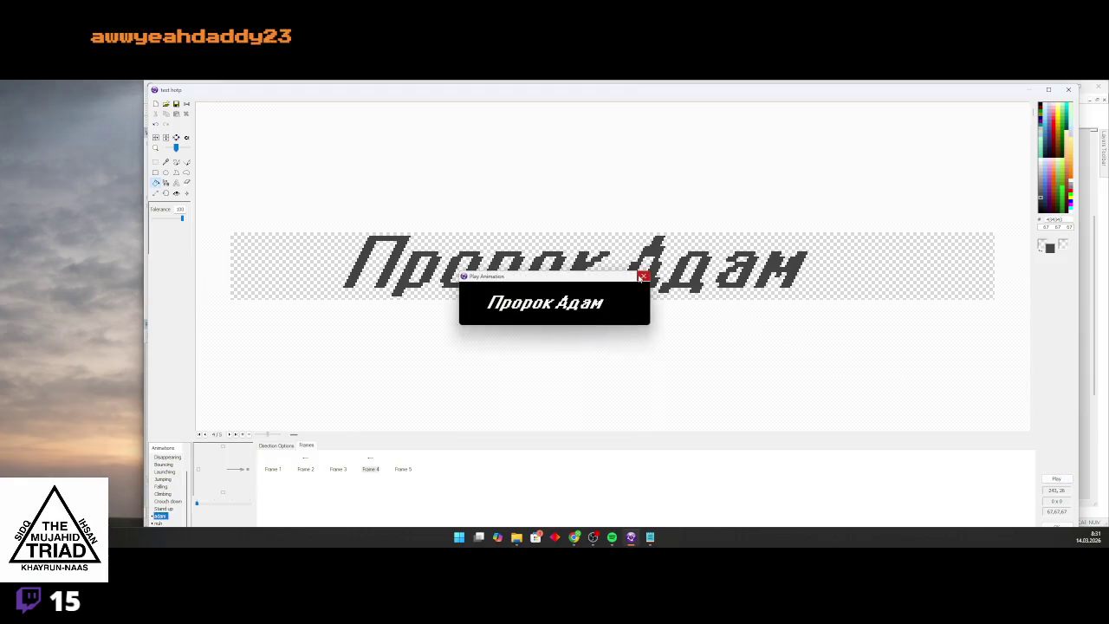
Close the preview and duplicate frames to extend the adam animation to seven frames
click(641, 276)
click(288, 446)
click(307, 445)
click(276, 467)
click(306, 468)
click(336, 467)
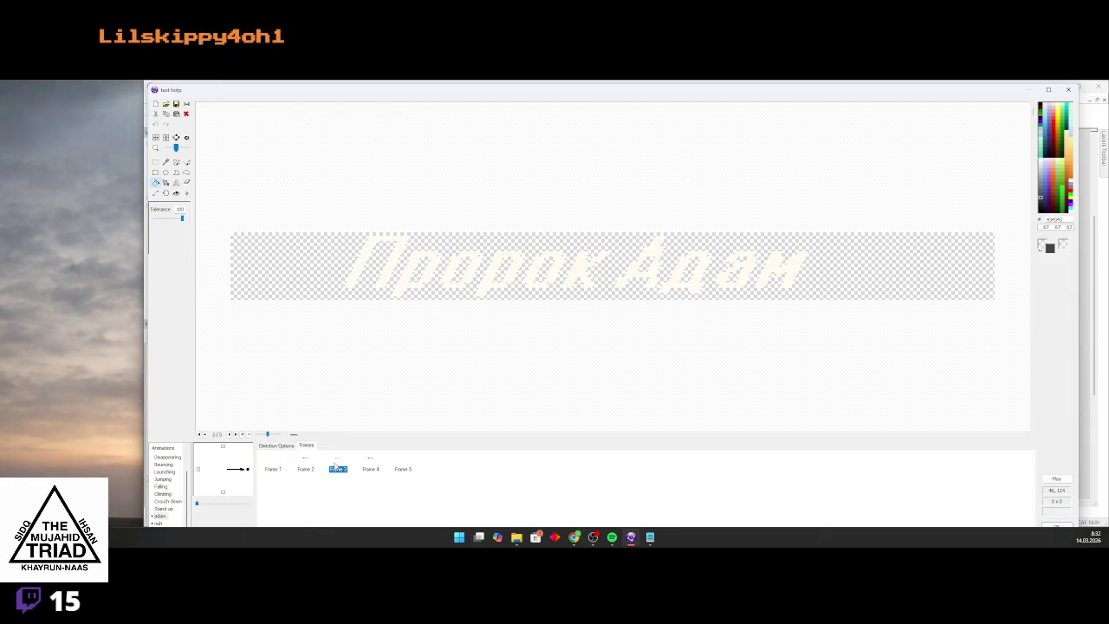
click(310, 468)
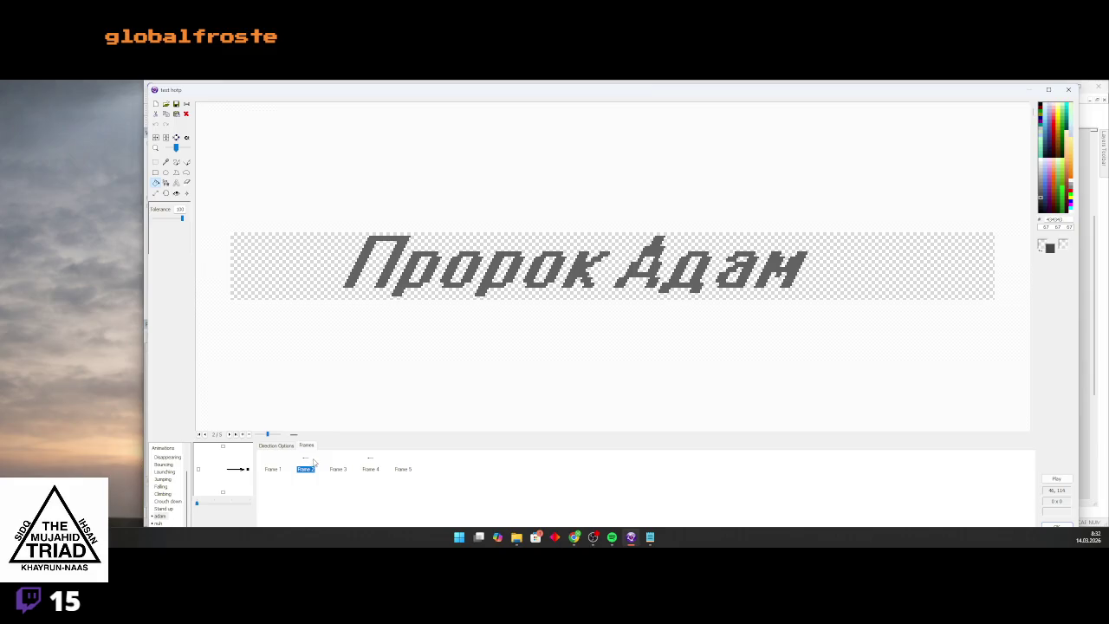
key(ctrl+d)
click(276, 468)
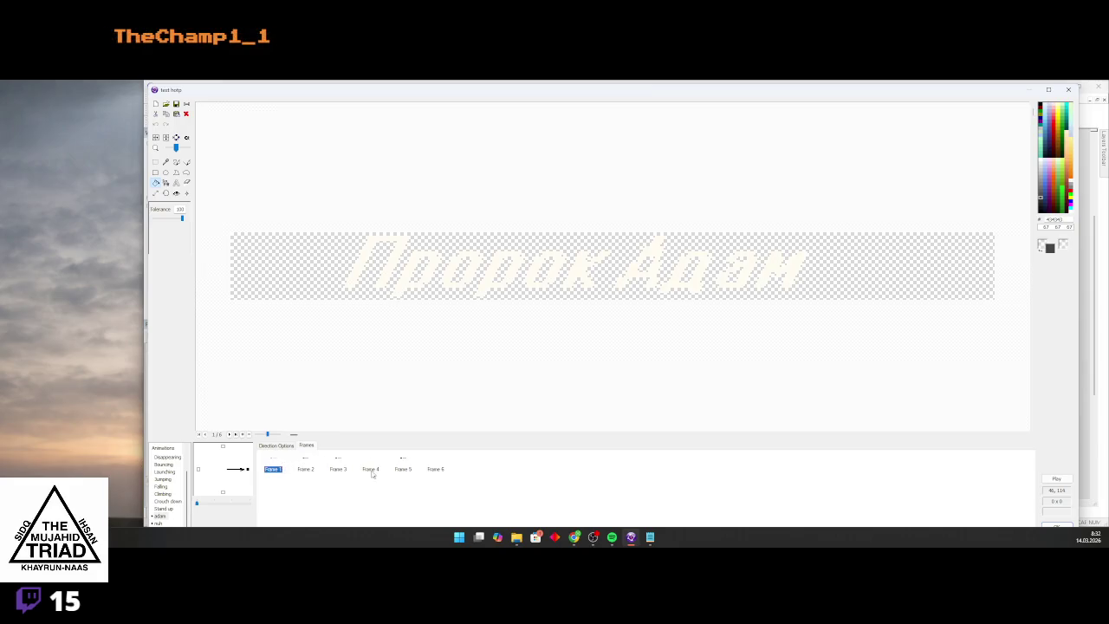
click(413, 467)
key(ctrl+d)
On frame 5, fill every letter of 'Пророк Адам' dark grey
click(399, 468)
click(1040, 194)
click(785, 270)
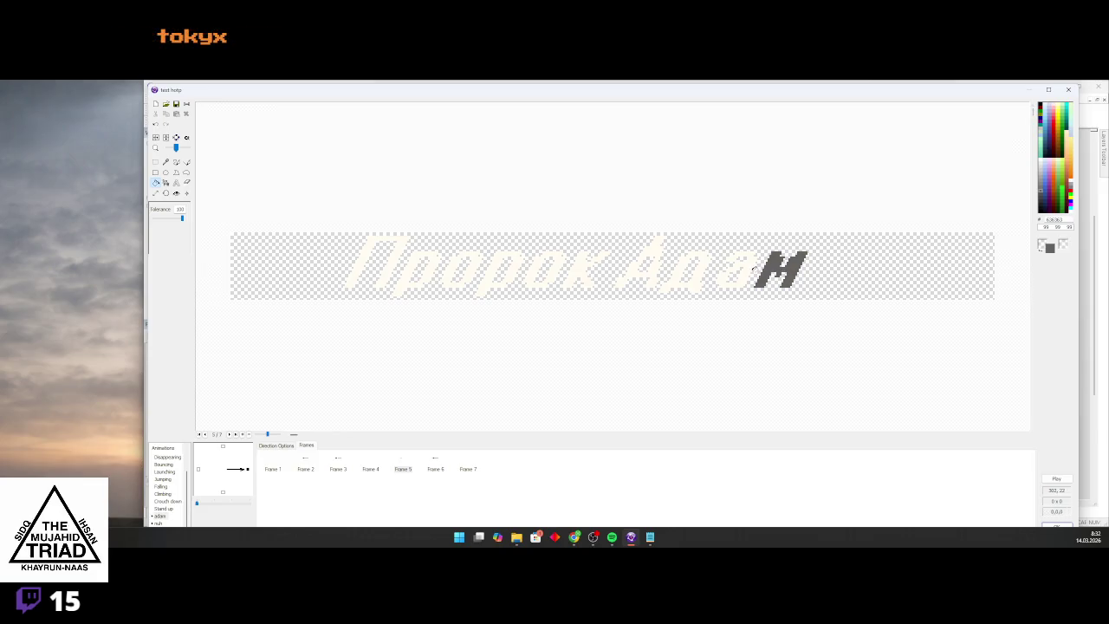
click(752, 269)
click(703, 269)
click(654, 273)
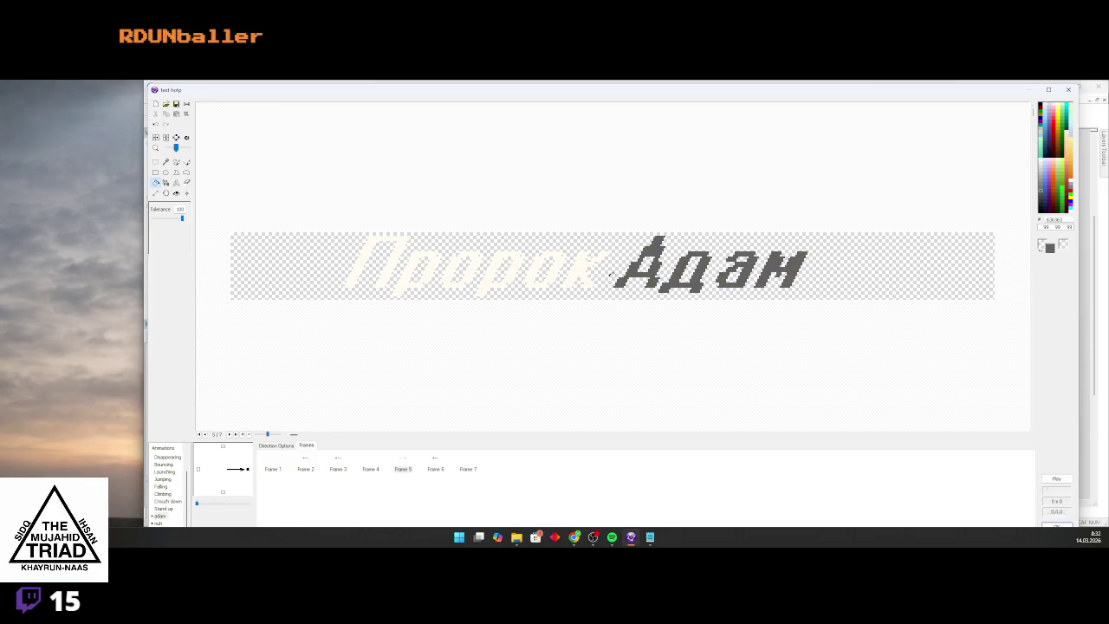
click(581, 271)
click(557, 272)
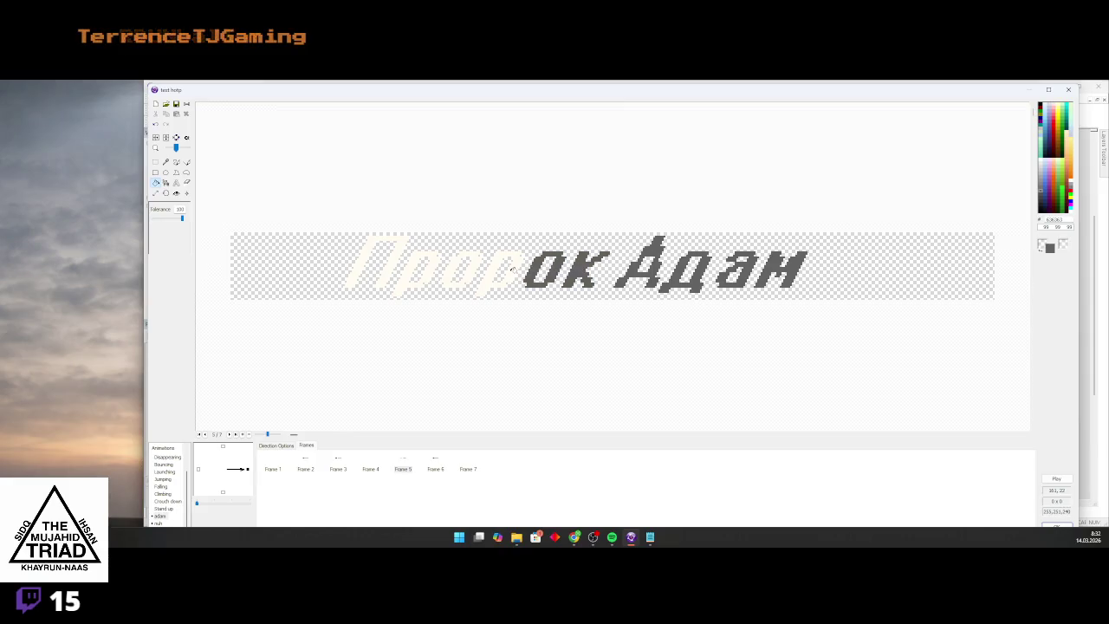
click(512, 268)
click(471, 271)
click(415, 260)
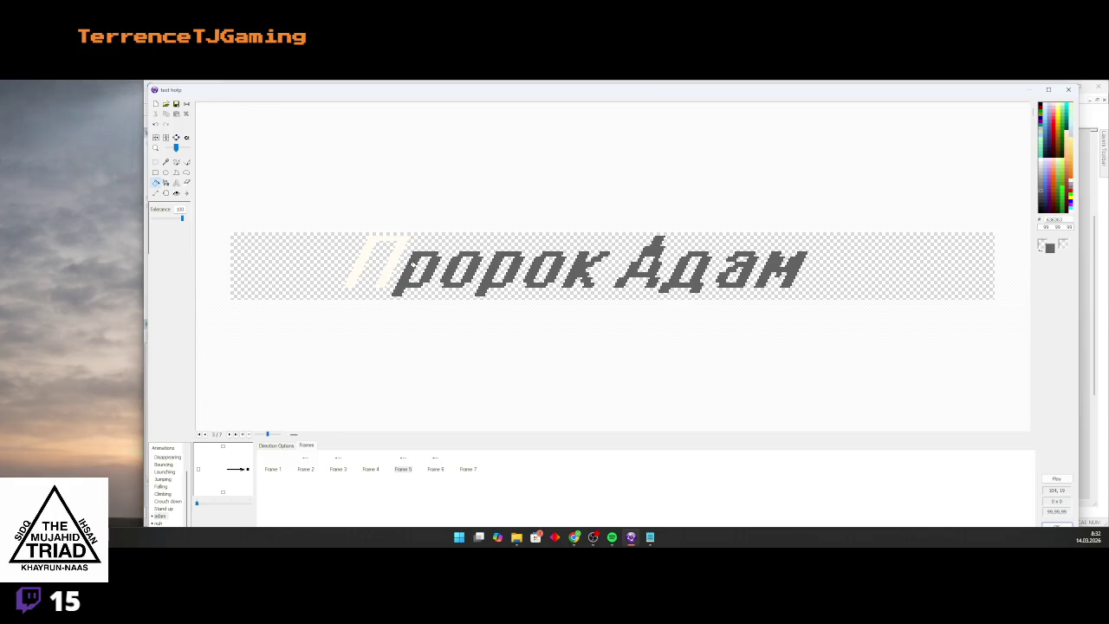
click(372, 260)
Preview the animation, then close the preview and the image editor
click(1056, 478)
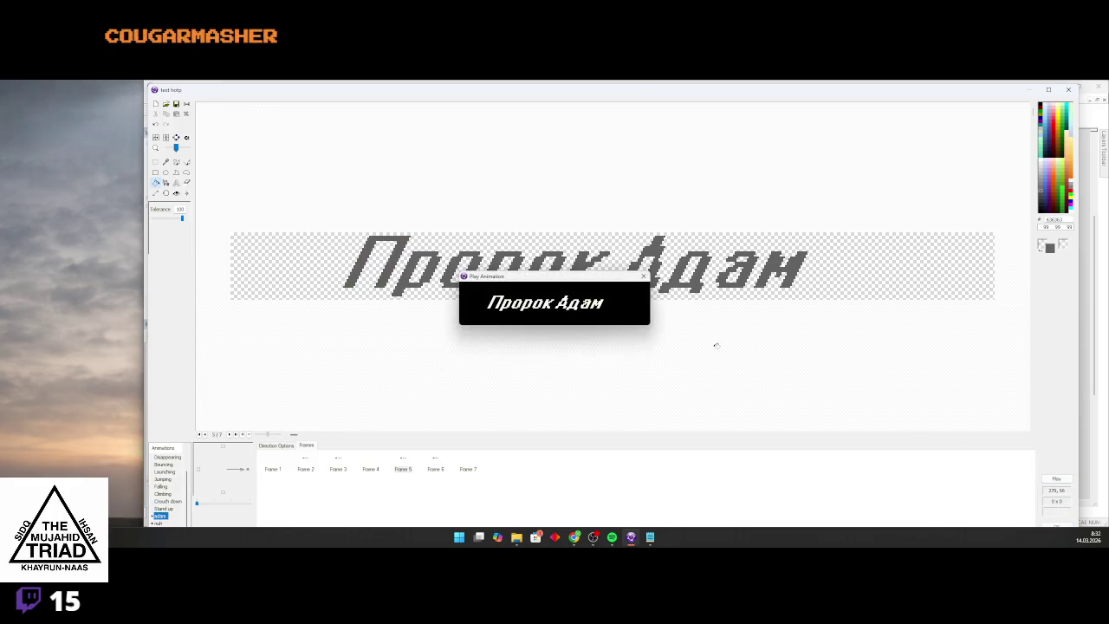
click(643, 276)
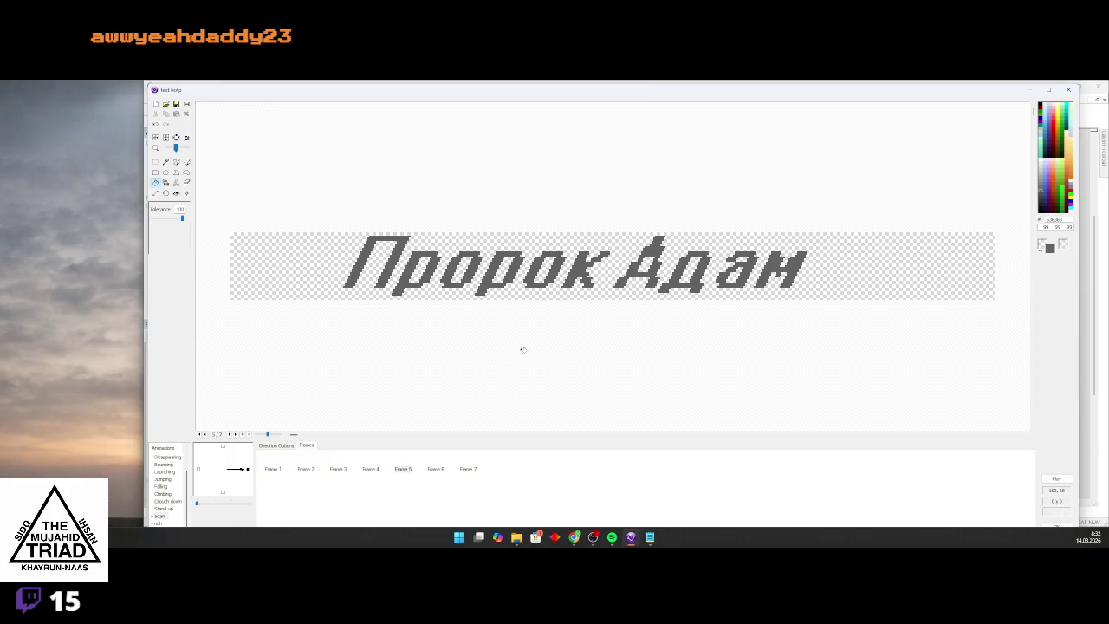
click(1068, 89)
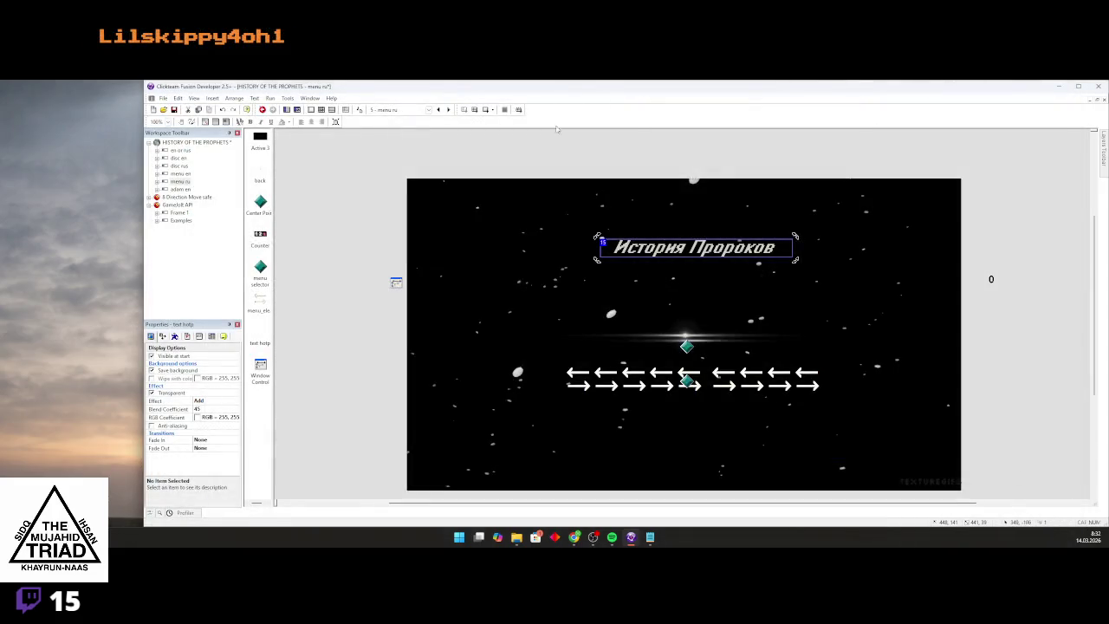
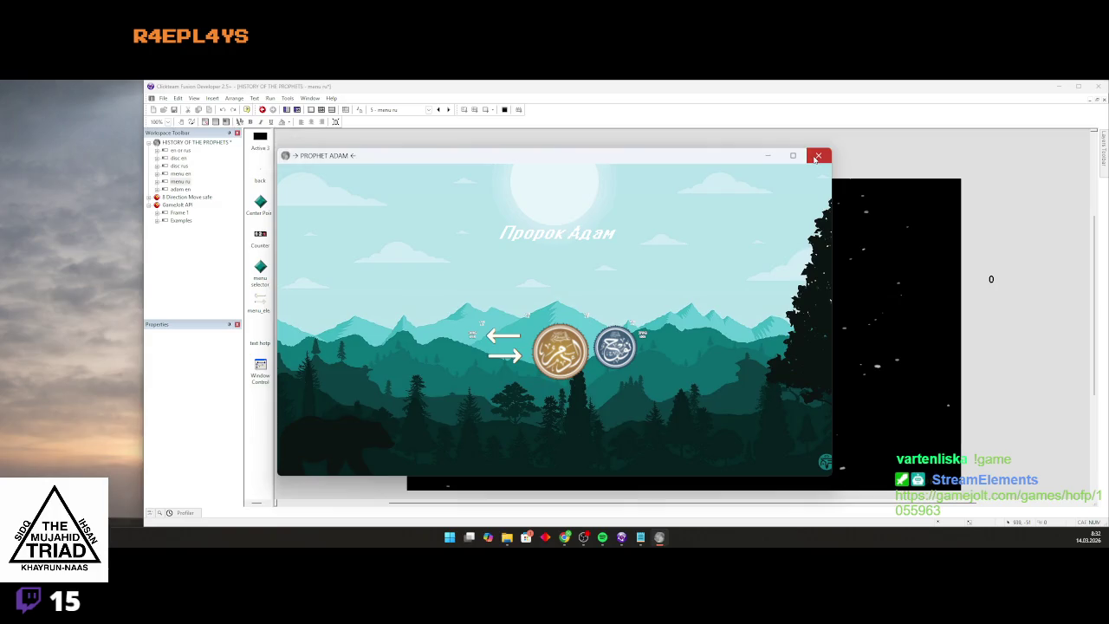
Close the preview, test the English menu frame, then open the Russian title object's images
click(815, 157)
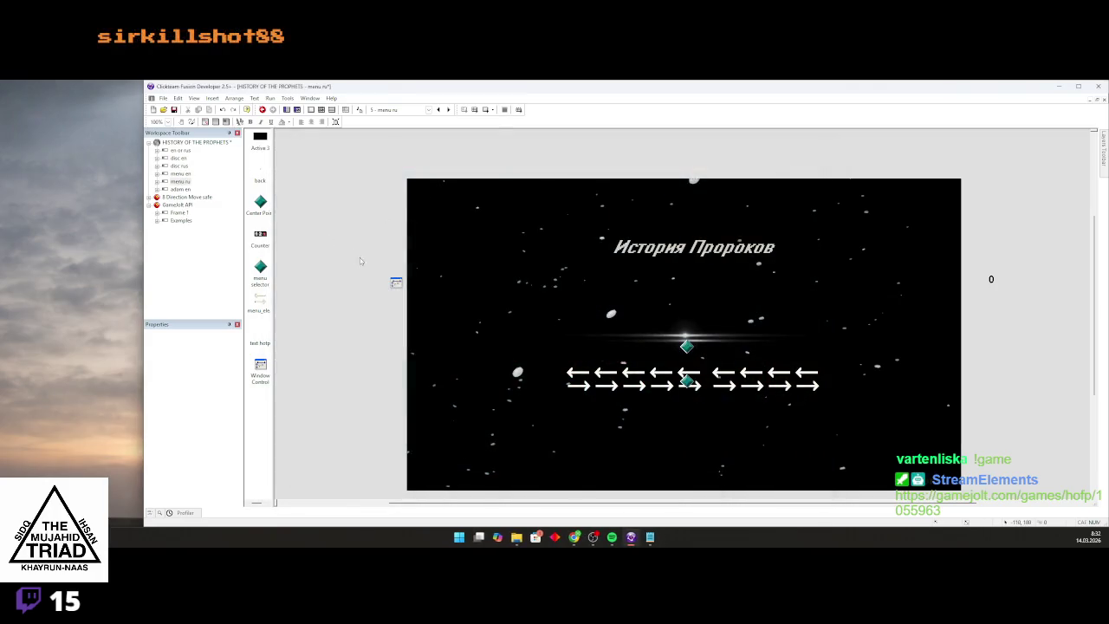
click(180, 174)
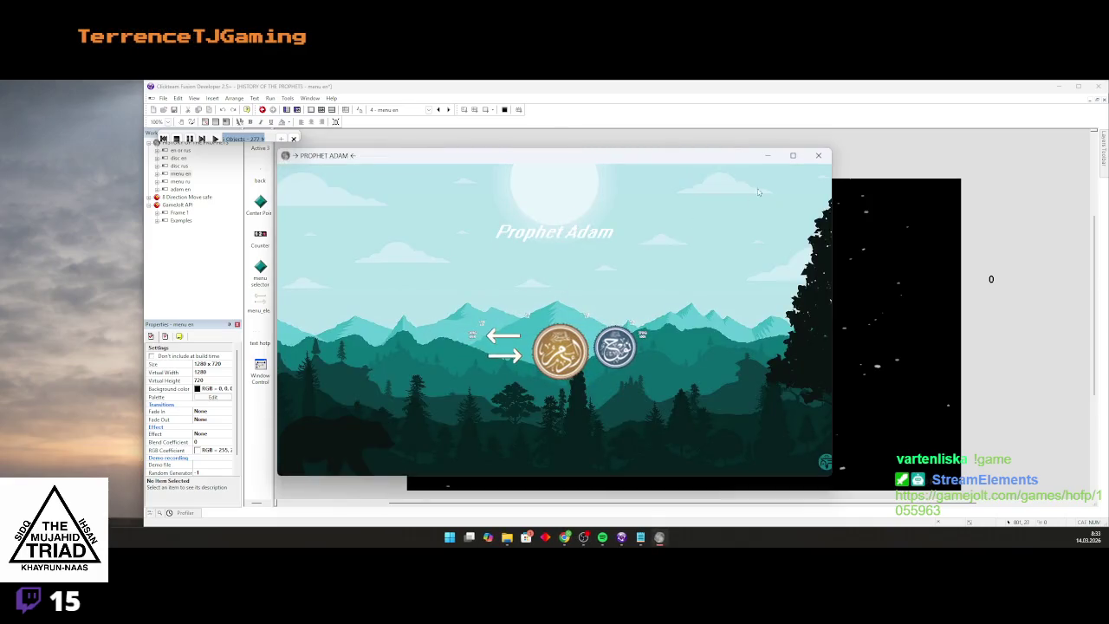
click(818, 155)
click(181, 181)
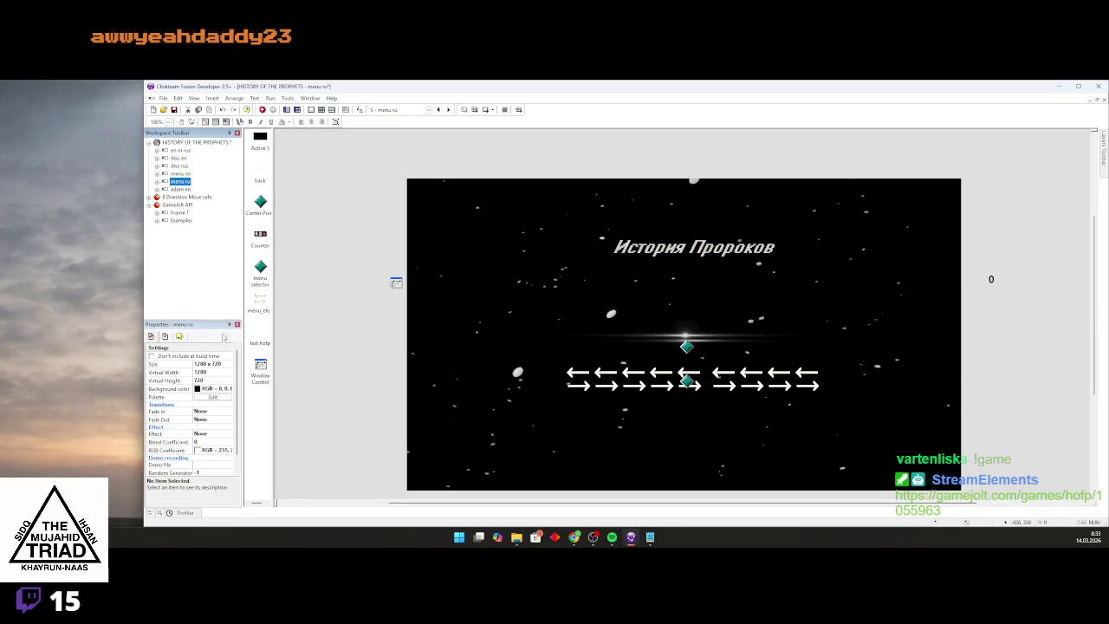
double_click(672, 250)
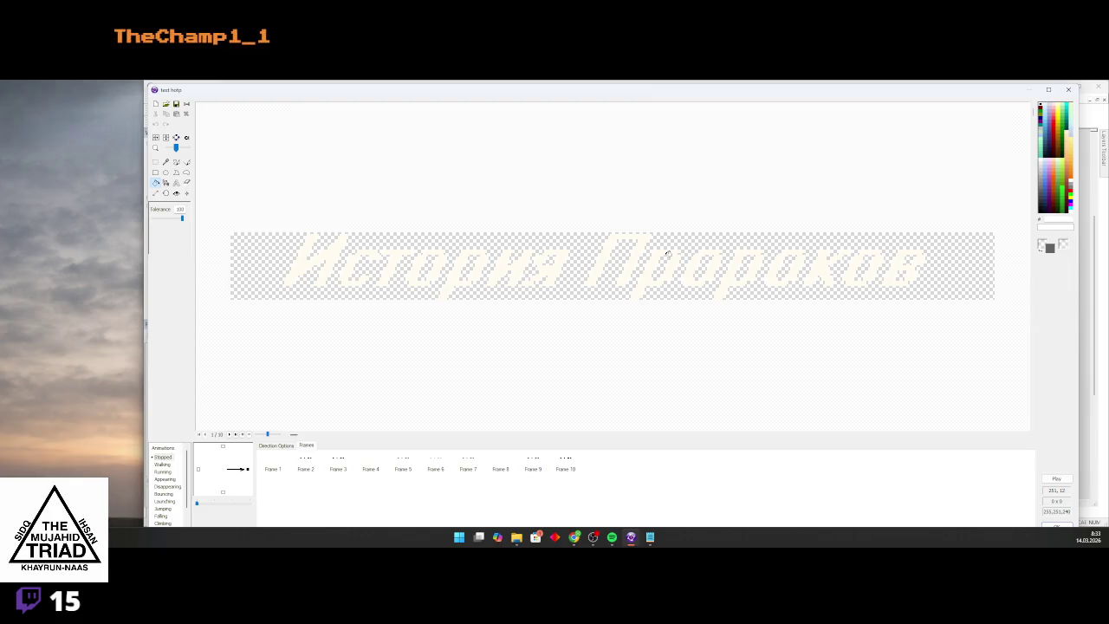
Show frame 5 of the Пророк Адам title animation
scroll(164, 494, down, 2)
click(160, 515)
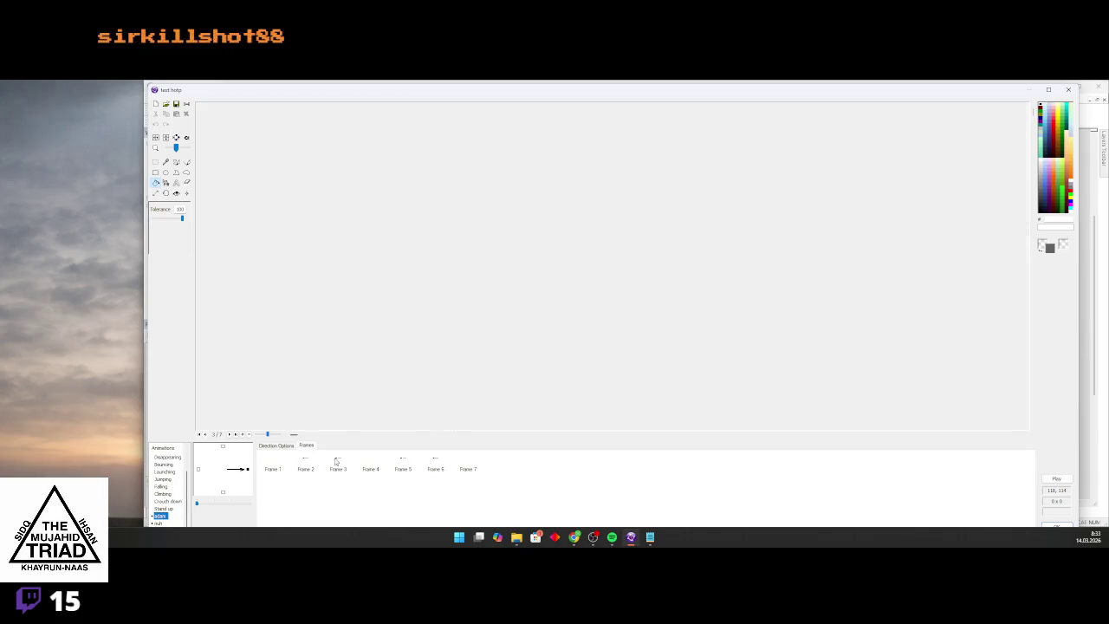
click(340, 468)
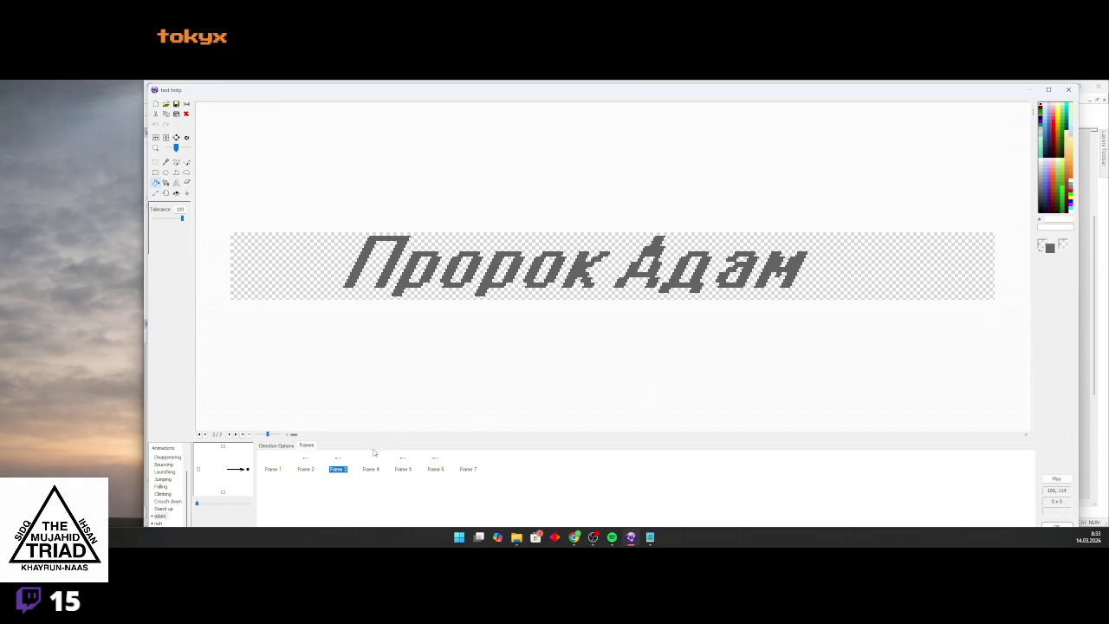
click(402, 468)
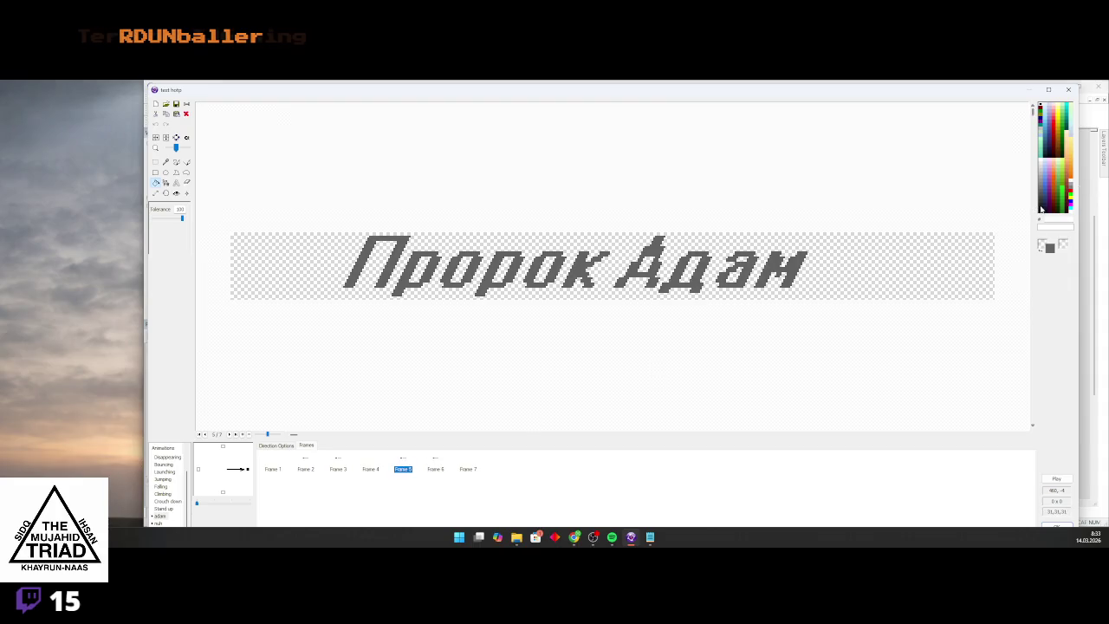
Try filling the grey letters with black or dark grey, undoing fills that flooded the whole image
click(1044, 212)
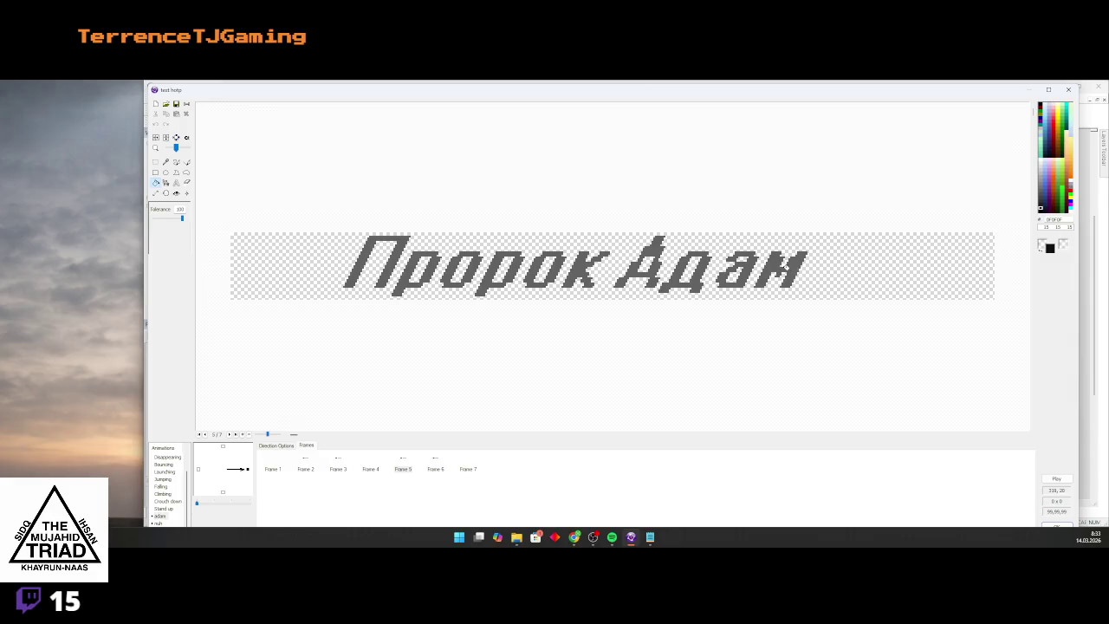
click(562, 251)
click(156, 124)
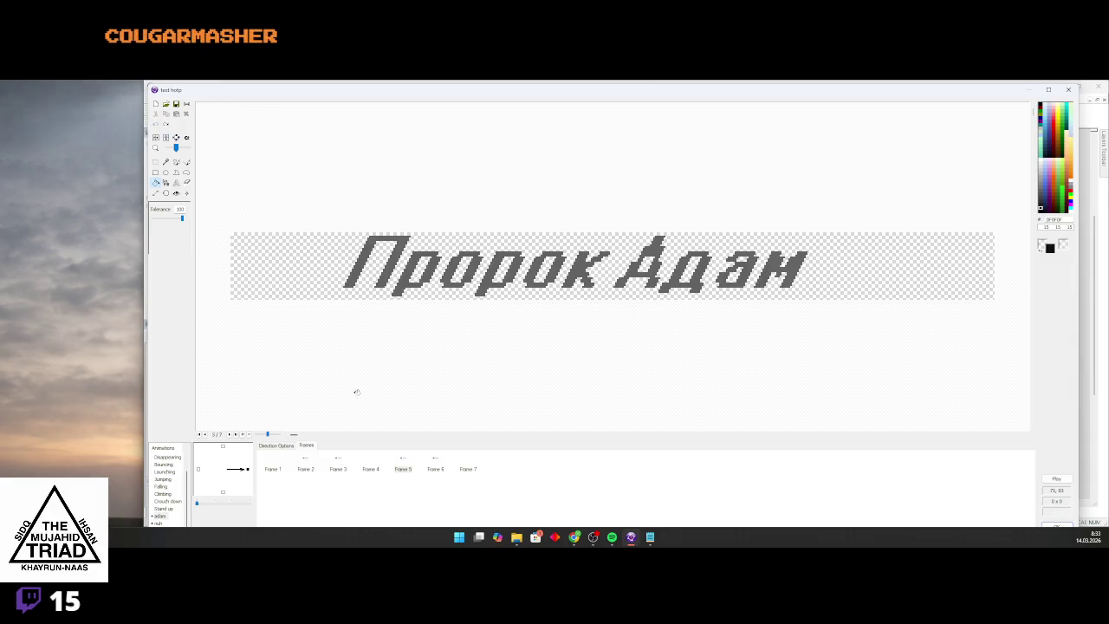
click(1042, 204)
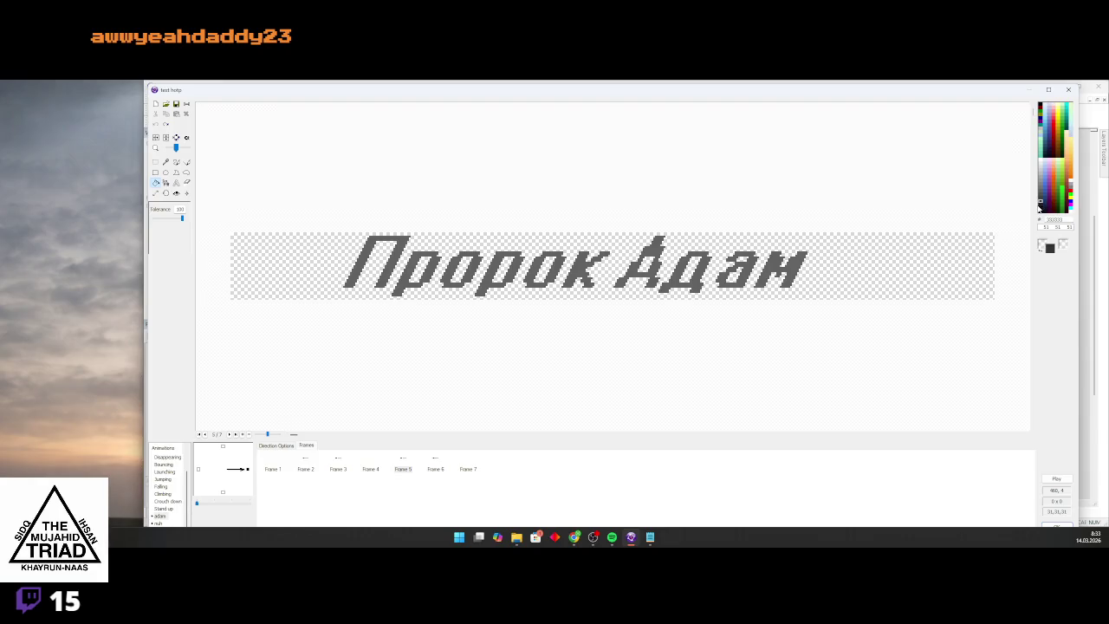
click(1041, 205)
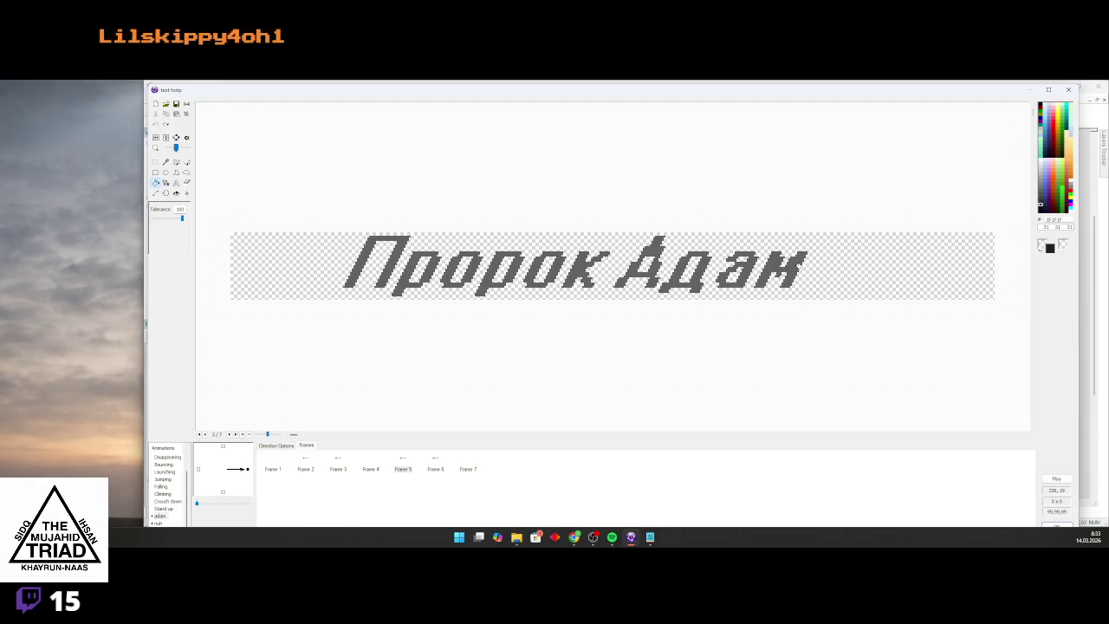
click(792, 267)
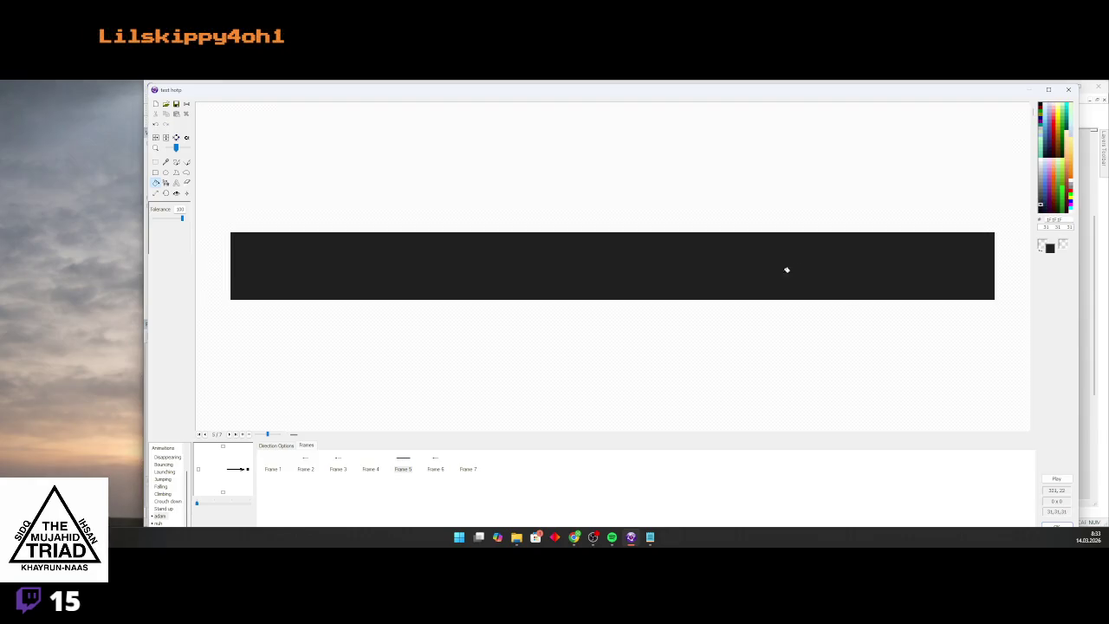
click(155, 125)
Set fill tolerance to 0 and fill each letter of 'Пророк' black
drag(182, 218, 149, 217)
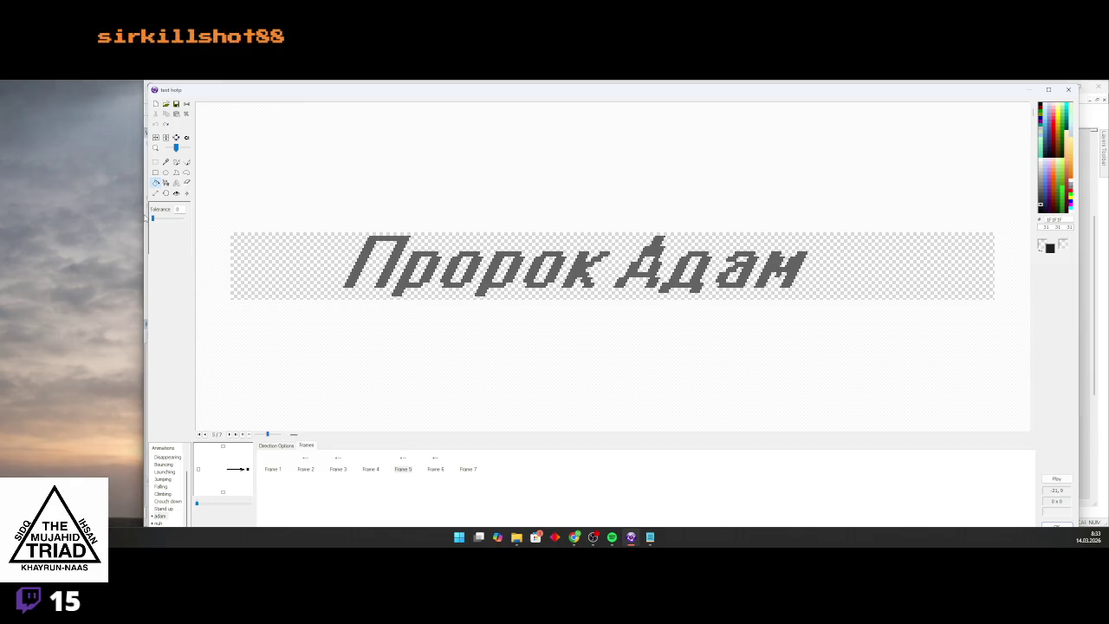
scroll(411, 355, up, 2)
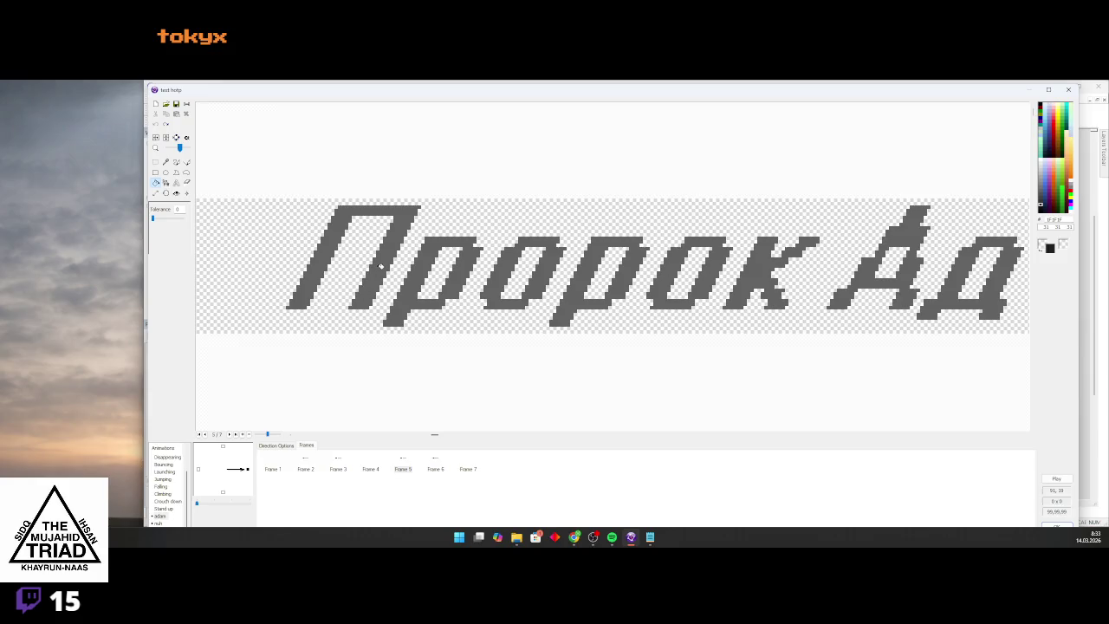
click(381, 266)
click(416, 270)
click(499, 275)
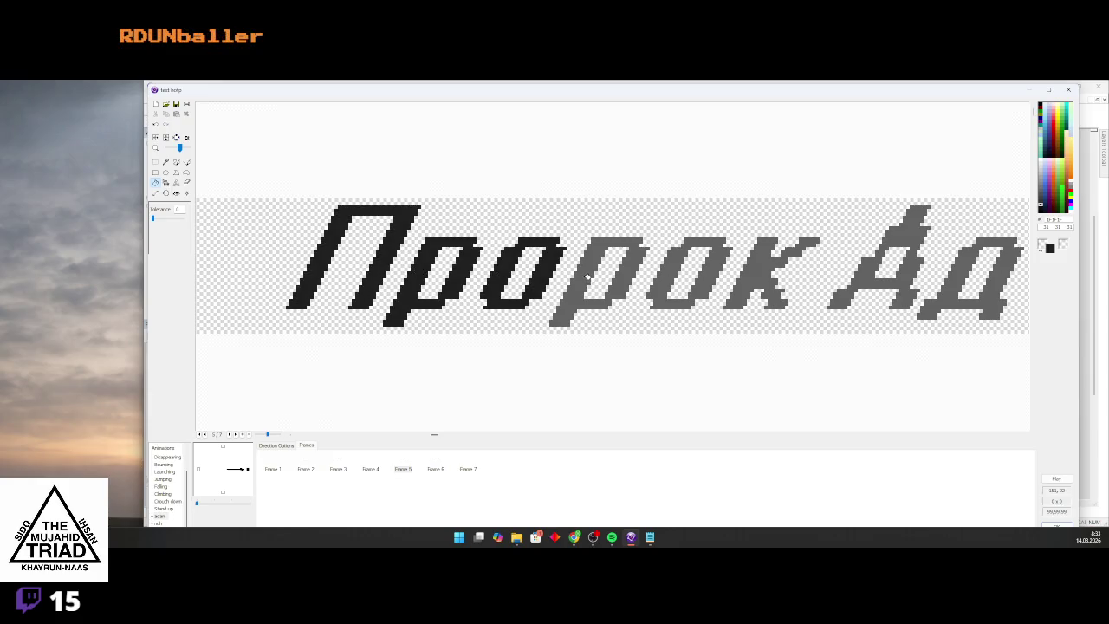
click(588, 276)
click(680, 277)
click(754, 277)
Fill the letters of 'Адам' black and close the image editor
scroll(753, 278, down, 2)
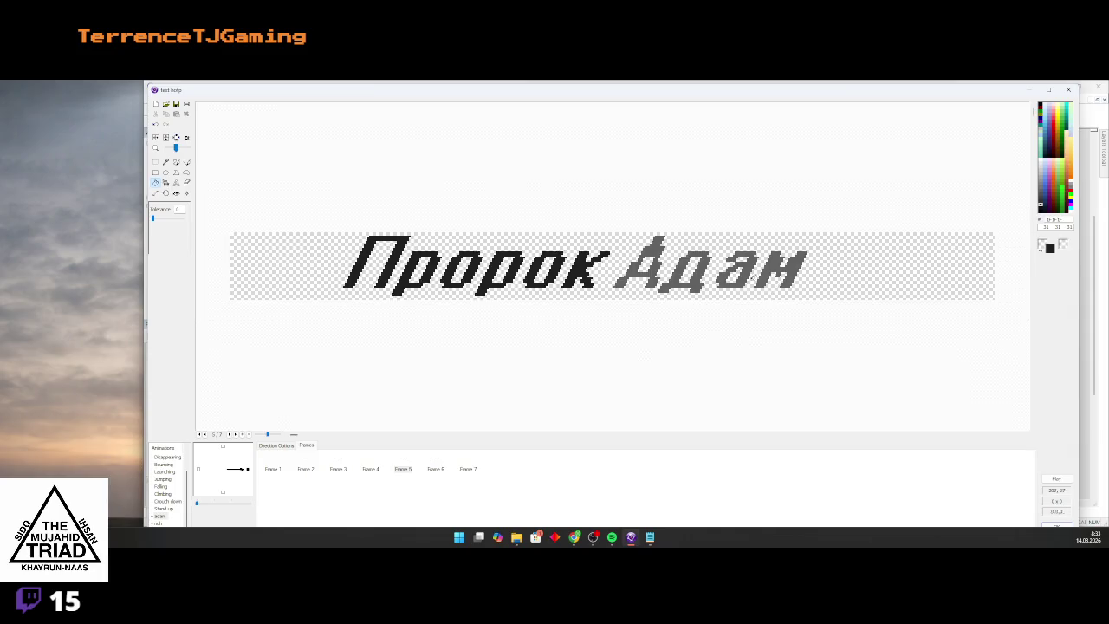
click(645, 275)
click(691, 283)
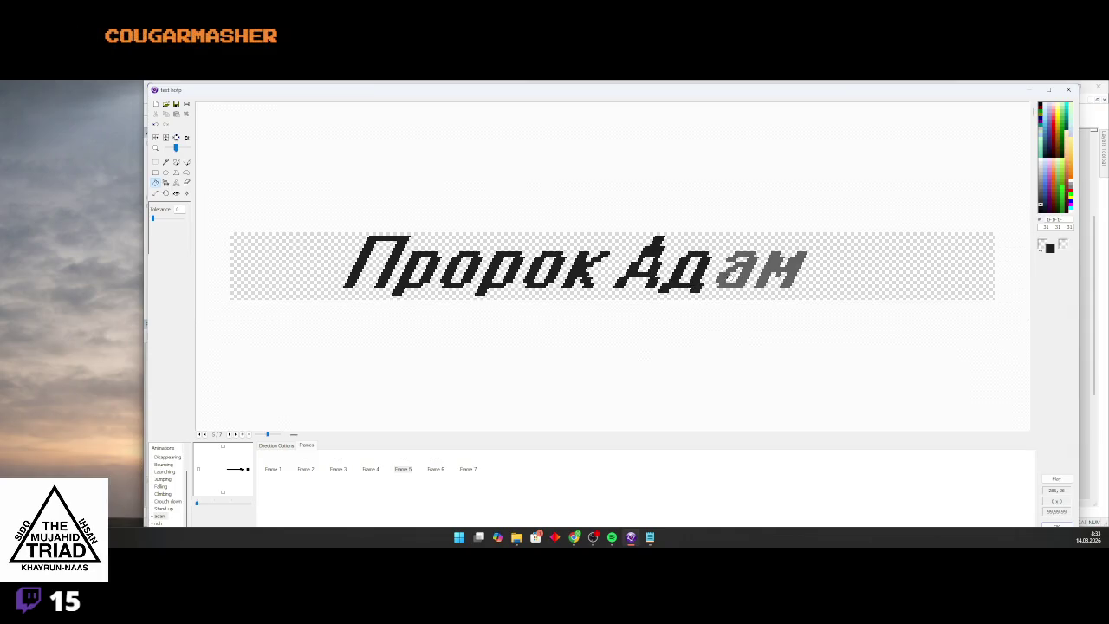
click(736, 273)
click(780, 272)
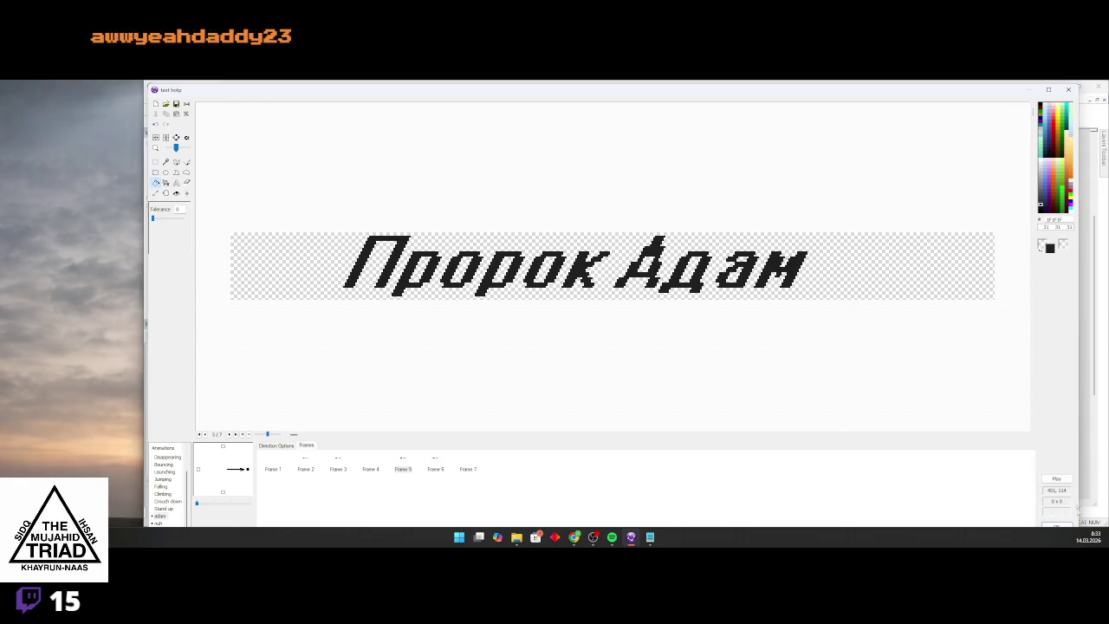
click(1058, 526)
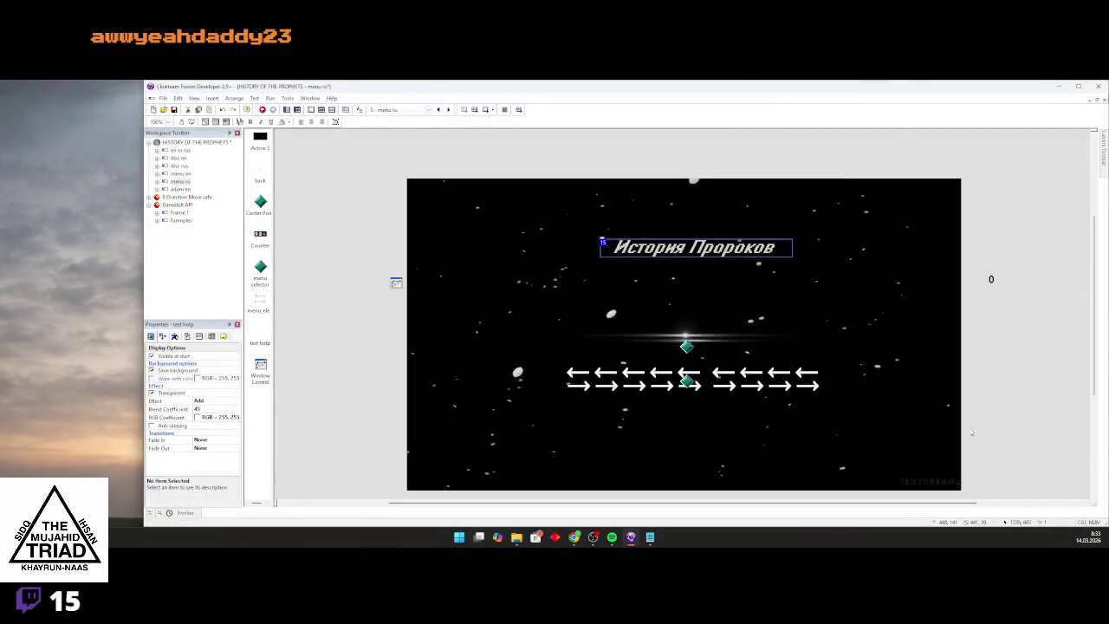
click(485, 110)
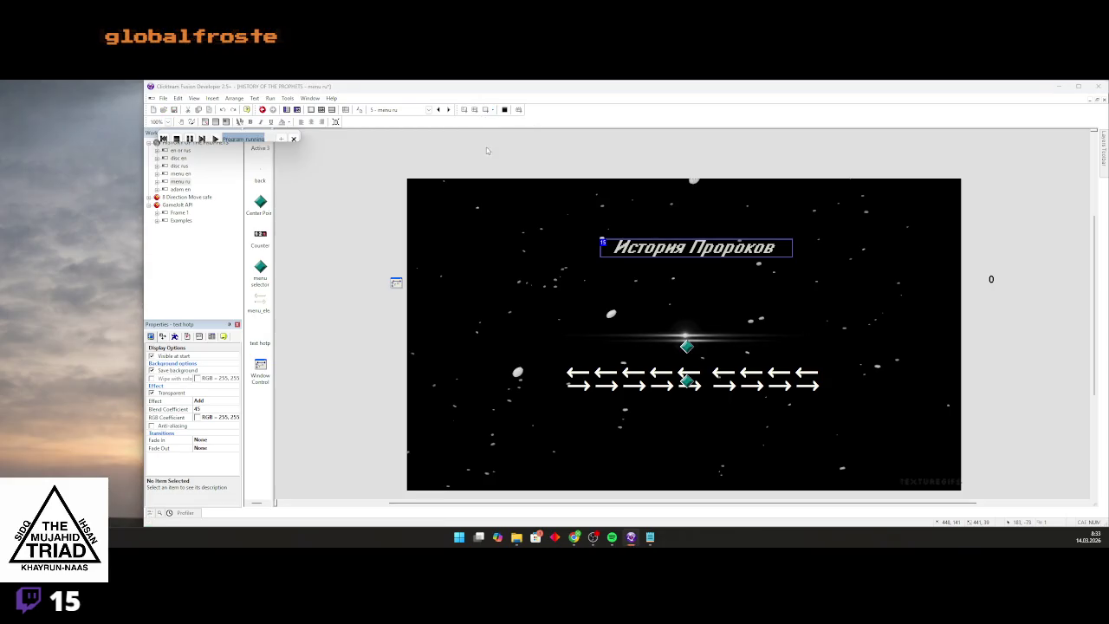
key(Right)
key(Right)
key(Left)
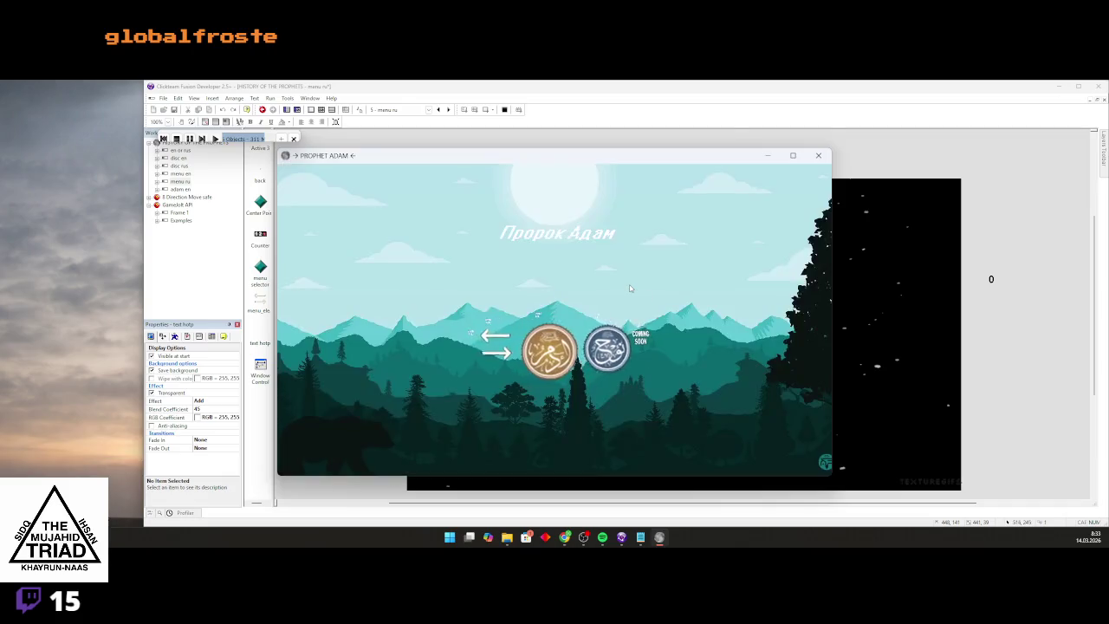
key(Left)
click(817, 155)
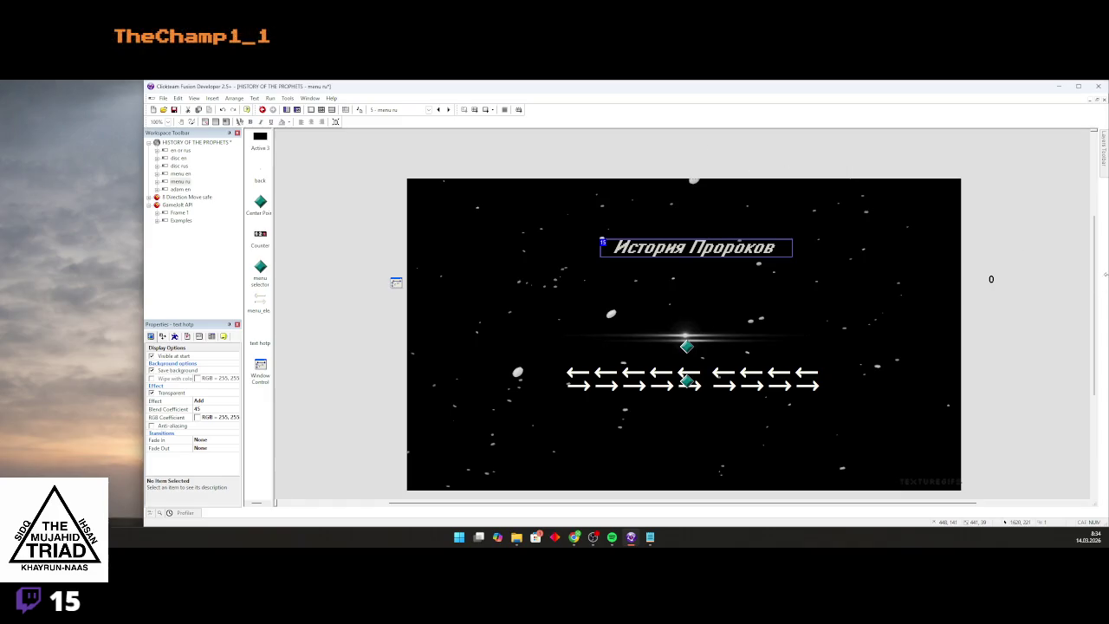
scroll(611, 284, down, 1)
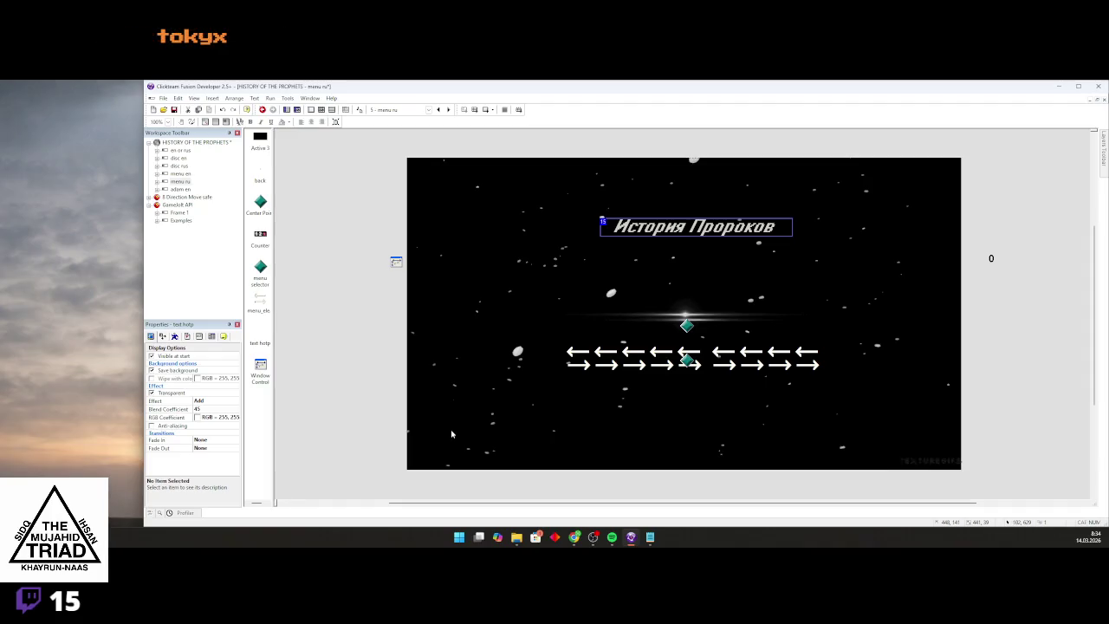
scroll(593, 362, up, 1)
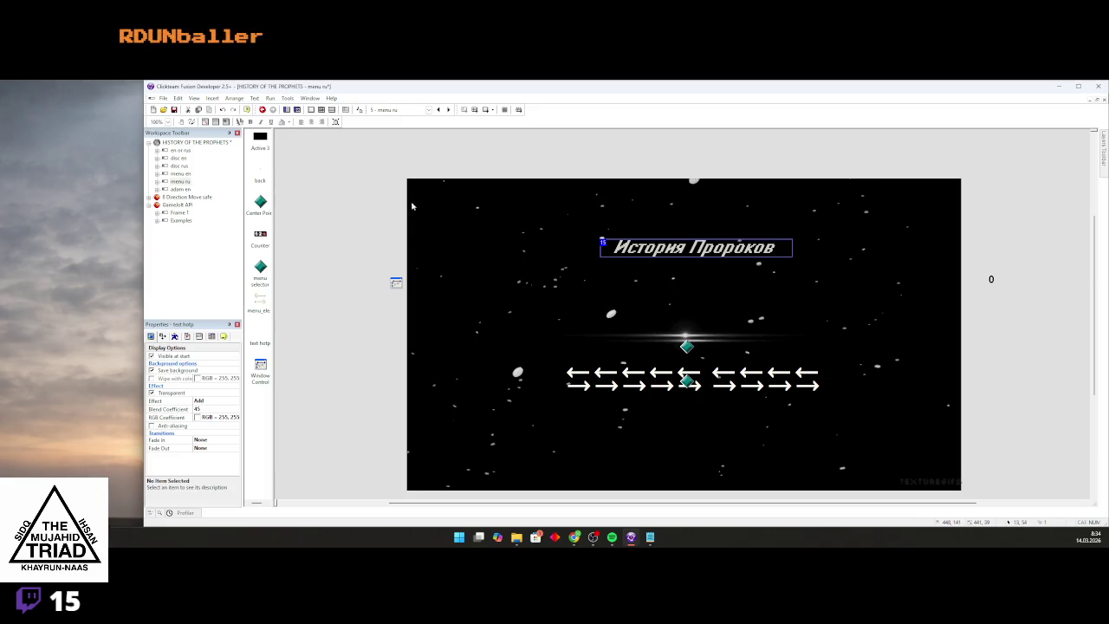
Deselect the title and test-run the frame, browsing the prophet choices
click(425, 243)
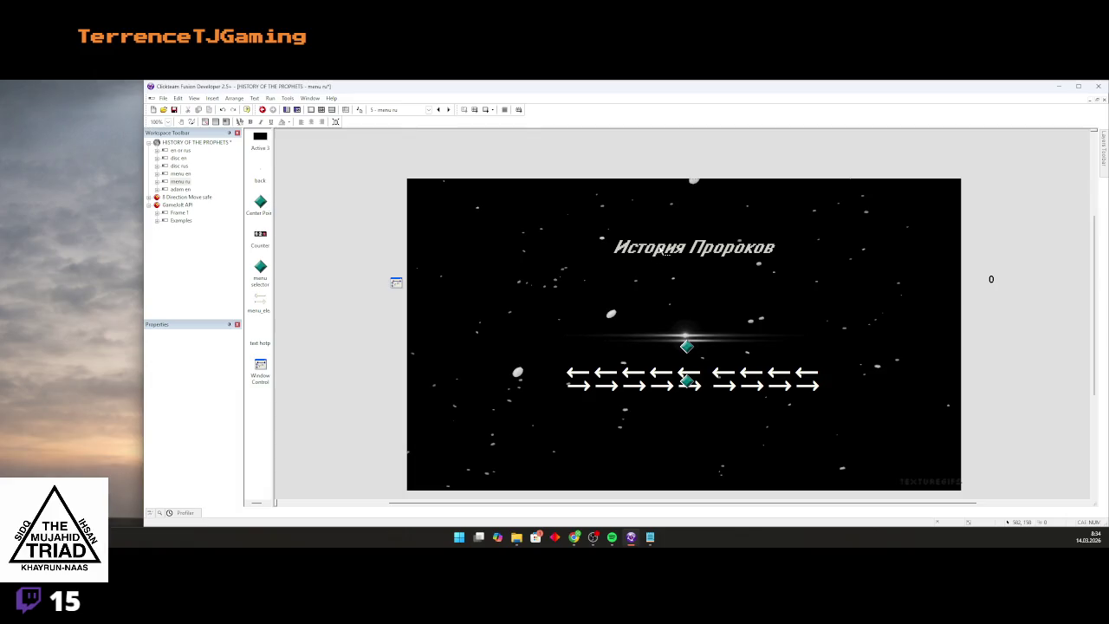
mouse_move(522, 504)
mouse_down()
mouse_move(616, 505)
mouse_move(573, 504)
mouse_up()
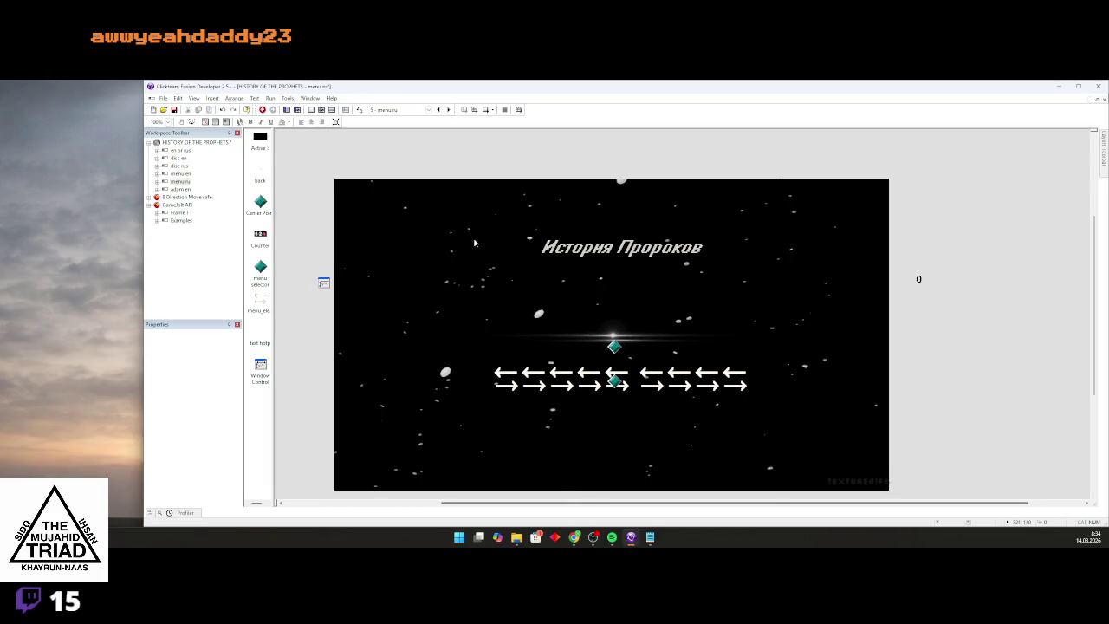
click(481, 109)
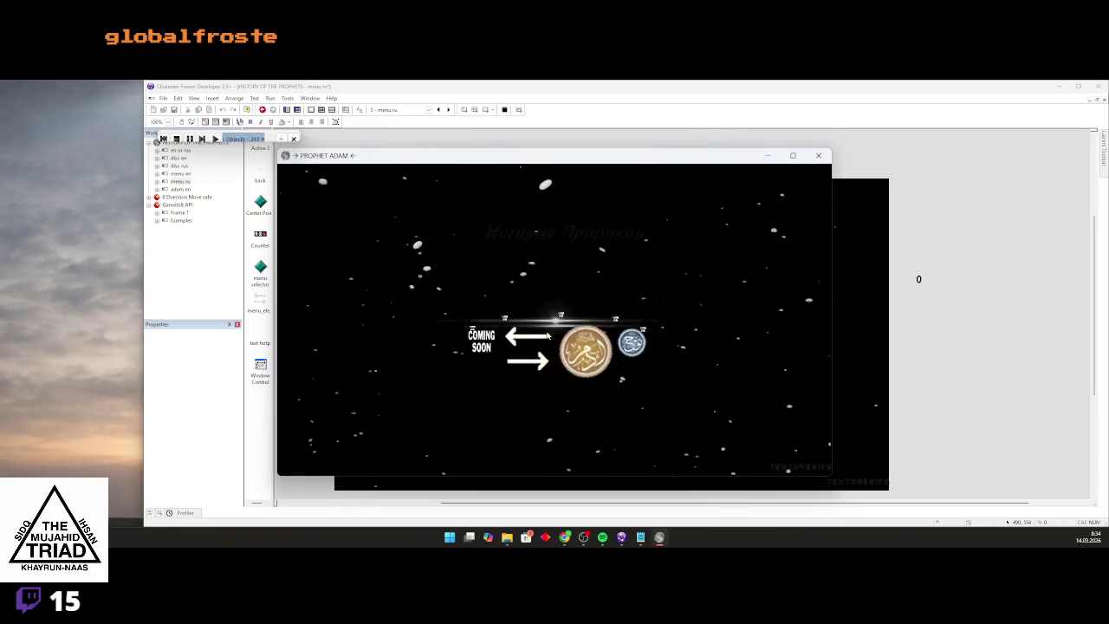
click(547, 336)
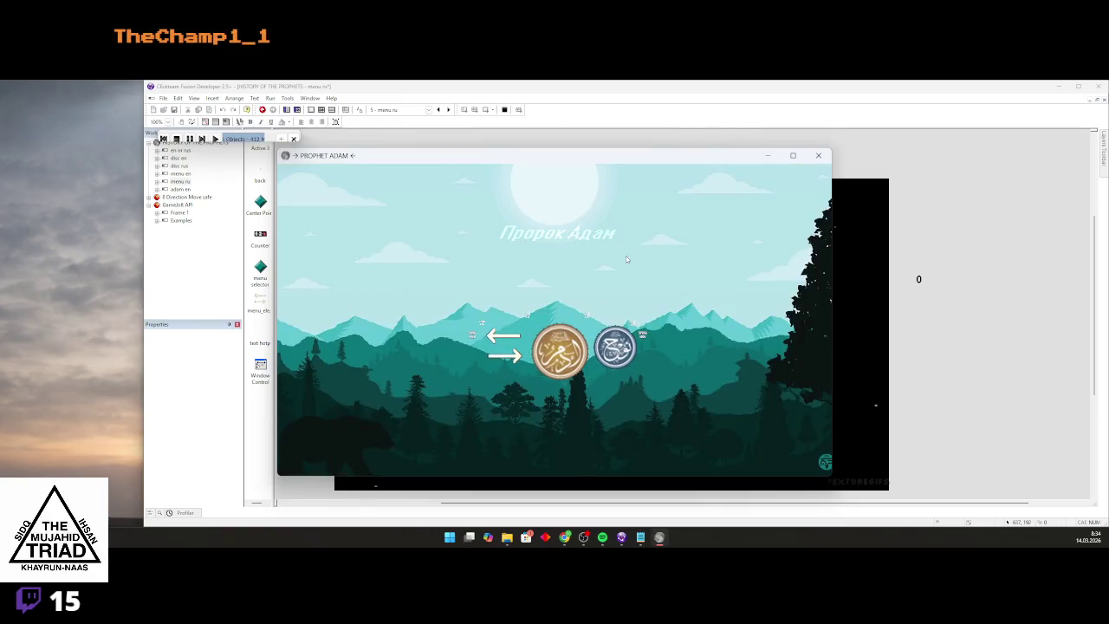
click(817, 156)
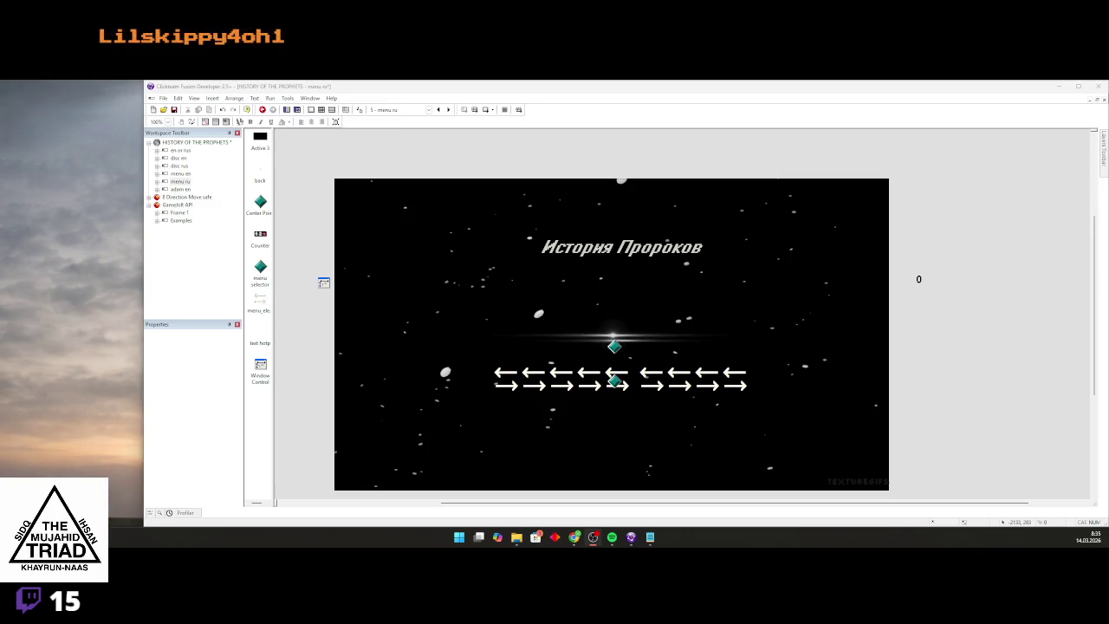
Open the event list for the Russian menu frame
scroll(627, 381, up, 2)
scroll(502, 295, down, 1)
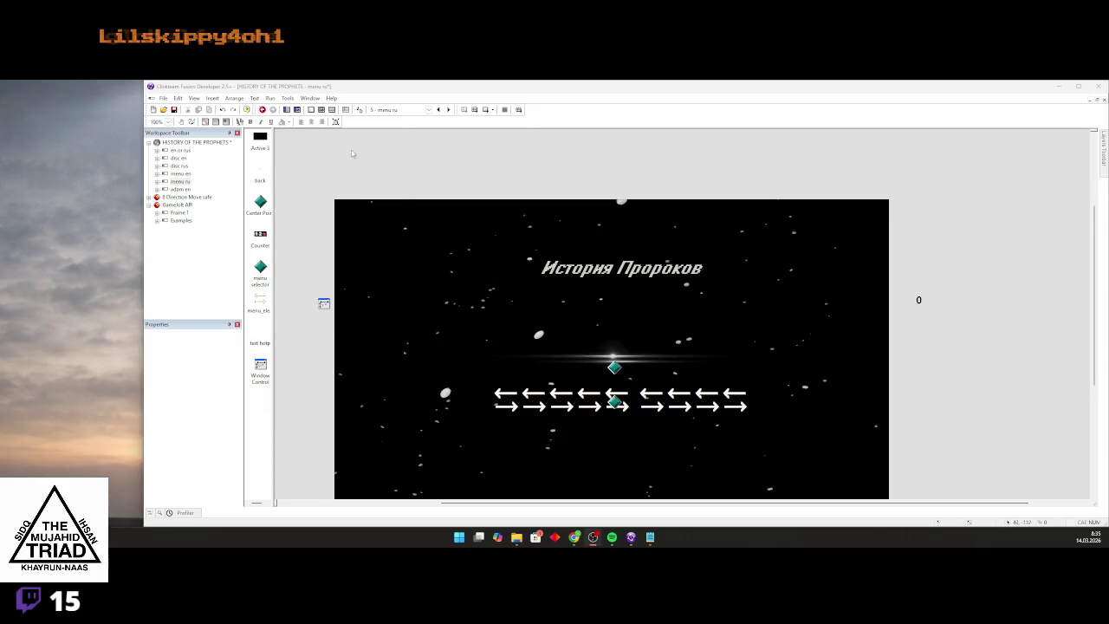
click(320, 109)
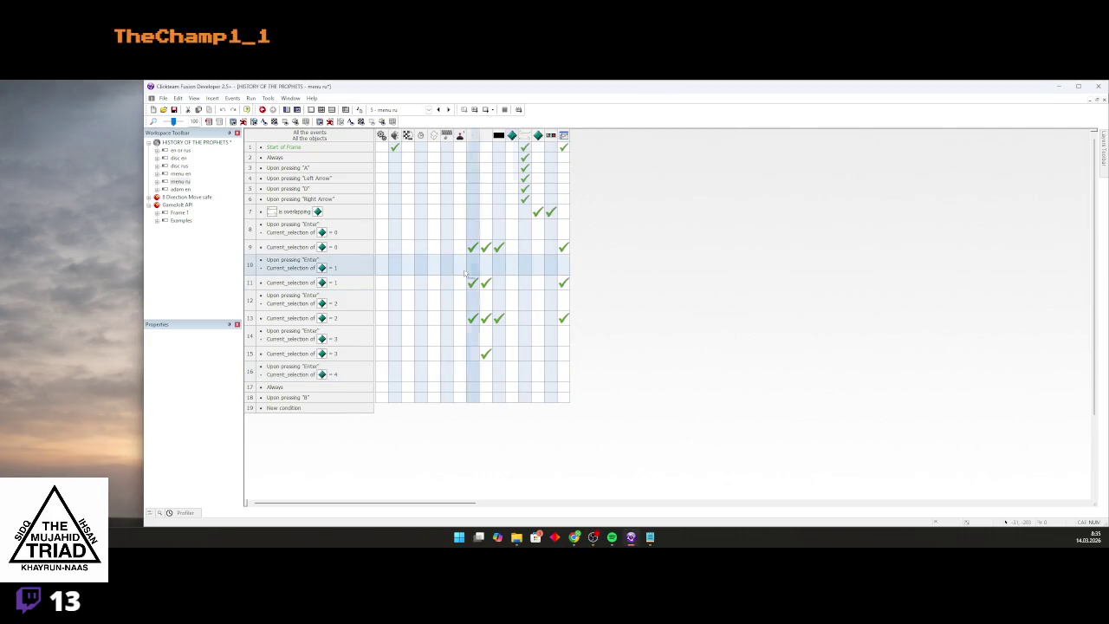
Expand menu ru in the Workspace tree and open its frame layout
click(157, 182)
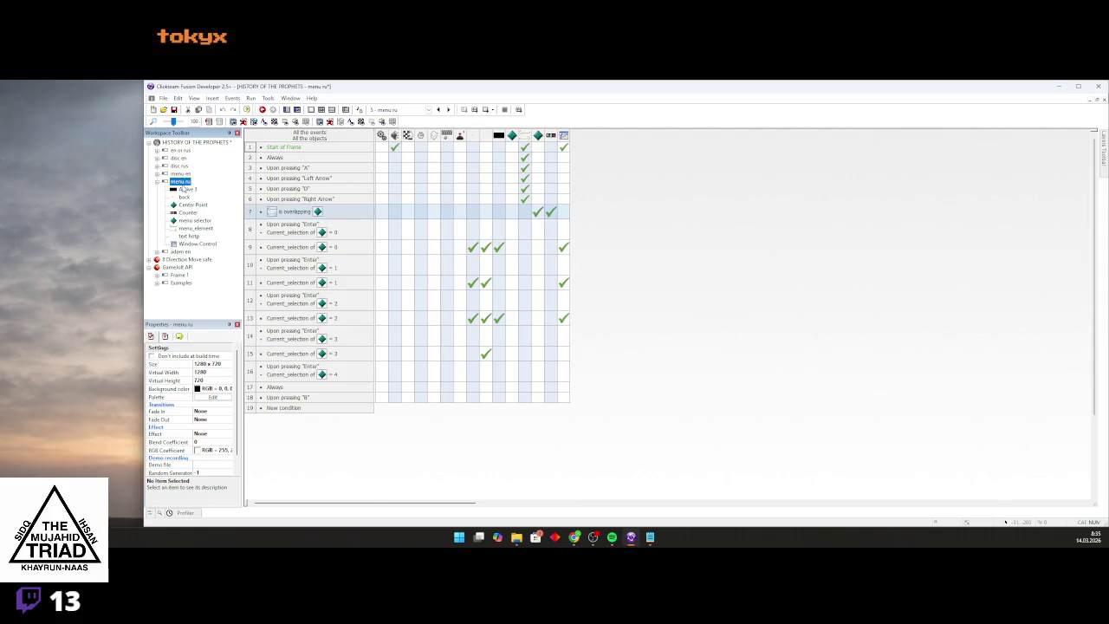
double_click(184, 180)
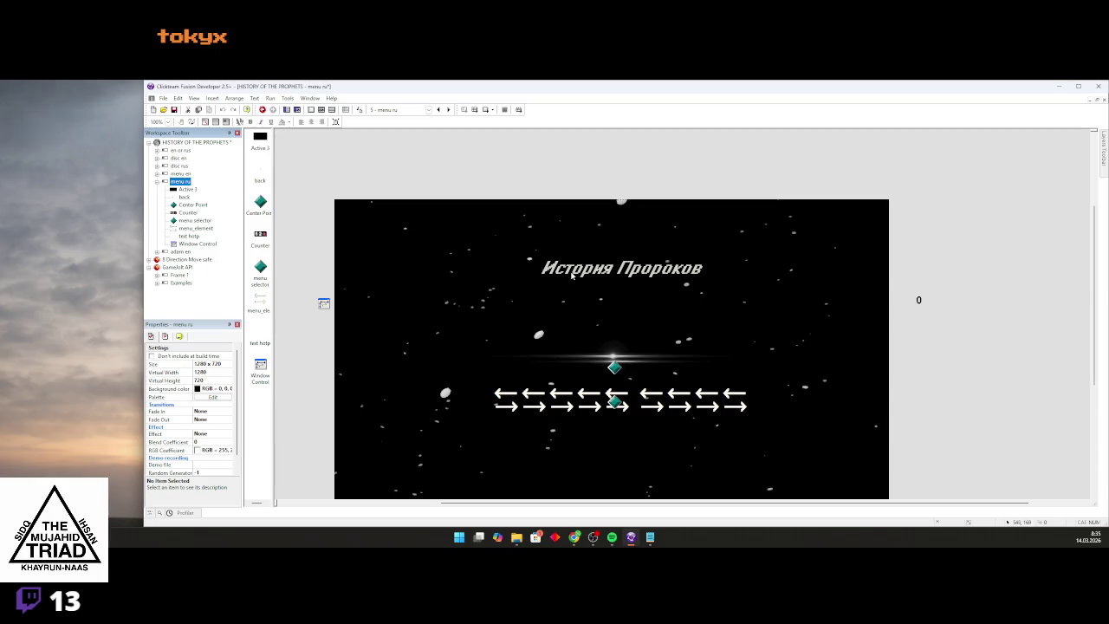
Open the title text's adam animation and preview it playing
double_click(625, 265)
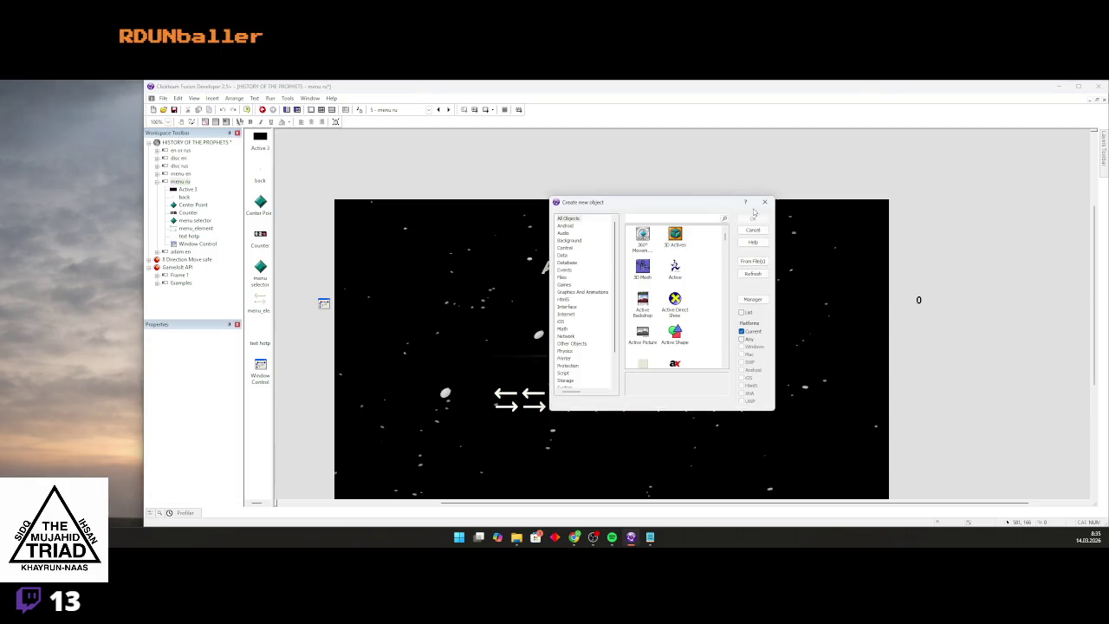
click(764, 202)
double_click(610, 273)
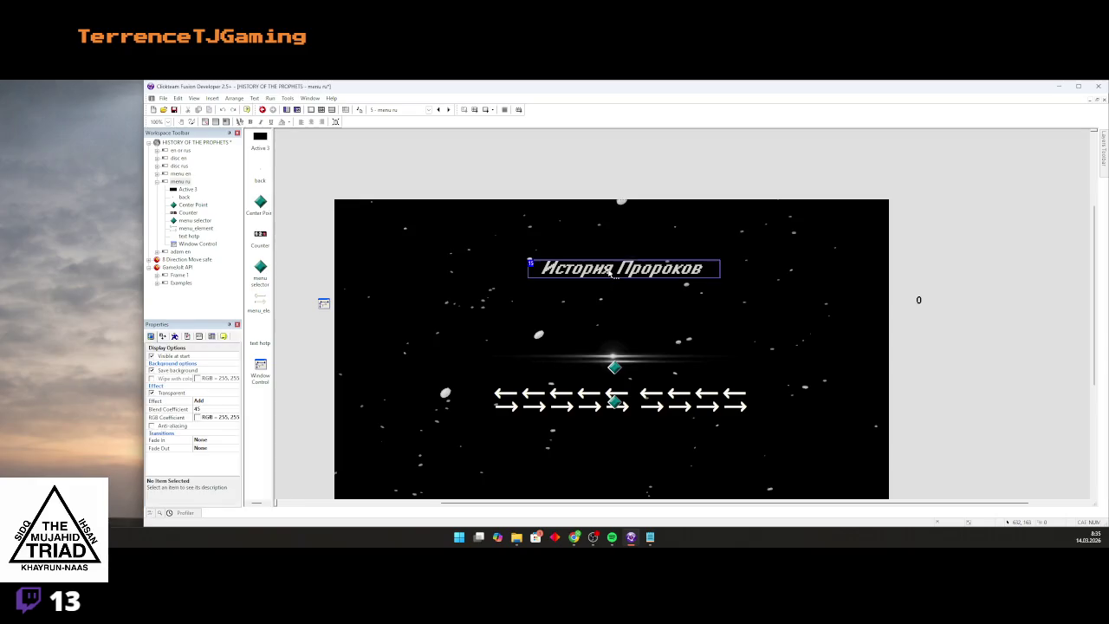
scroll(191, 462, down, 2)
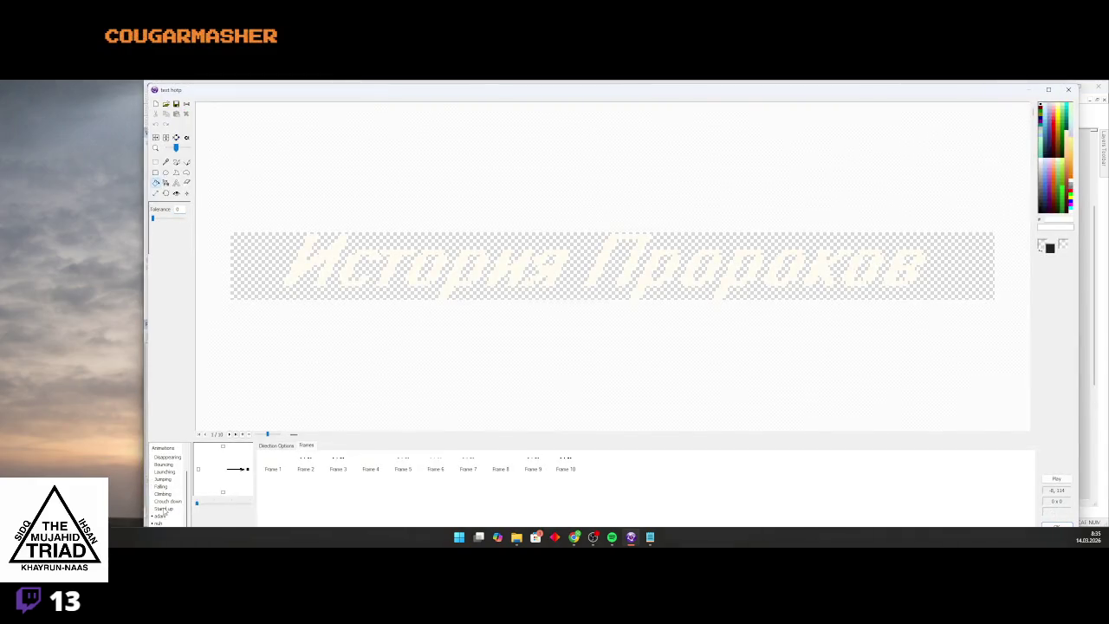
click(160, 515)
scroll(570, 286, up, 3)
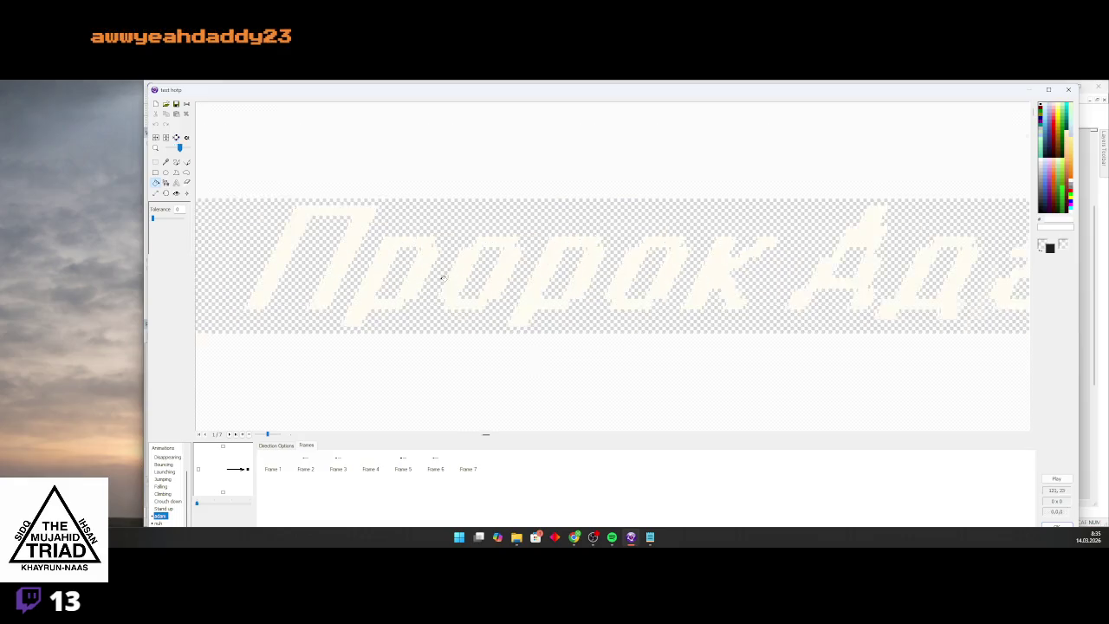
click(1055, 476)
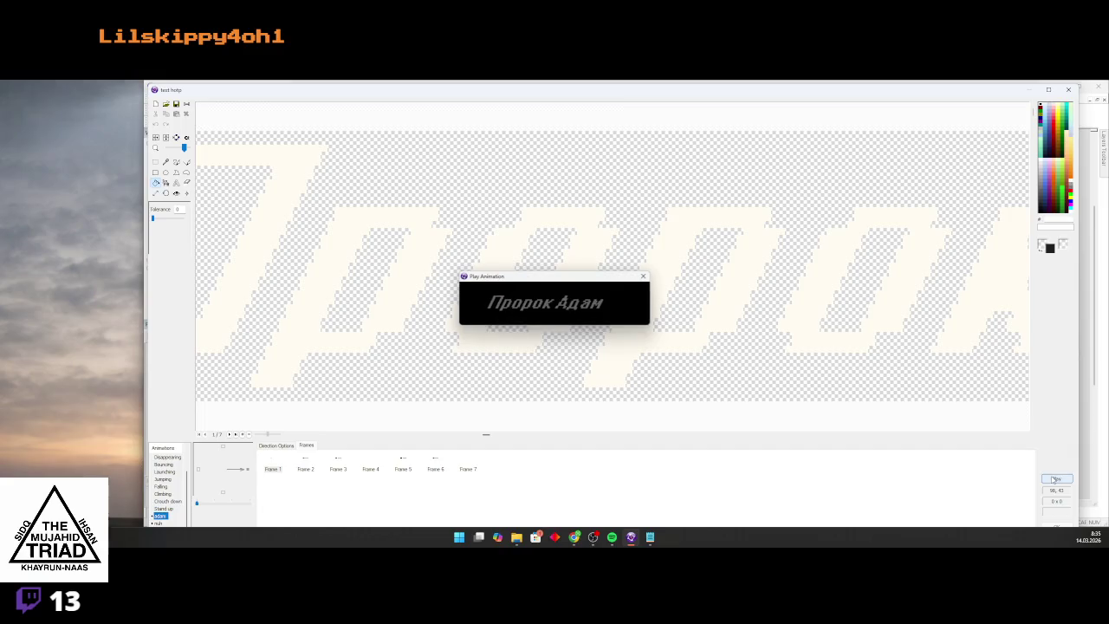
click(642, 277)
Insert duplicate frames into the adam animation, growing it to 13 frames
click(273, 468)
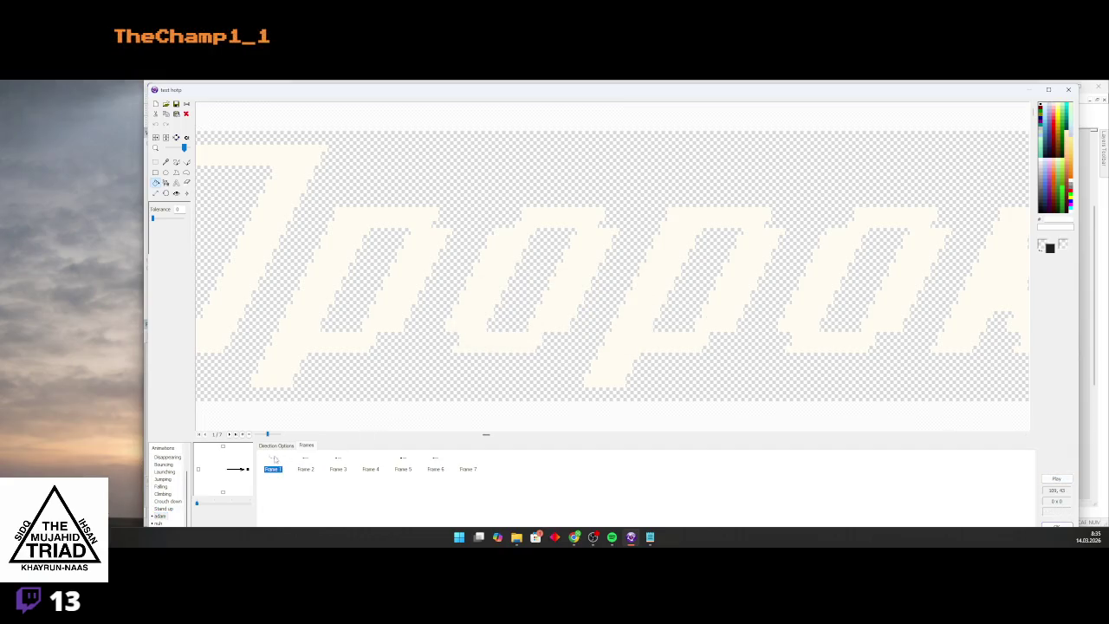
scroll(371, 366, down, 3)
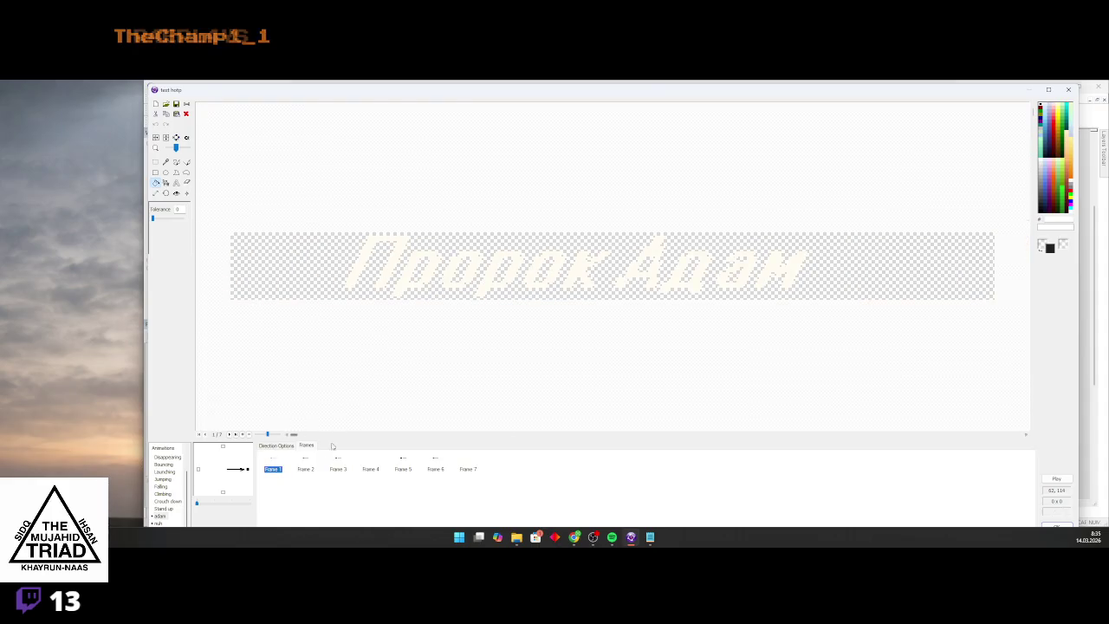
click(338, 469)
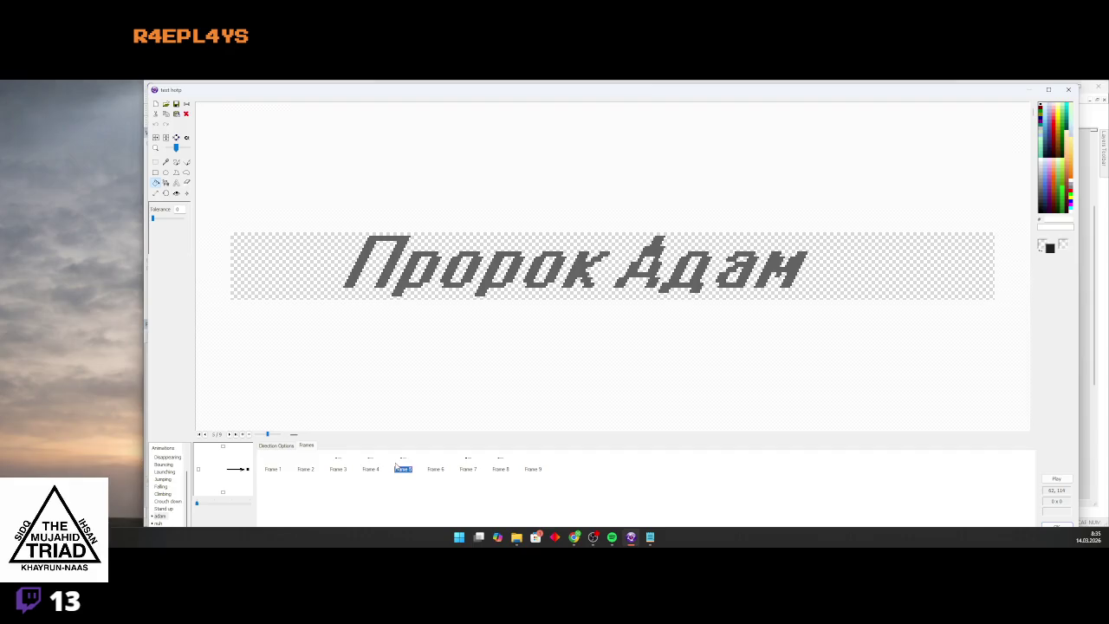
key(Insert)
click(277, 469)
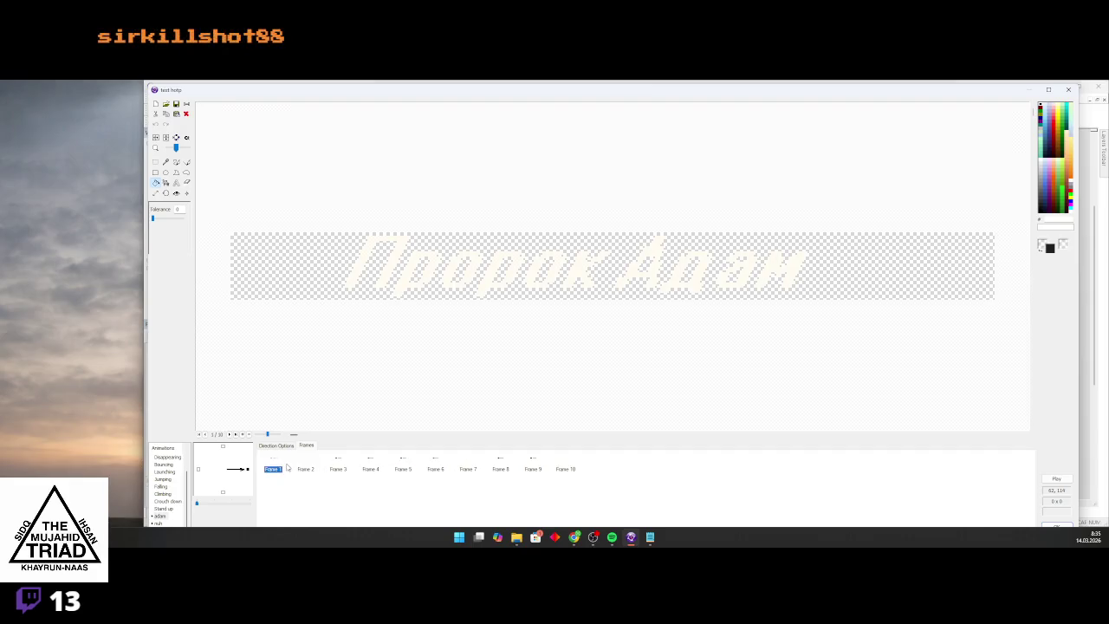
click(401, 468)
key(Insert)
click(531, 468)
key(Insert)
click(630, 469)
key(Insert)
Preview the lengthened animation, add a 14th frame, and close the image editor
click(1056, 479)
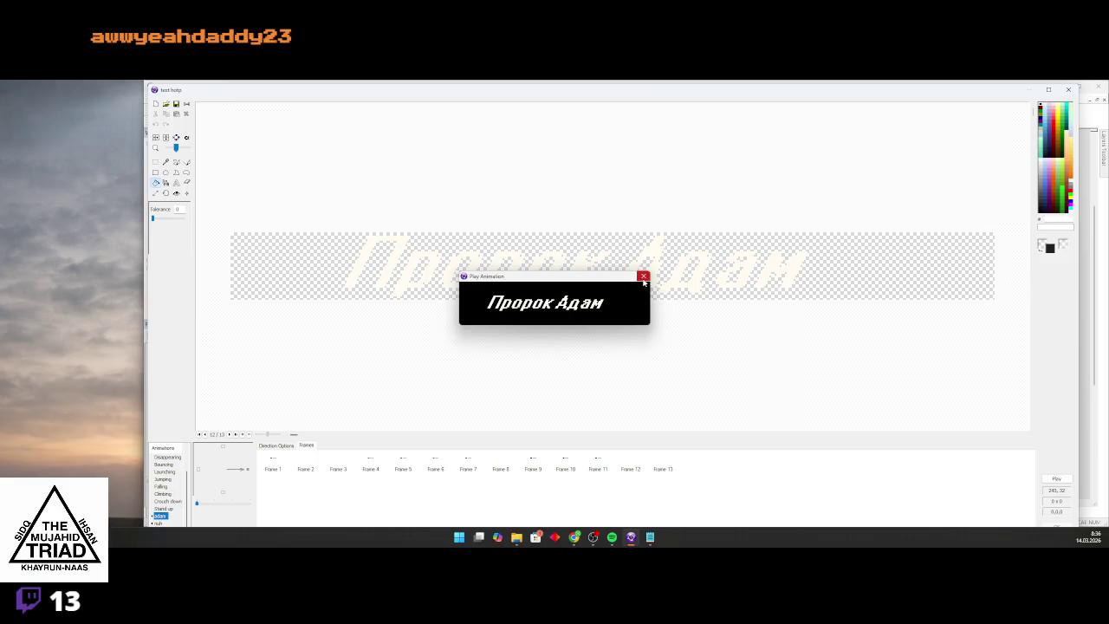
click(642, 277)
click(566, 462)
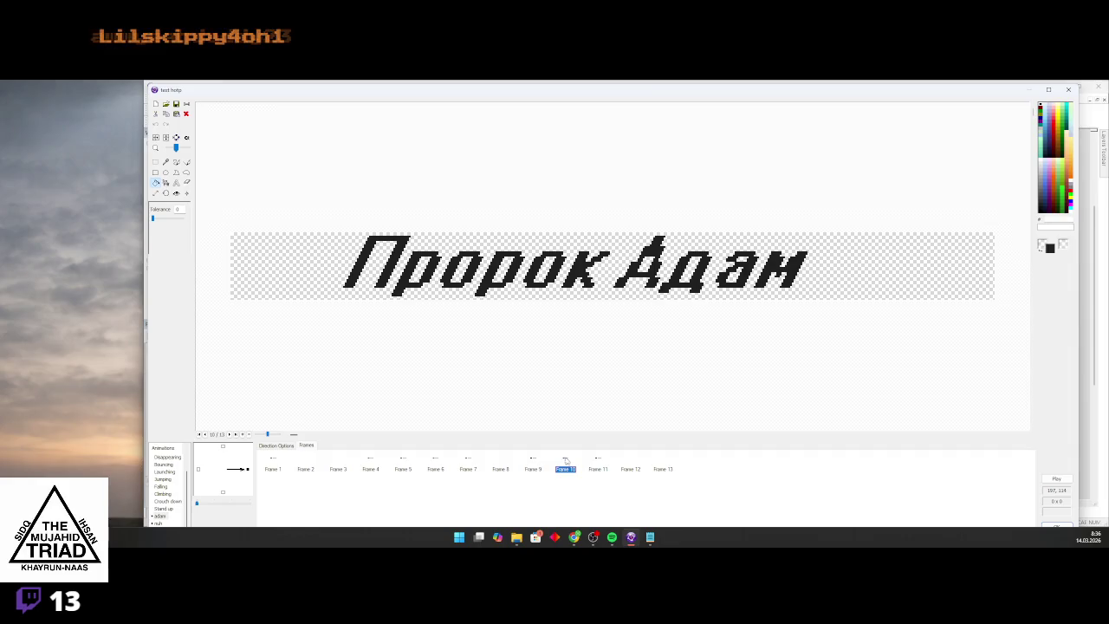
click(664, 463)
click(695, 463)
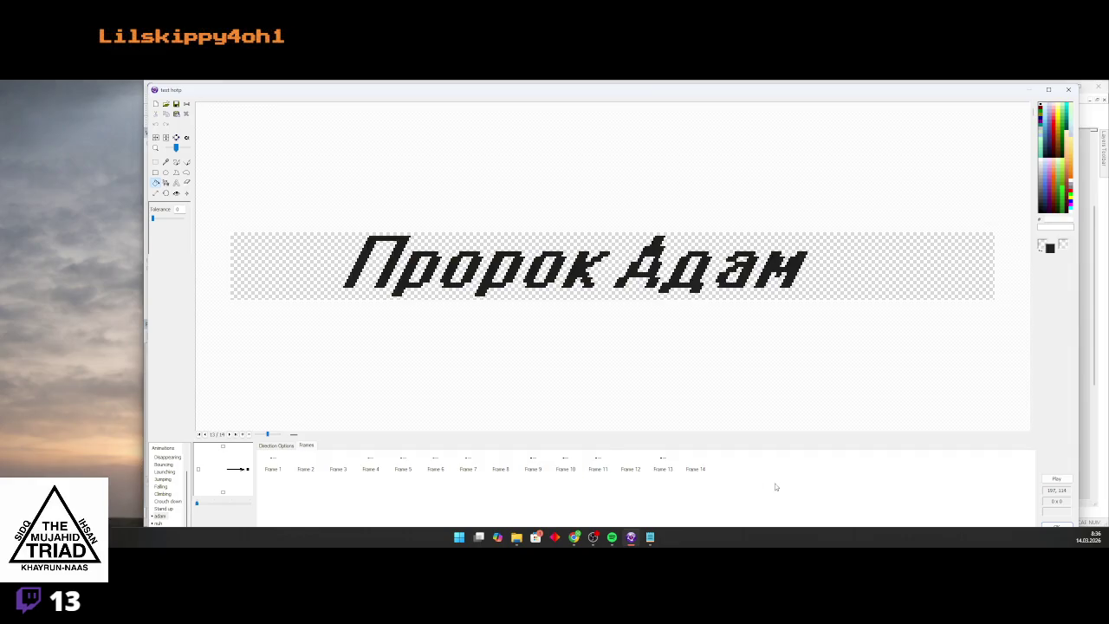
click(1056, 524)
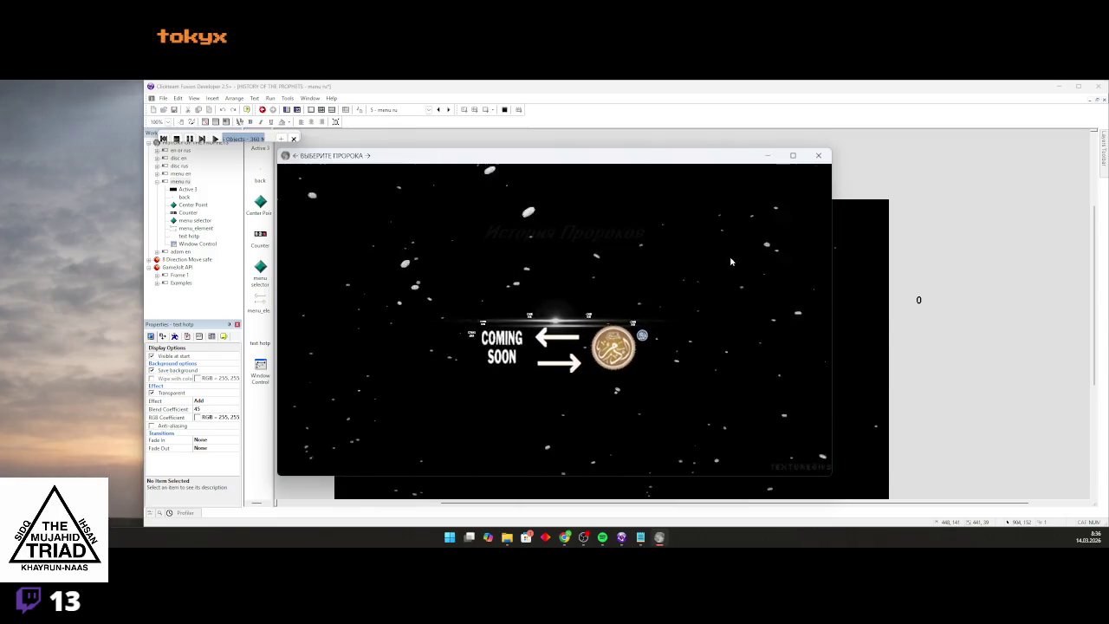
Close the menu test run, collapse menu ru, and bring Chrome's New Tab forward
click(817, 155)
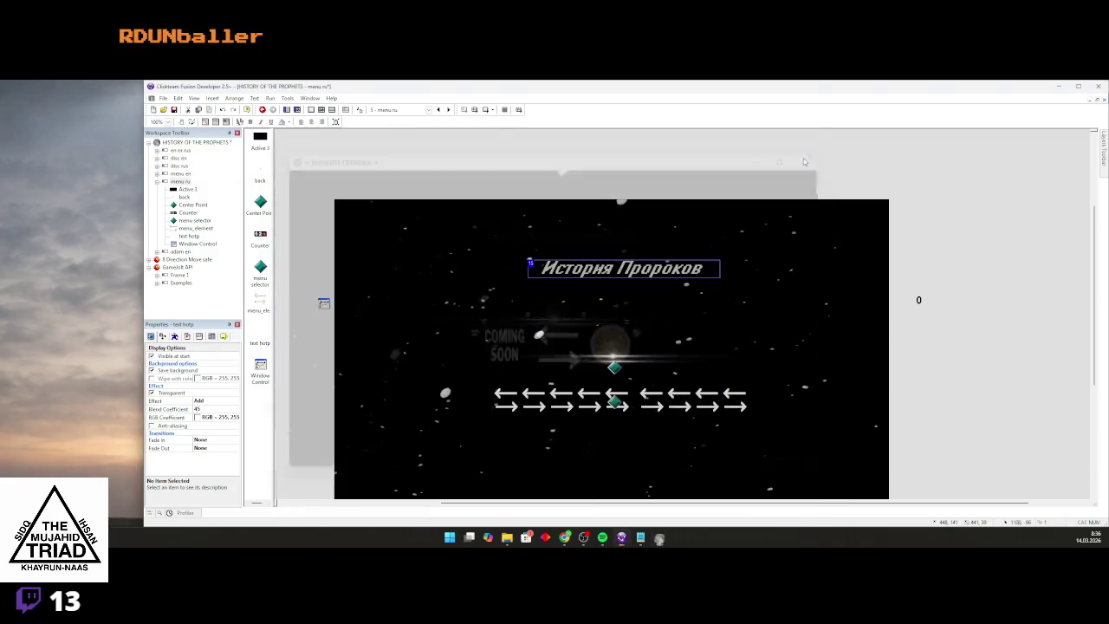
click(156, 182)
mouse_move(575, 539)
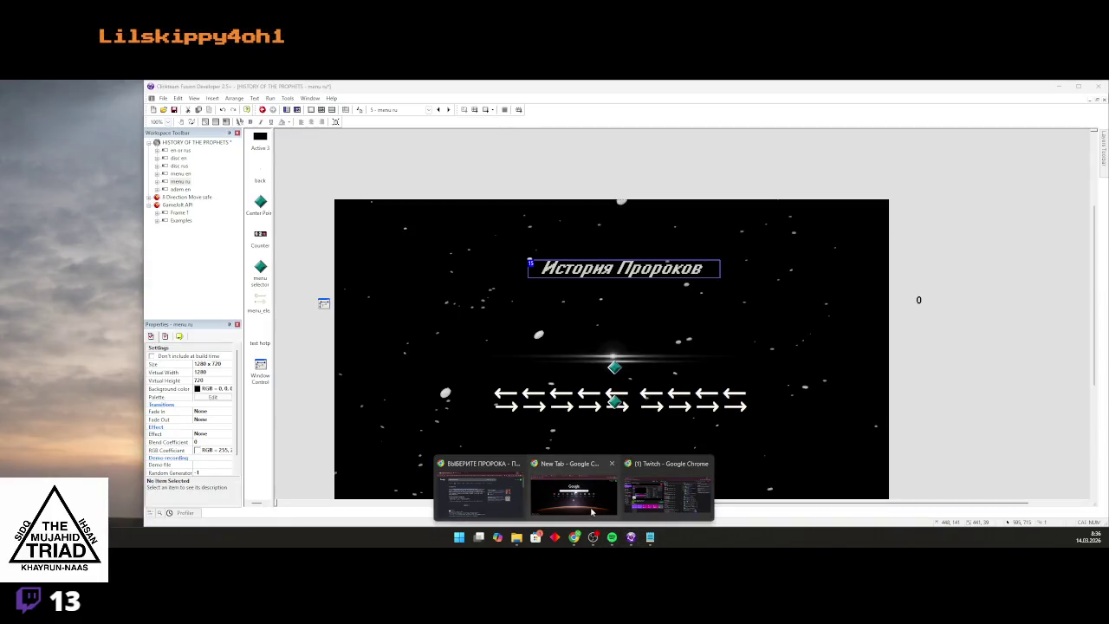
click(591, 511)
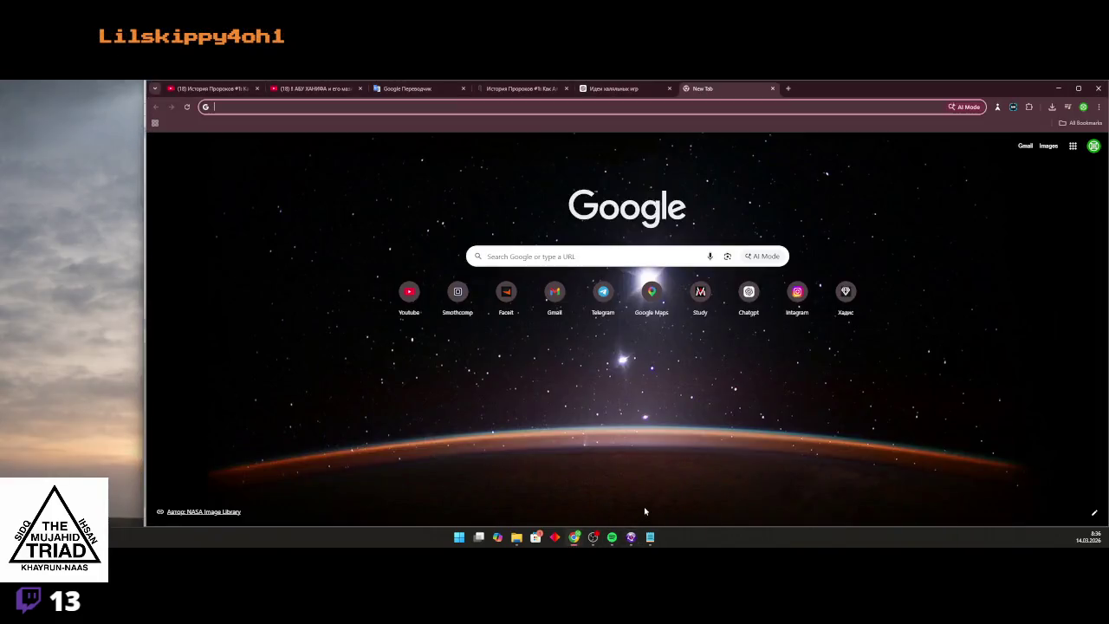
Open the [EN/RU] History of the Prophets Game Jolt page from the 'ga' suggestion and scroll to the post box
click(672, 107)
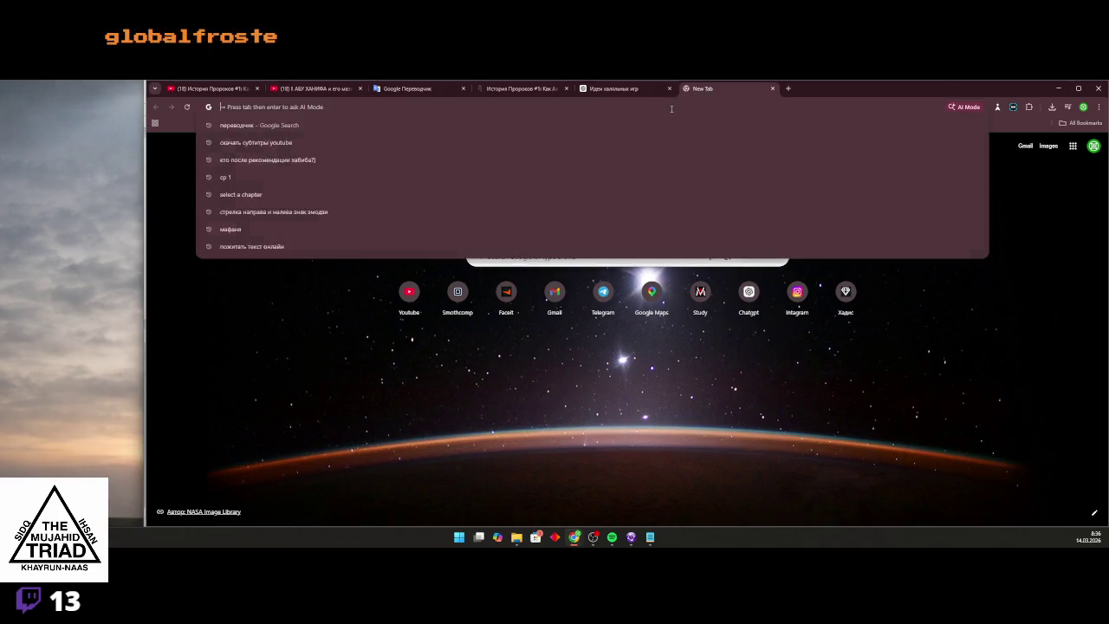
text(f)
key(BackSpace)
key(BackSpace)
text(gamejolt.com)
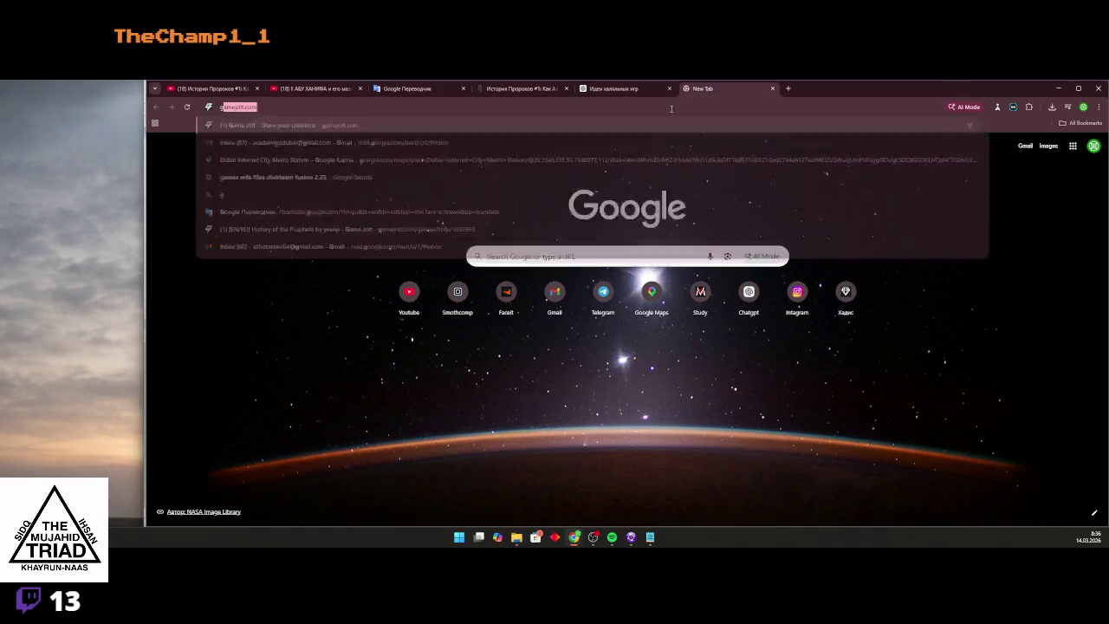
key(Up)
key(Up)
key(Up)
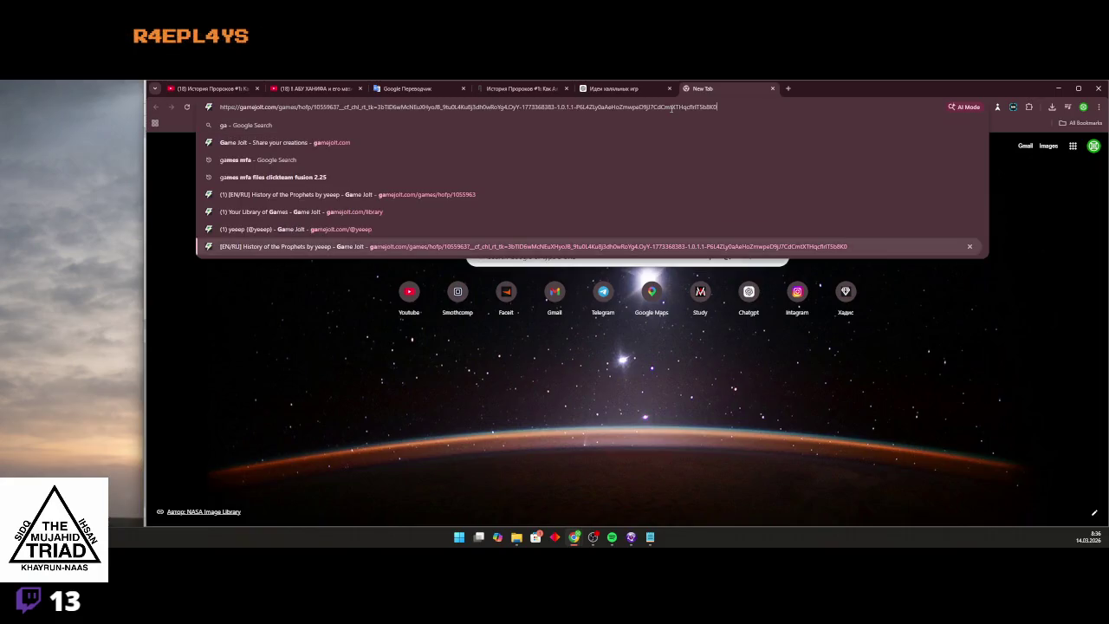
key(Return)
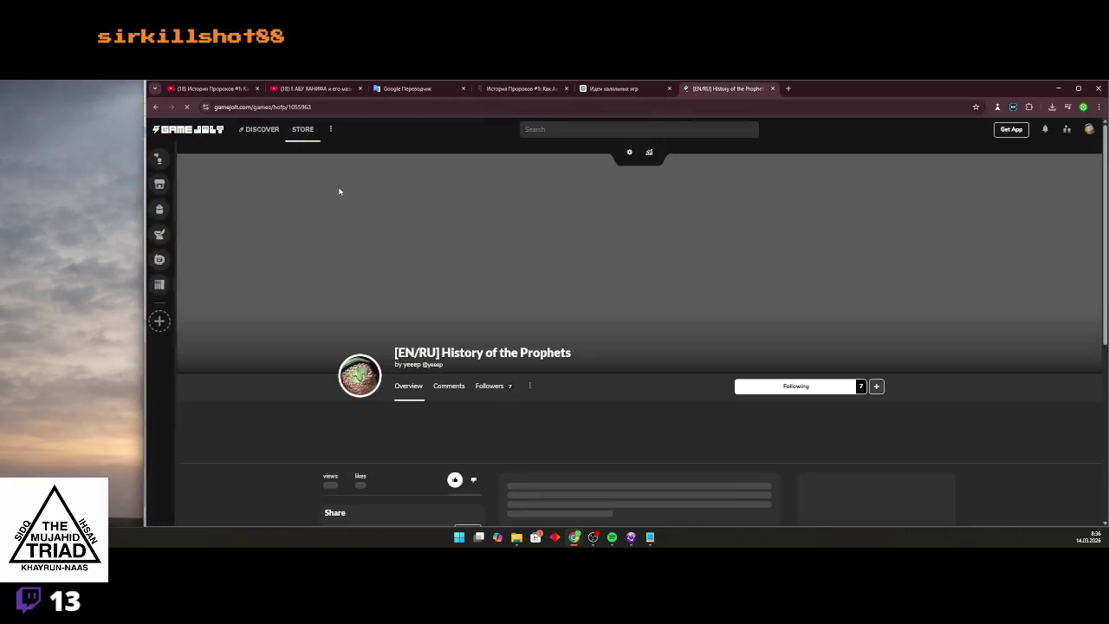
scroll(358, 422, down, 1)
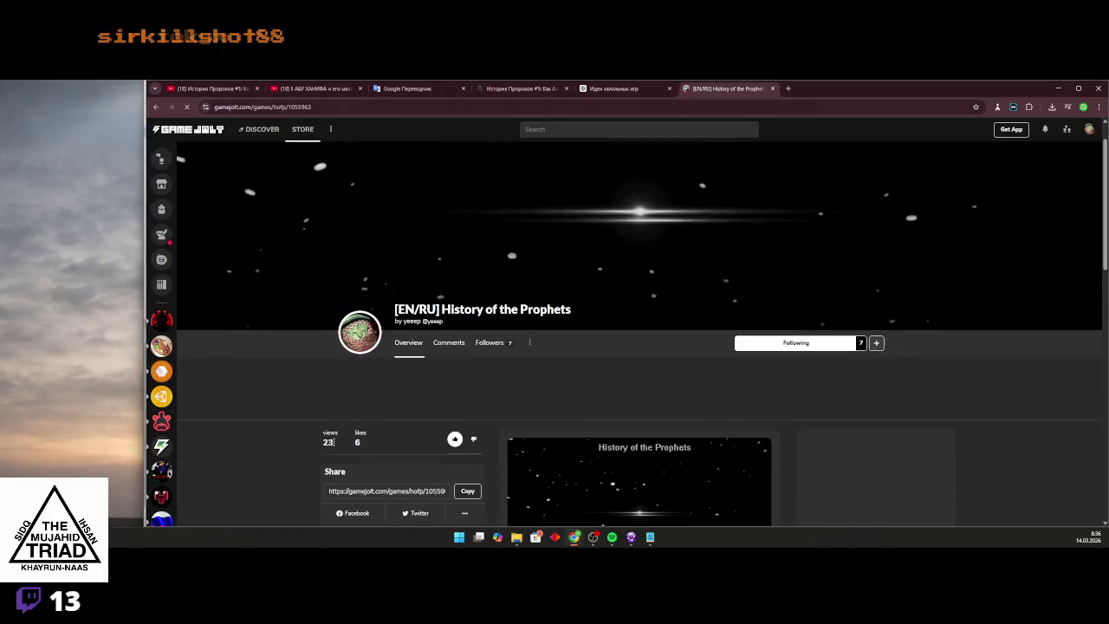
scroll(503, 376, down, 3)
scroll(627, 401, down, 1)
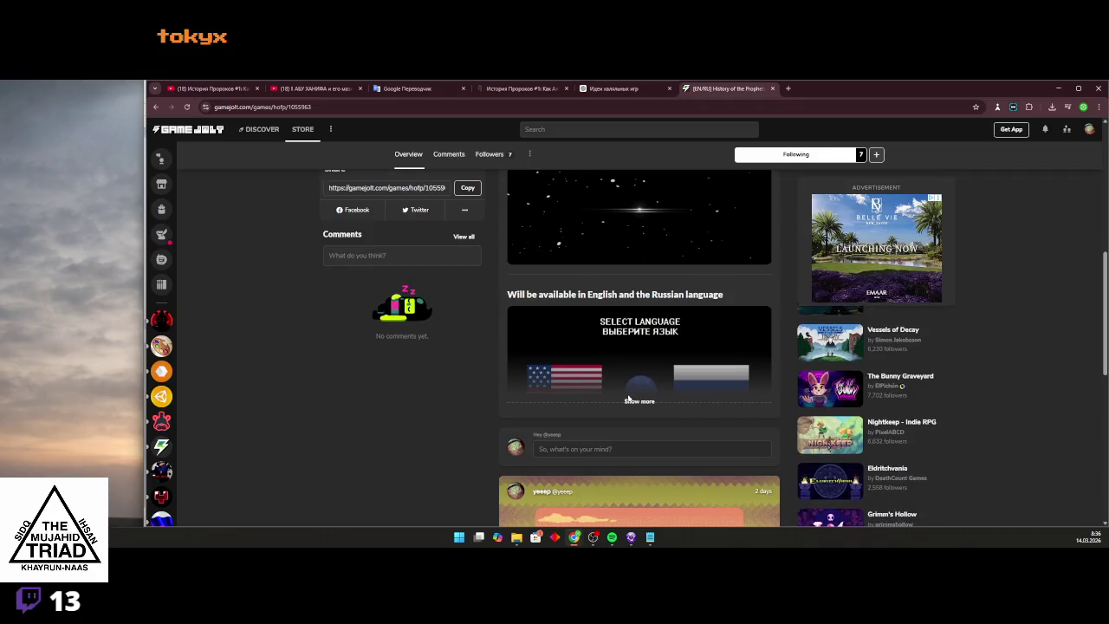
scroll(627, 401, down, 2)
scroll(627, 401, down, 15)
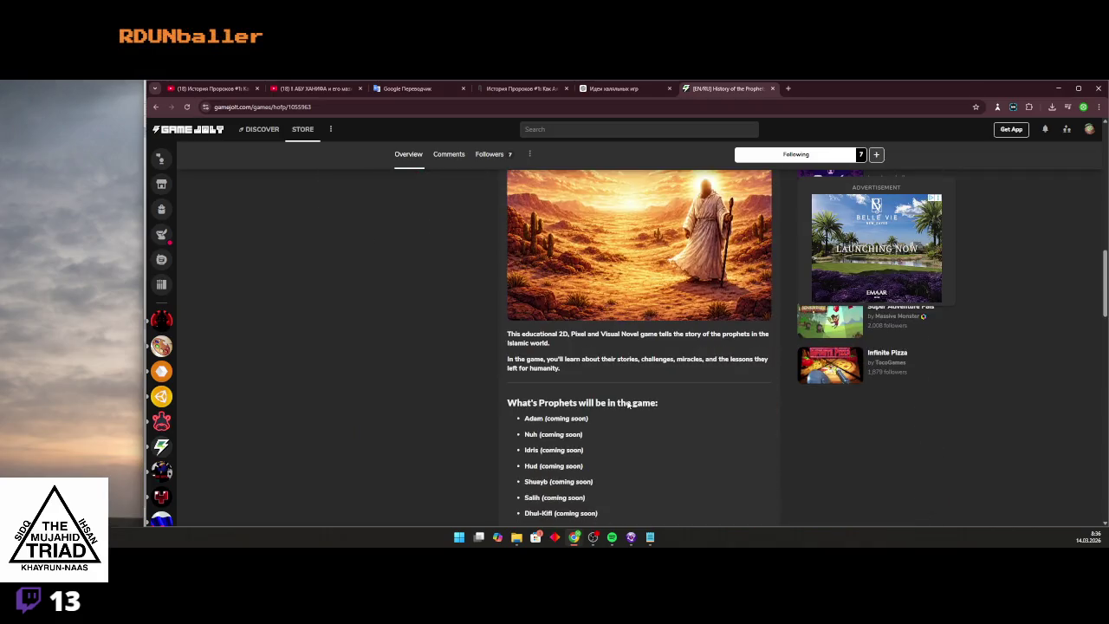
scroll(627, 407, down, 7)
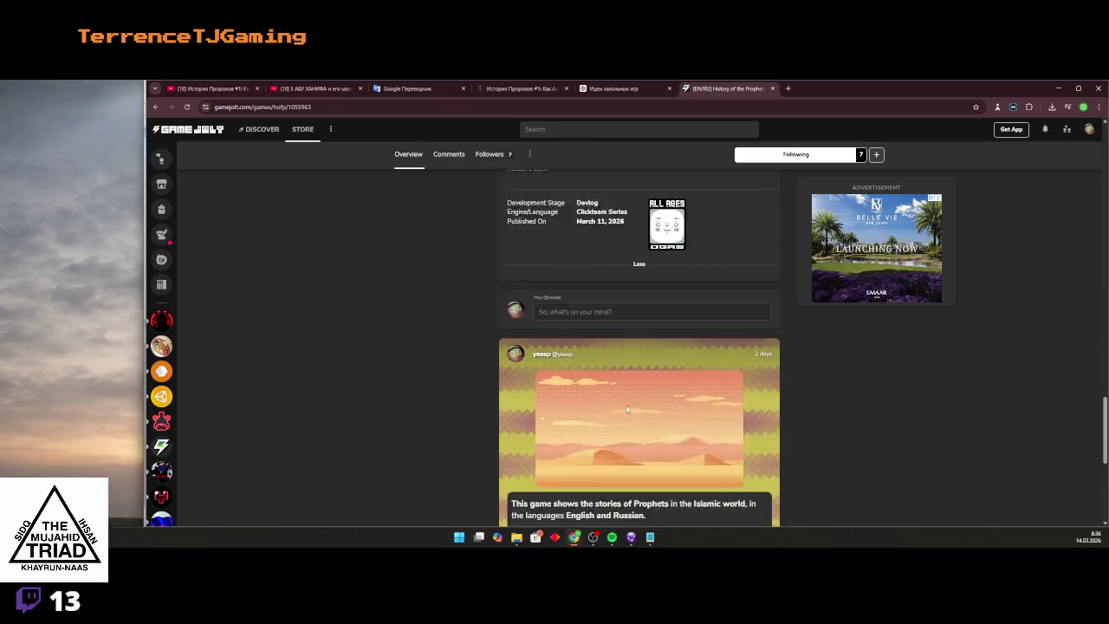
scroll(598, 439, up, 3)
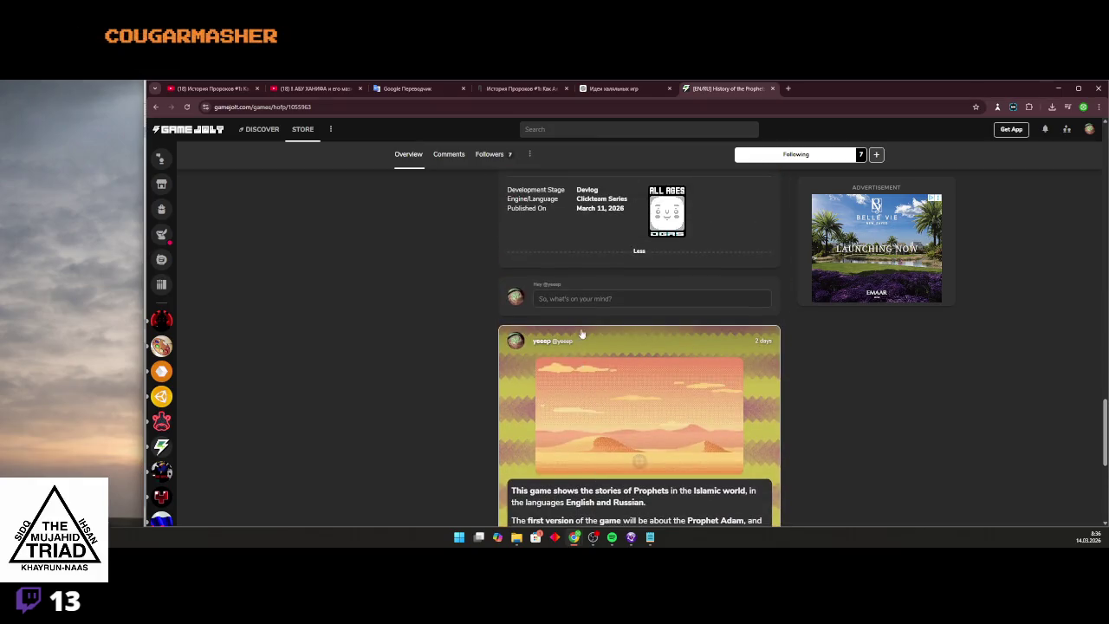
Type 'Done with DISCLAIMER' into the post box, then Alt+Tab back to Fusion
click(583, 298)
text(S)
key(BackSpace)
text(Alomot)
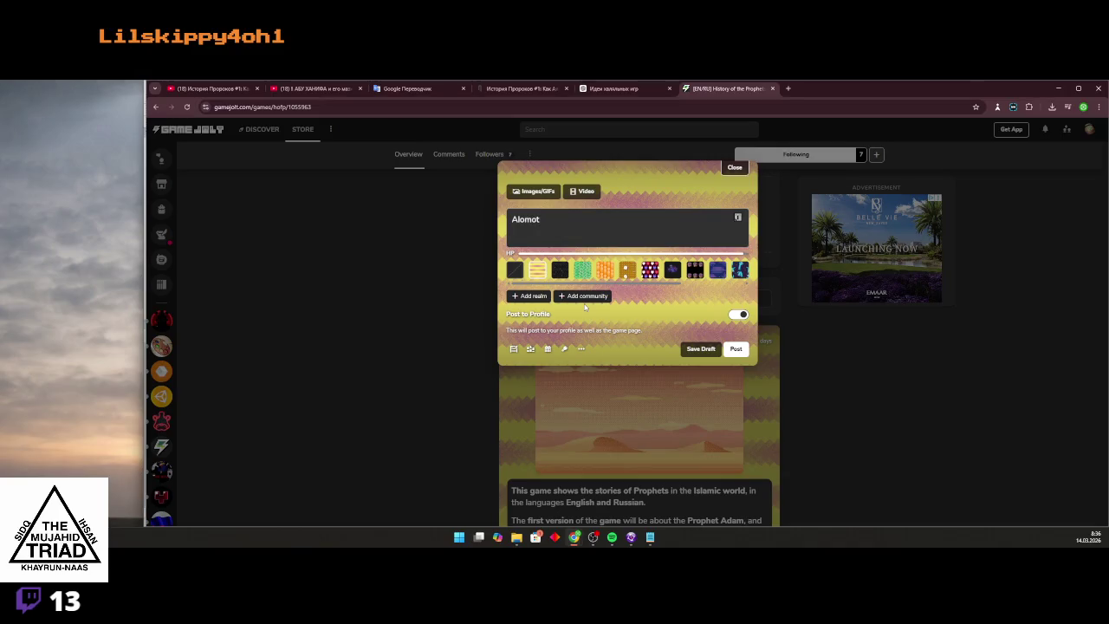
key(BackSpace)
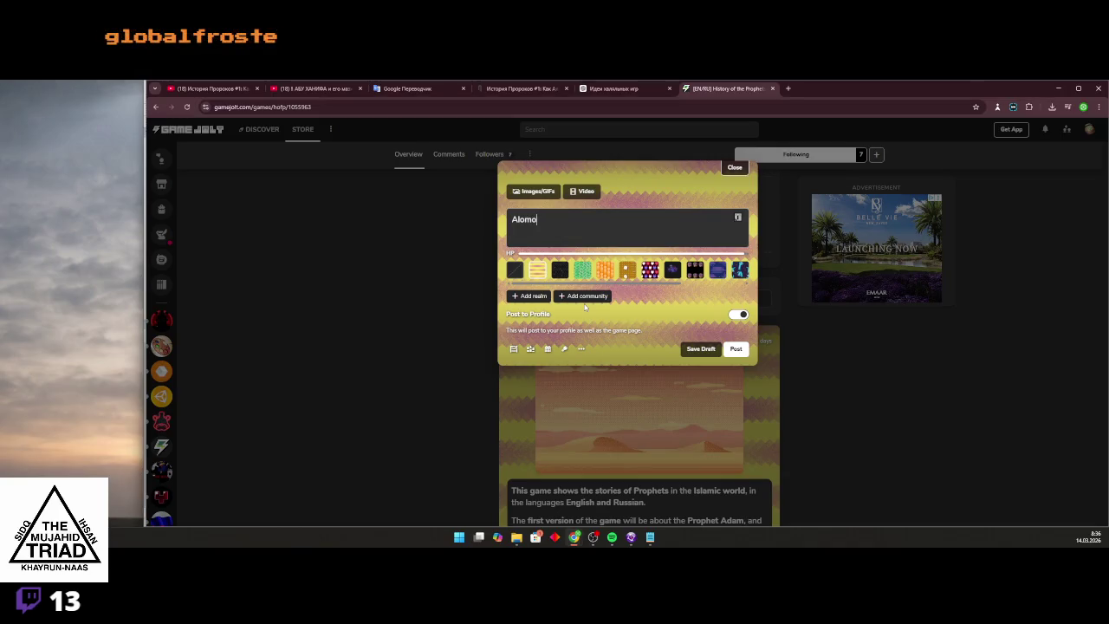
text(doe)
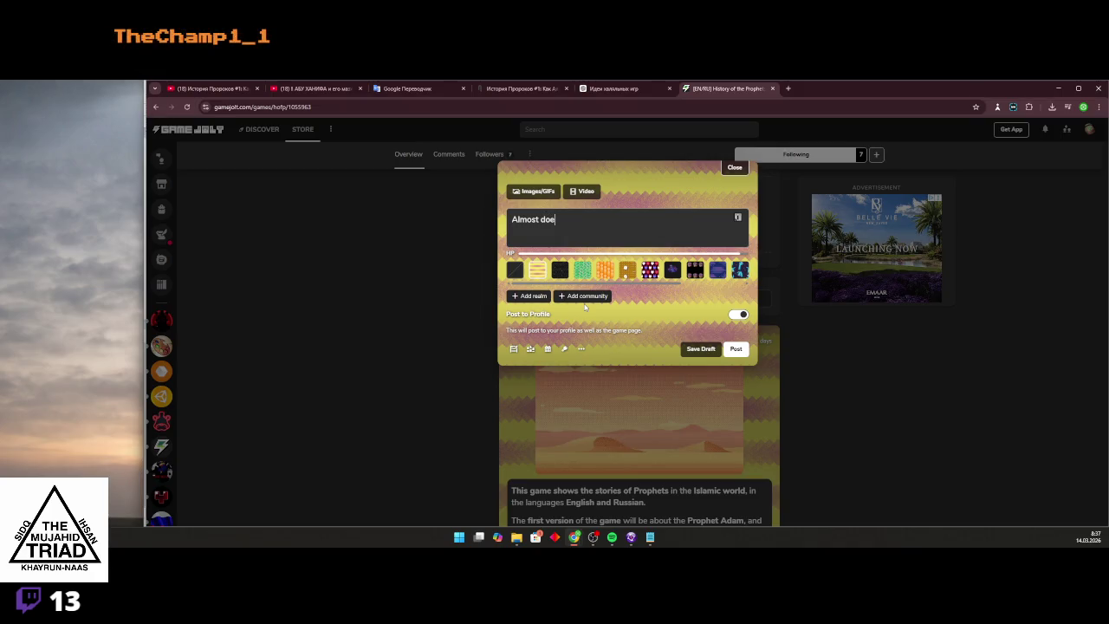
key(BackSpace)
key(BackSpace)
key(BackSpace)
key(BackSpace)
text(Done with d)
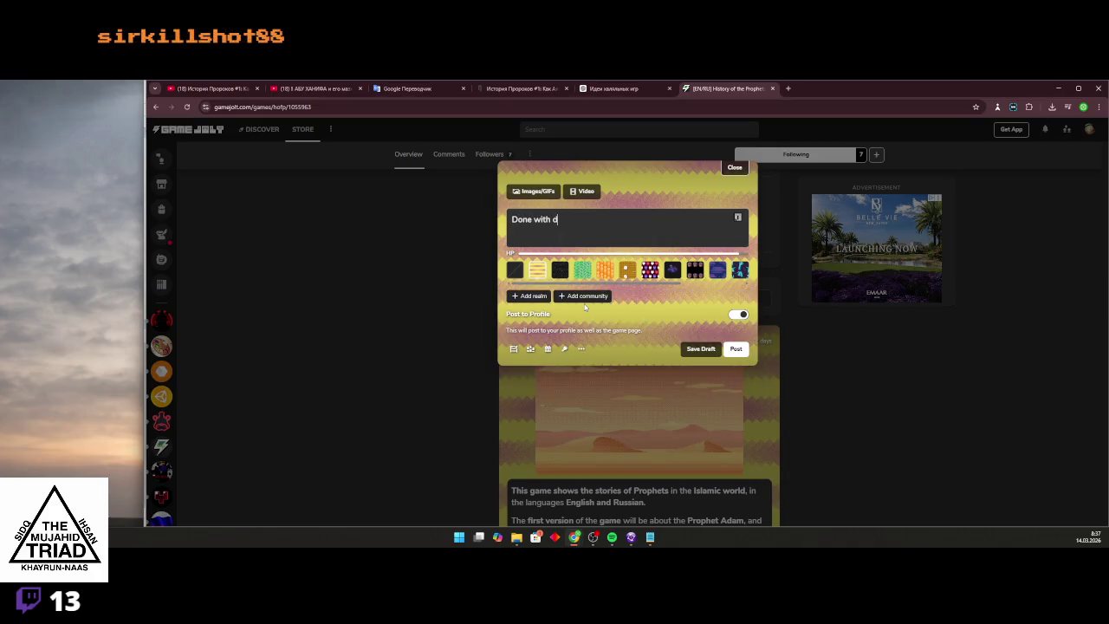
key(BackSpace)
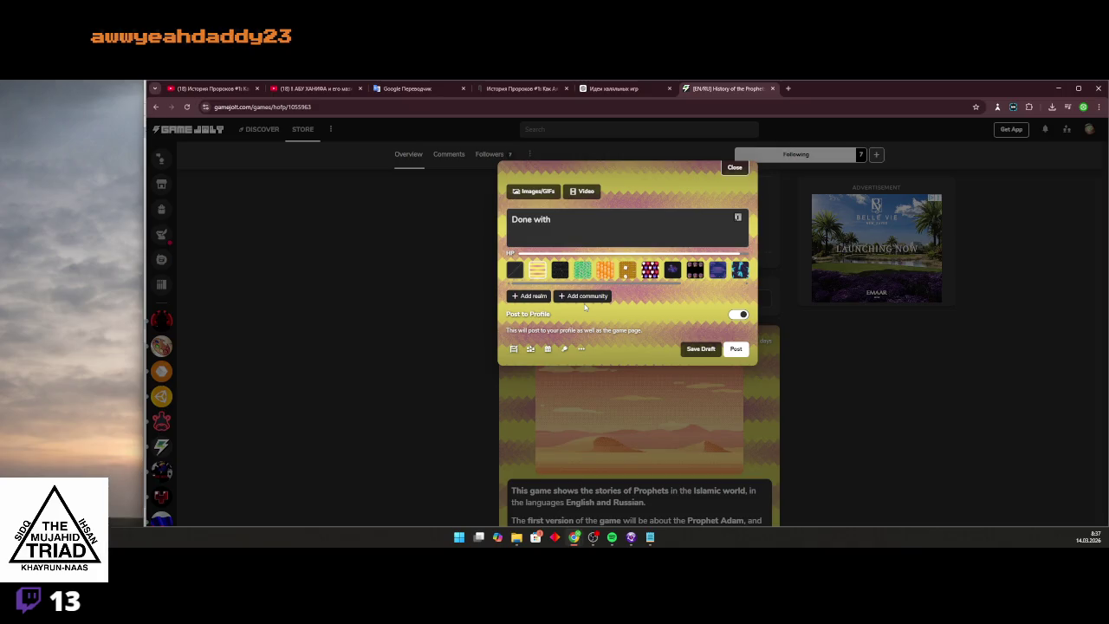
text(f)
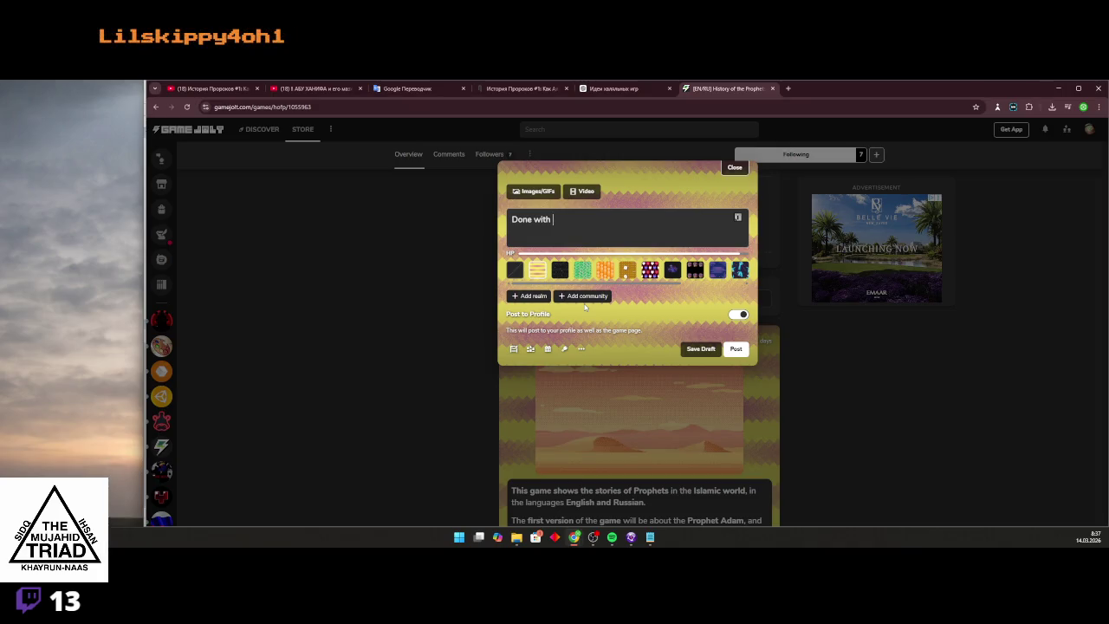
text(DISC)
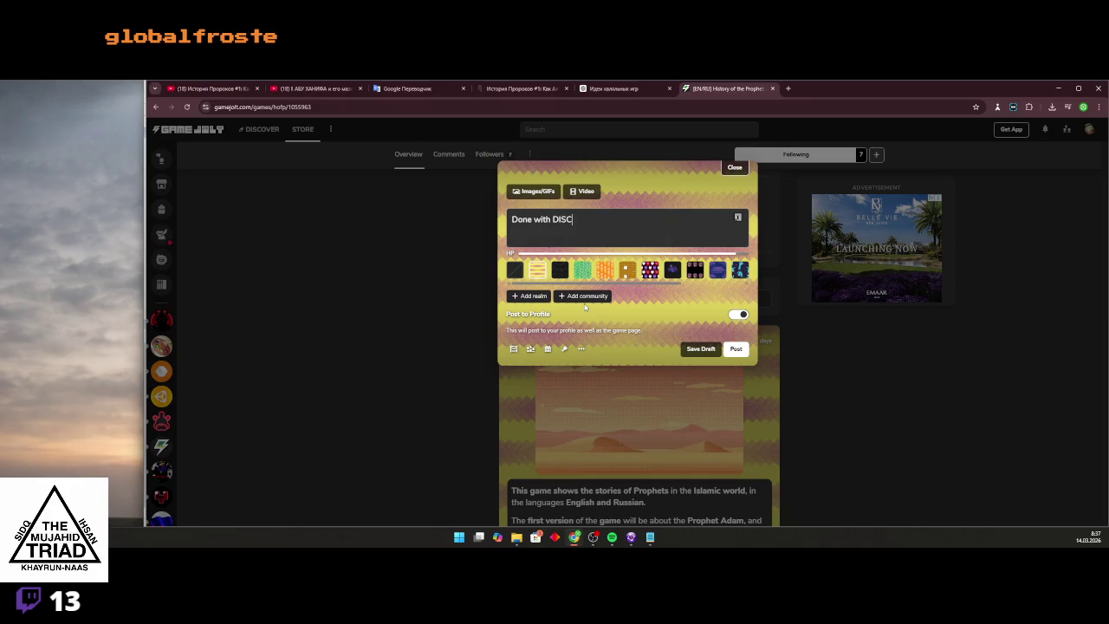
text(LAIMER)
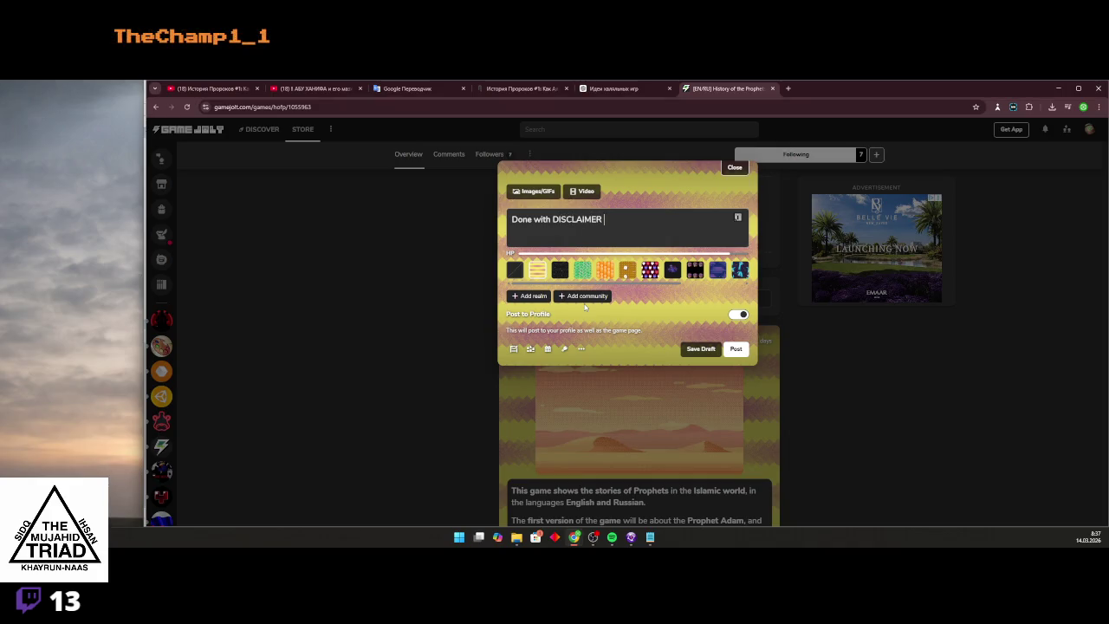
key(alt+Tab)
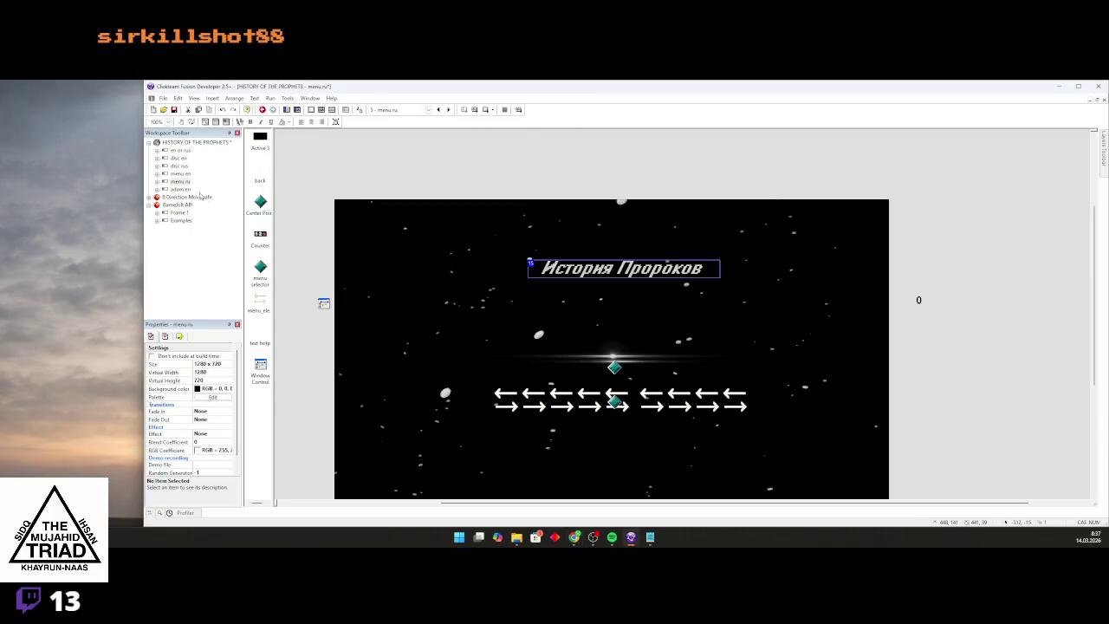
View the disc rus and disc en disclaimer frames, switching back and forth with the post
click(178, 166)
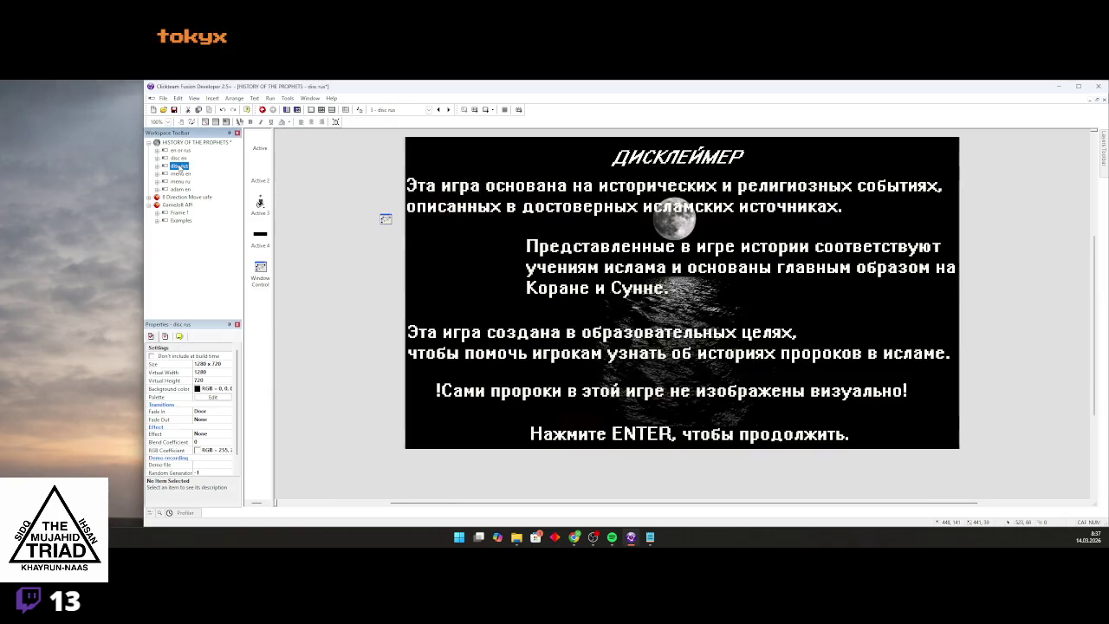
click(182, 158)
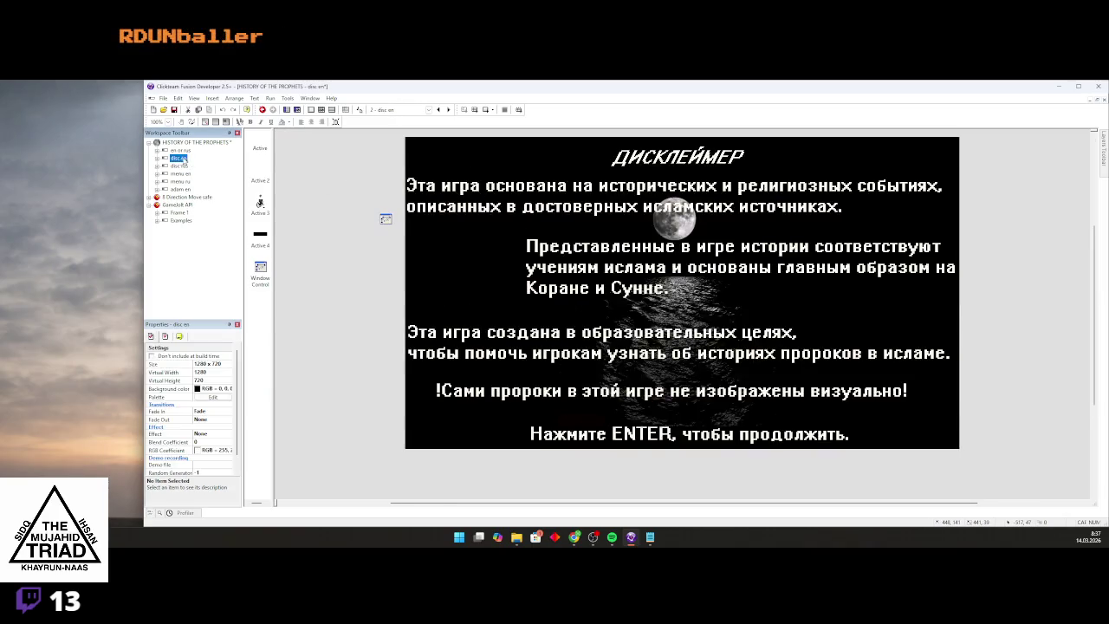
key(alt+Tab)
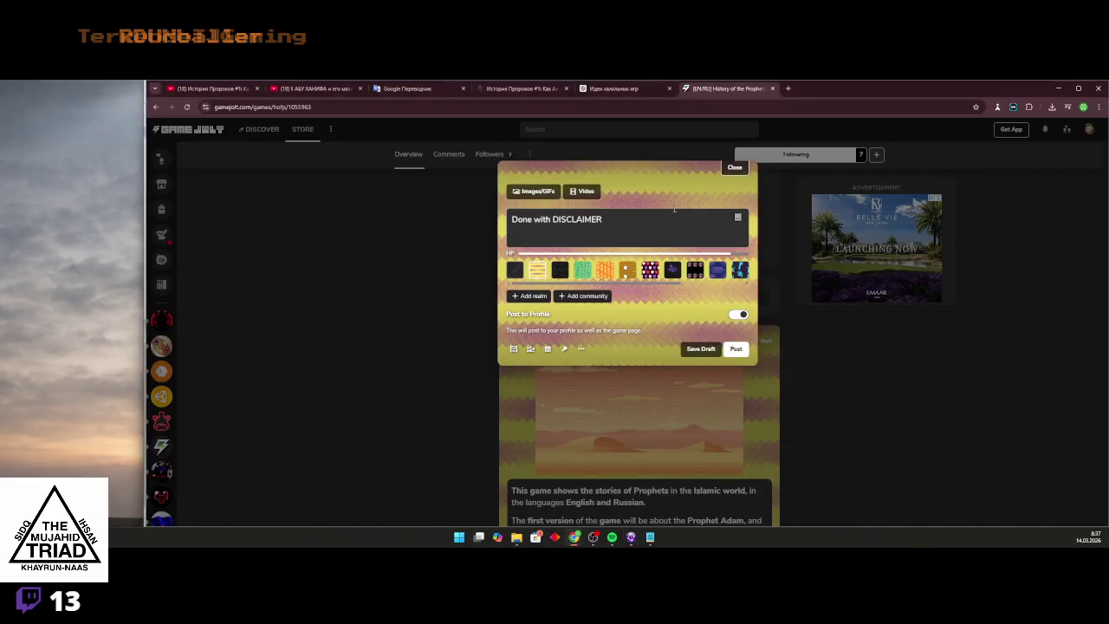
key(alt+Tab)
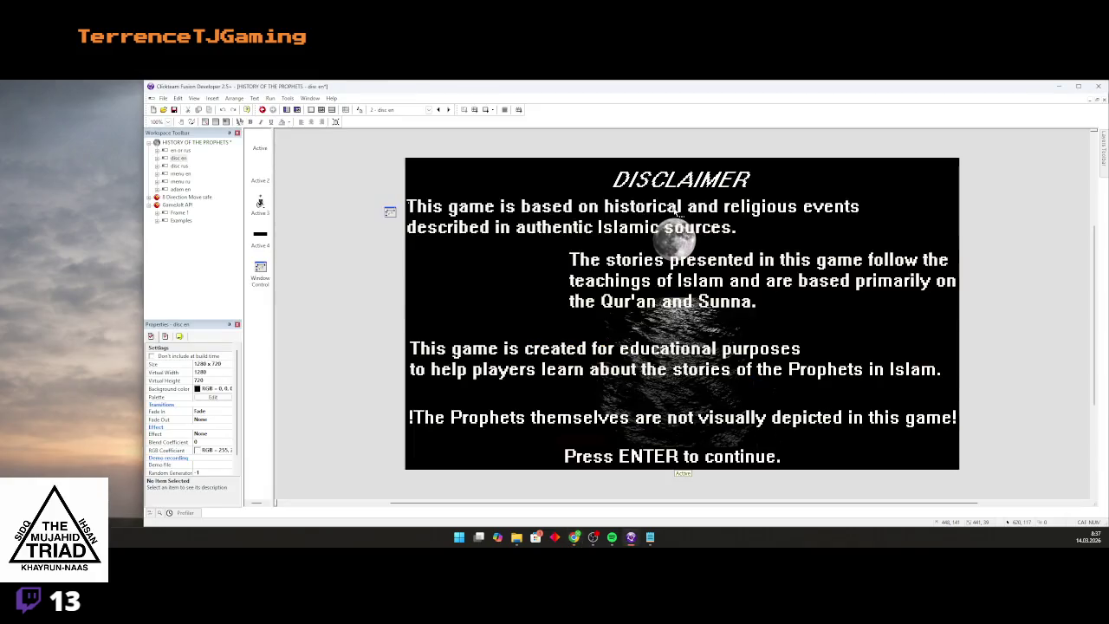
key(alt+Tab)
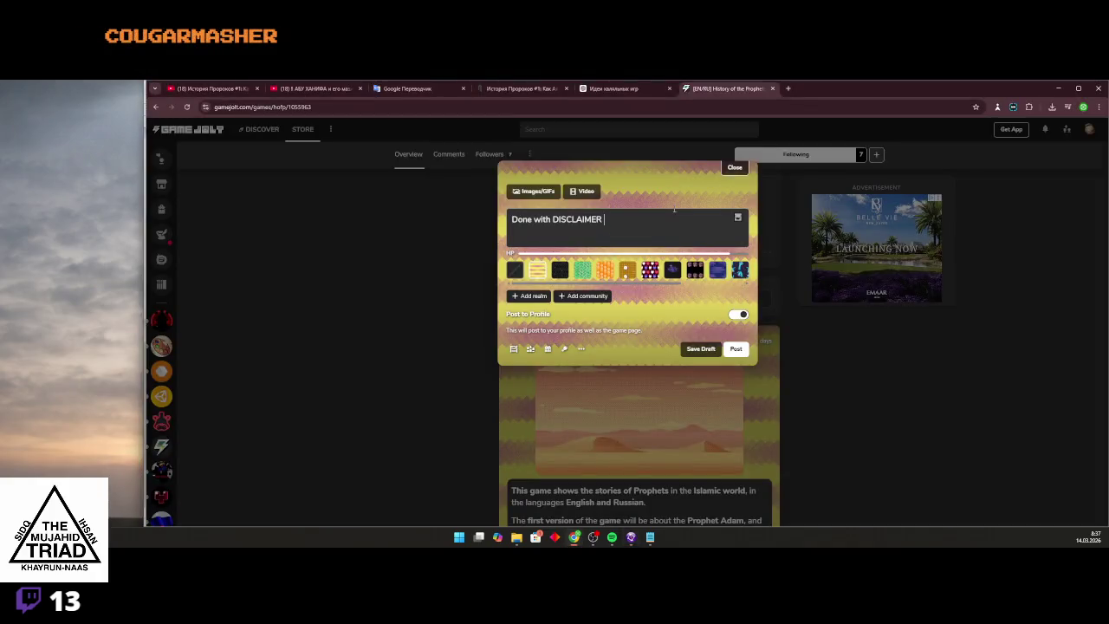
Extend the post to 'Done with DISCLAIMER (ru/en) and almost done with menu' and select it all
text((r)
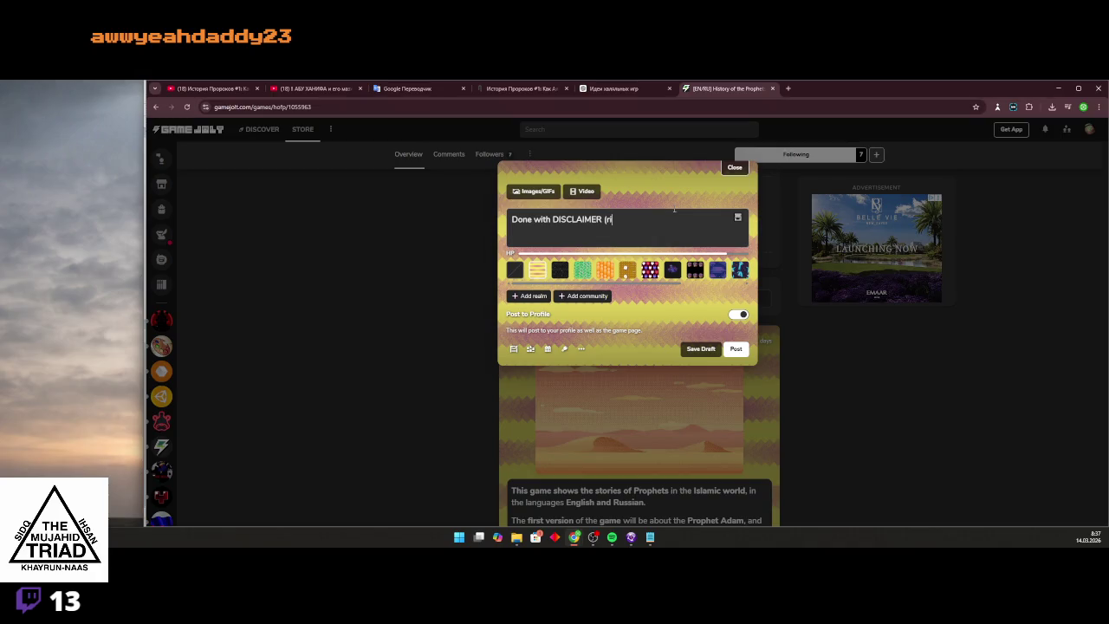
text(u/en)
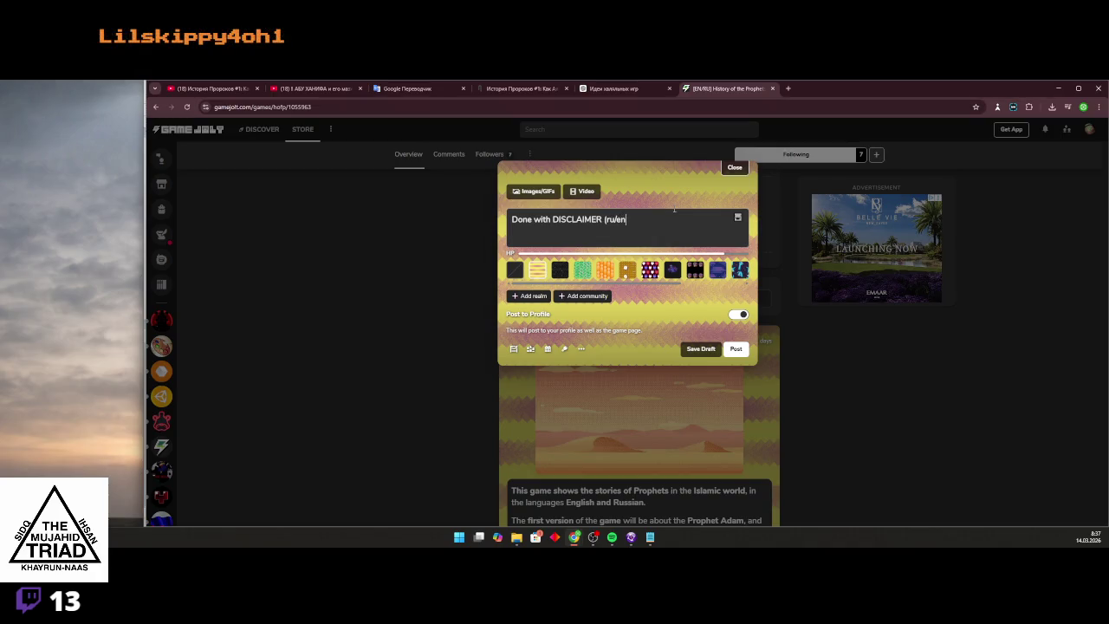
text( a)
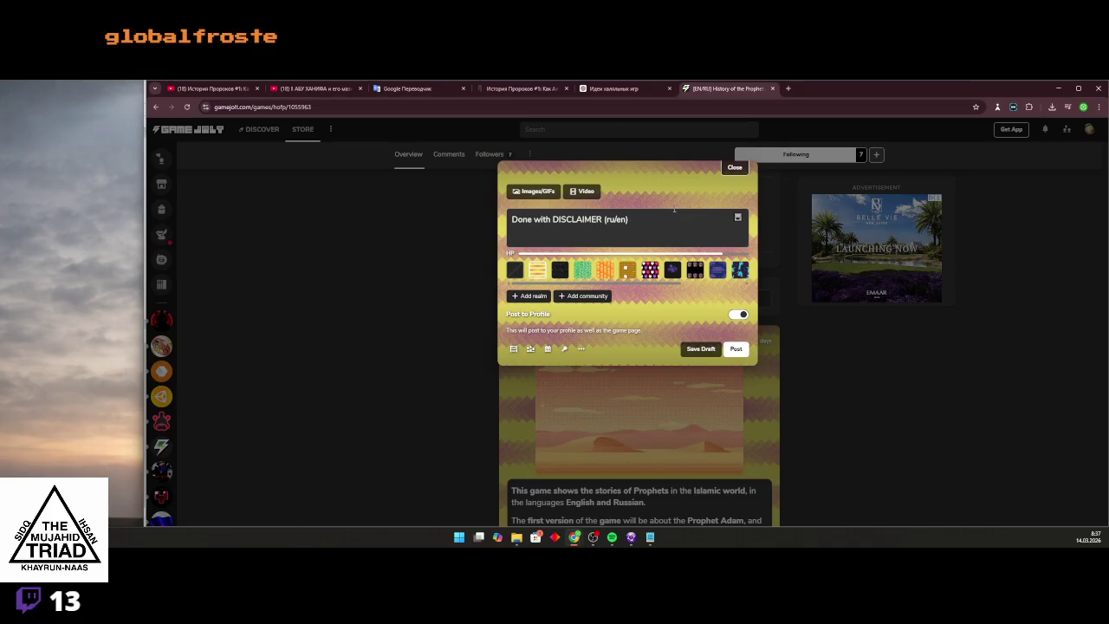
text(lmost done with)
key(alt+Tab)
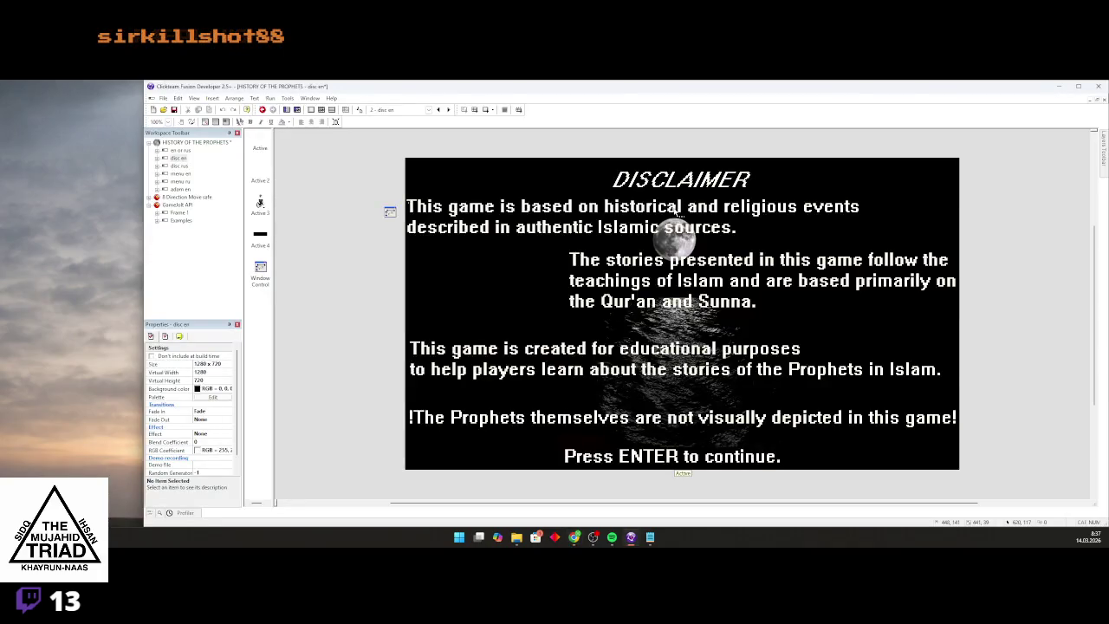
key(alt+Tab)
text(me)
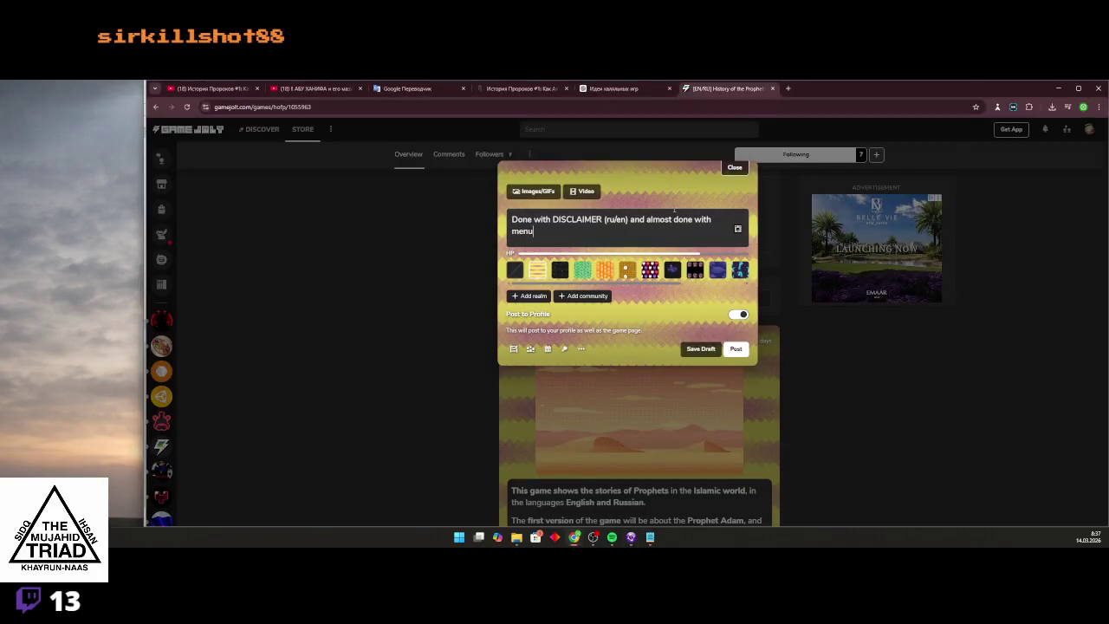
drag(593, 227, 487, 213)
key(ctrl+c)
Run the post text through Google Translate into Russian and back, then copy the English result
click(788, 87)
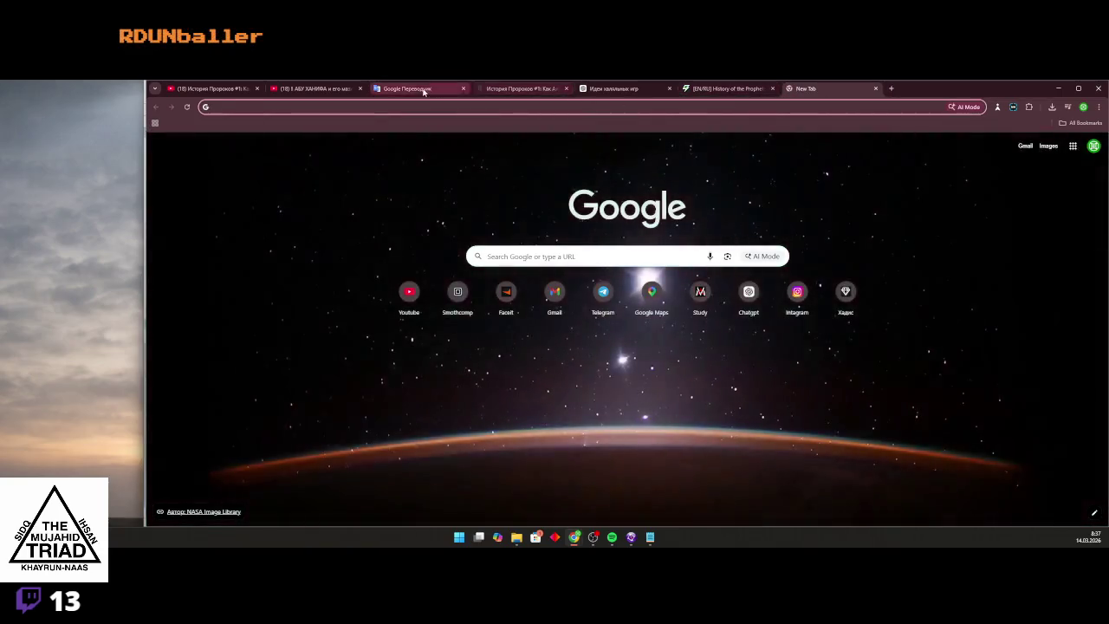
click(407, 88)
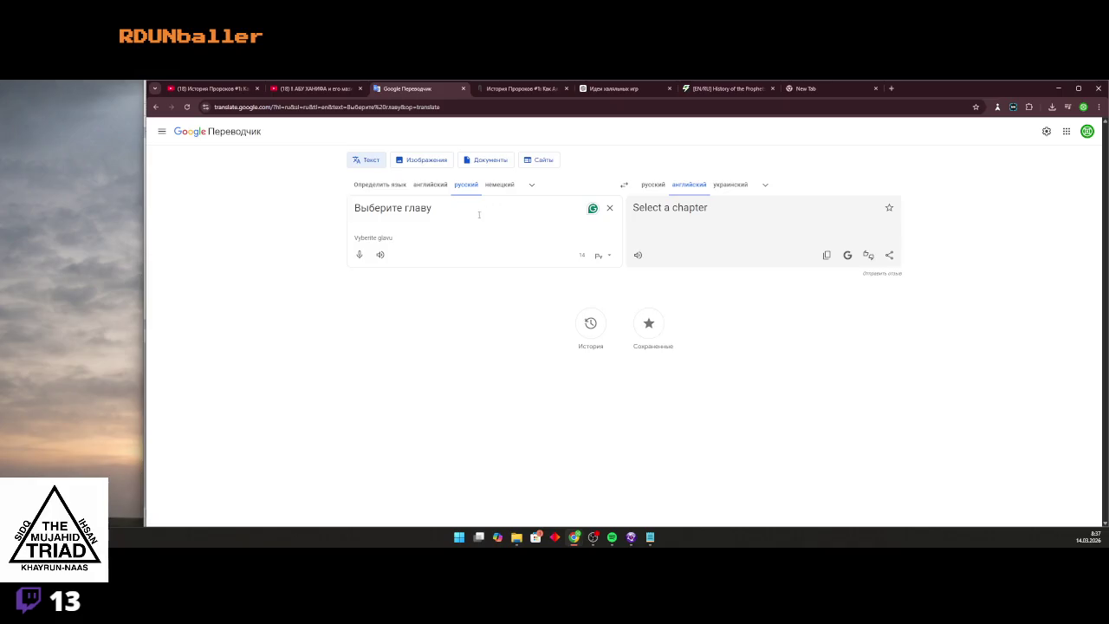
key(ctrl+a)
key(ctrl+v)
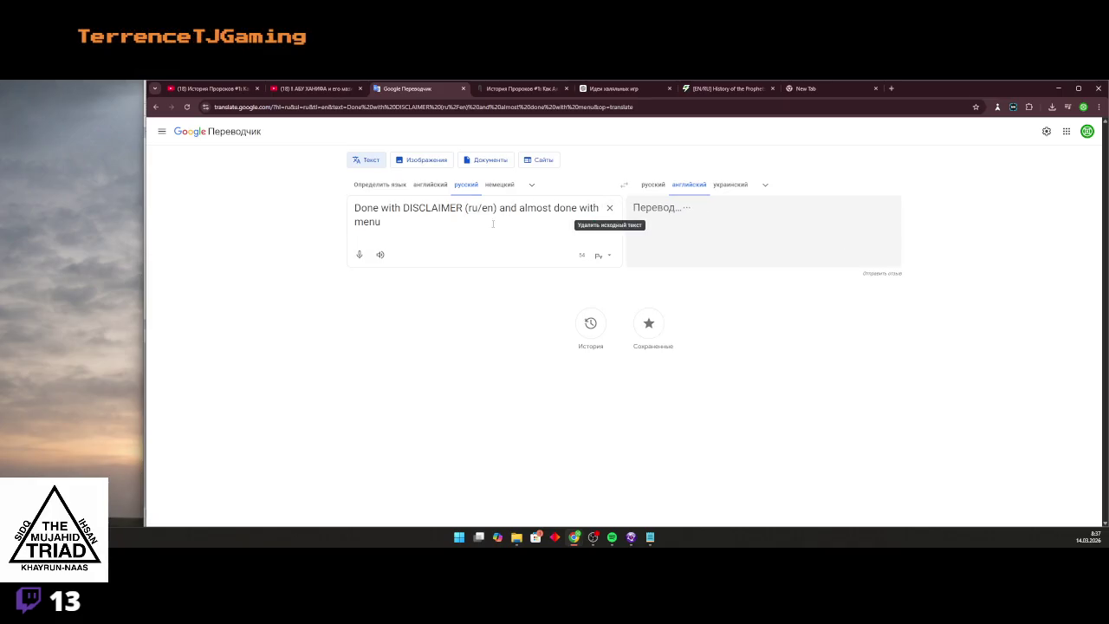
click(652, 185)
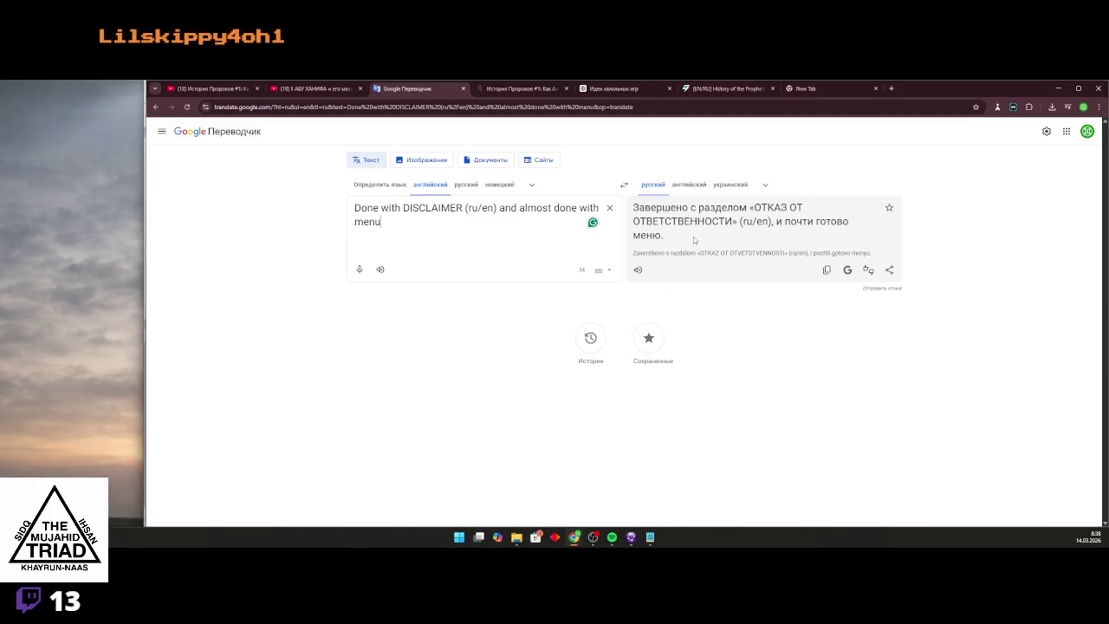
click(623, 184)
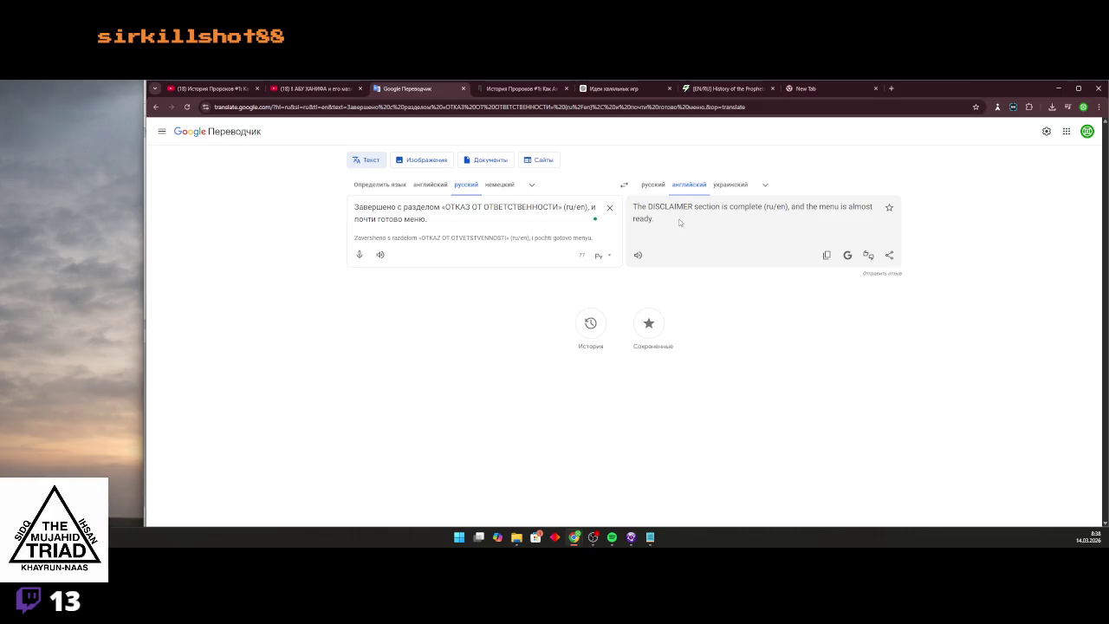
click(825, 255)
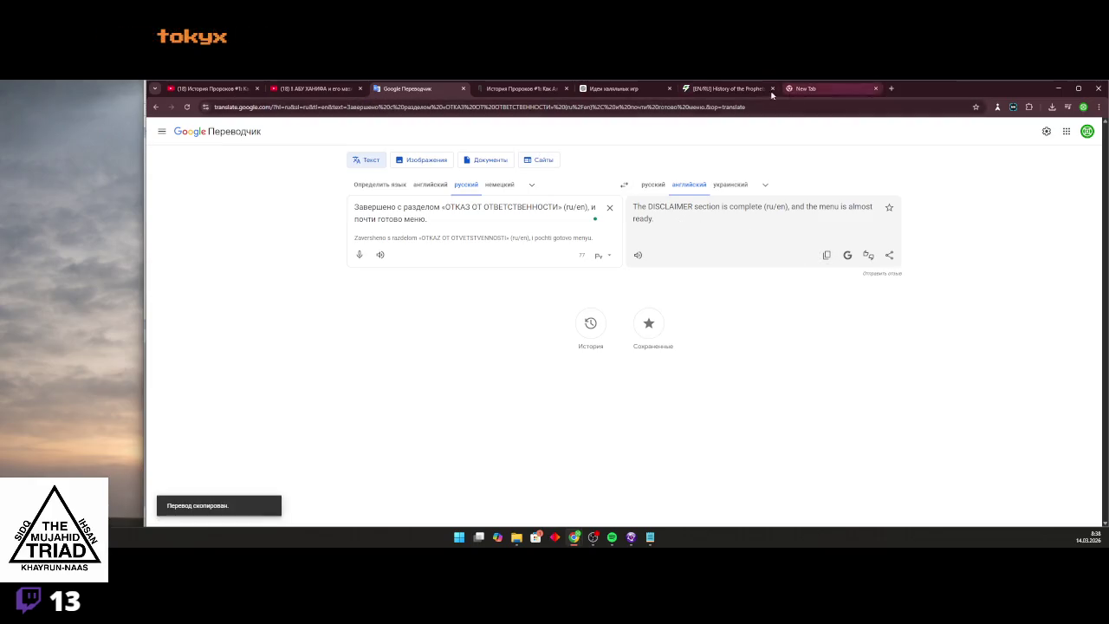
Paste the translation into the post, drop the leading 'The', and capitalize RU and EN
click(717, 88)
key(ctrl+v)
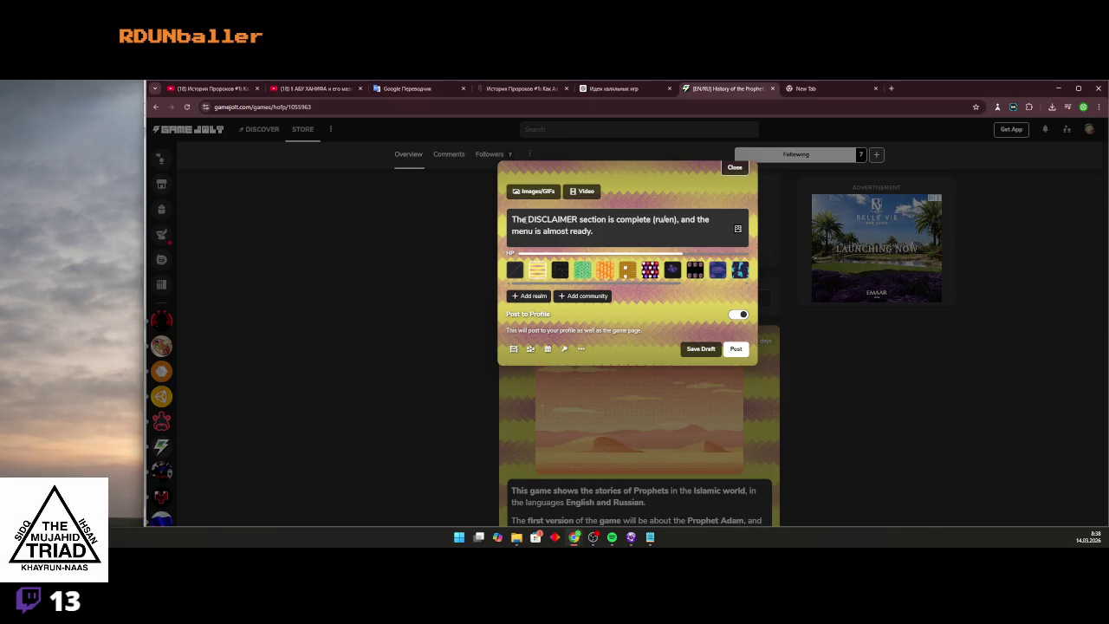
drag(524, 219, 485, 221)
key(BackSpace)
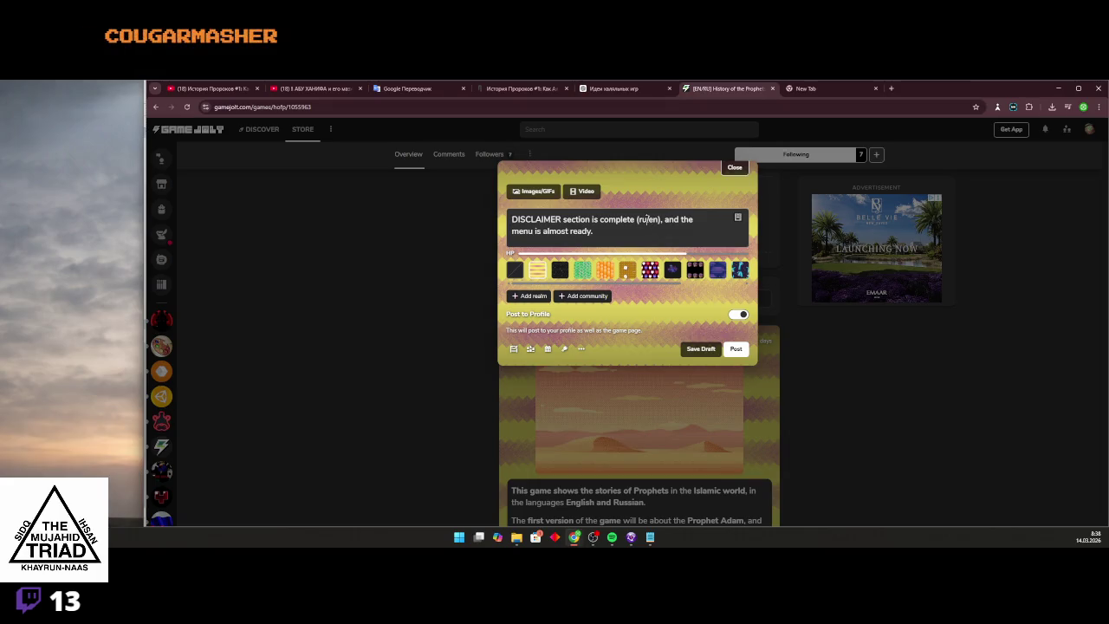
key(BackSpace)
key(BackSpace)
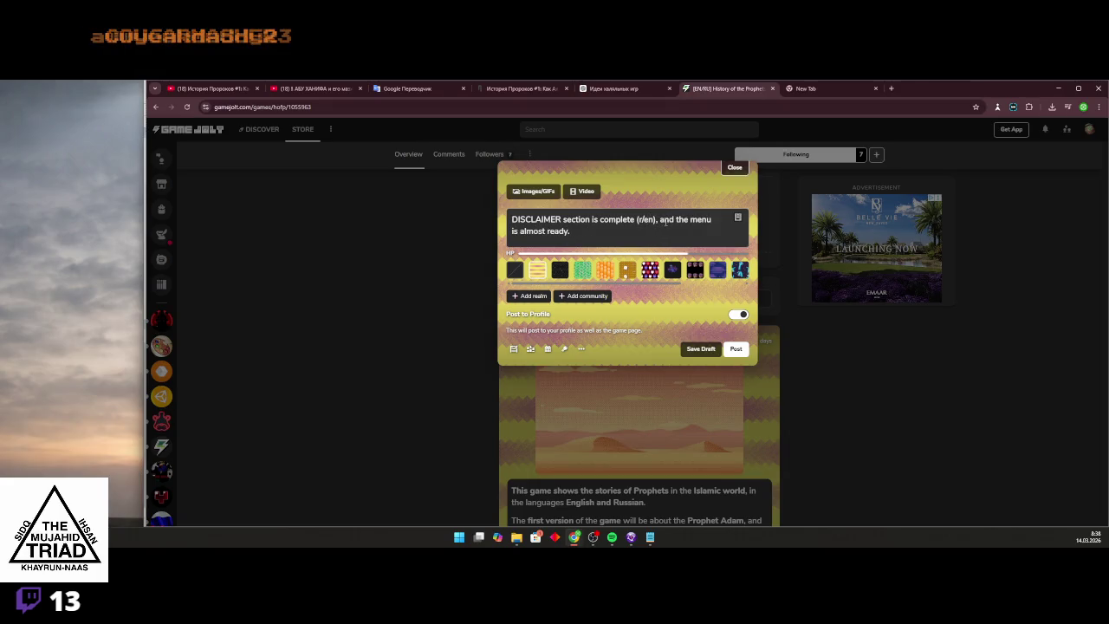
text(RU)
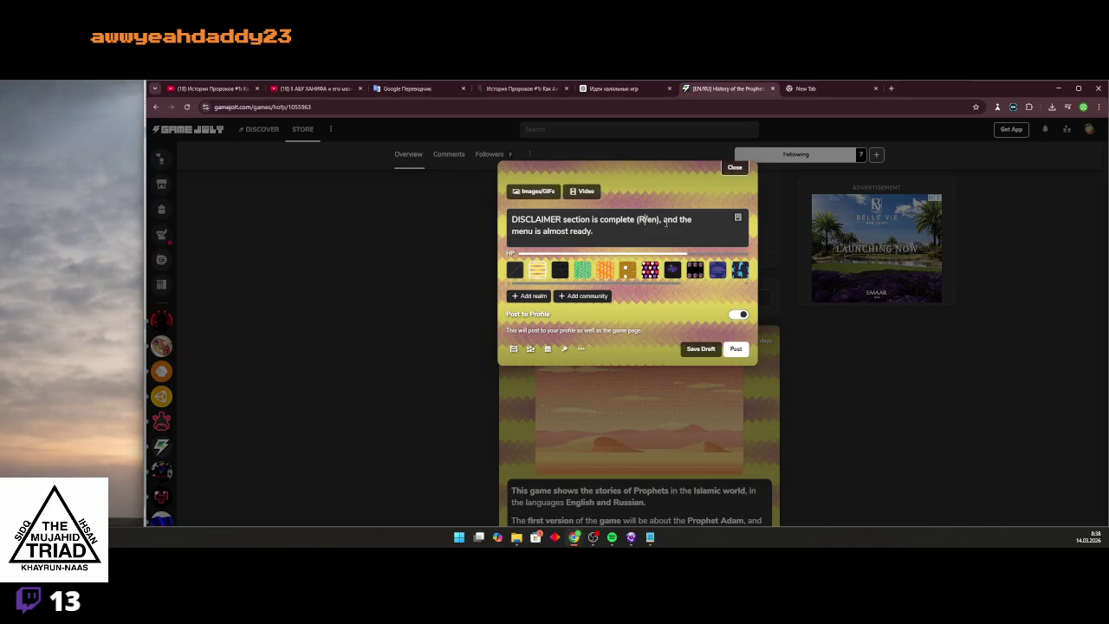
key(BackSpace)
key(BackSpace)
text(EN)
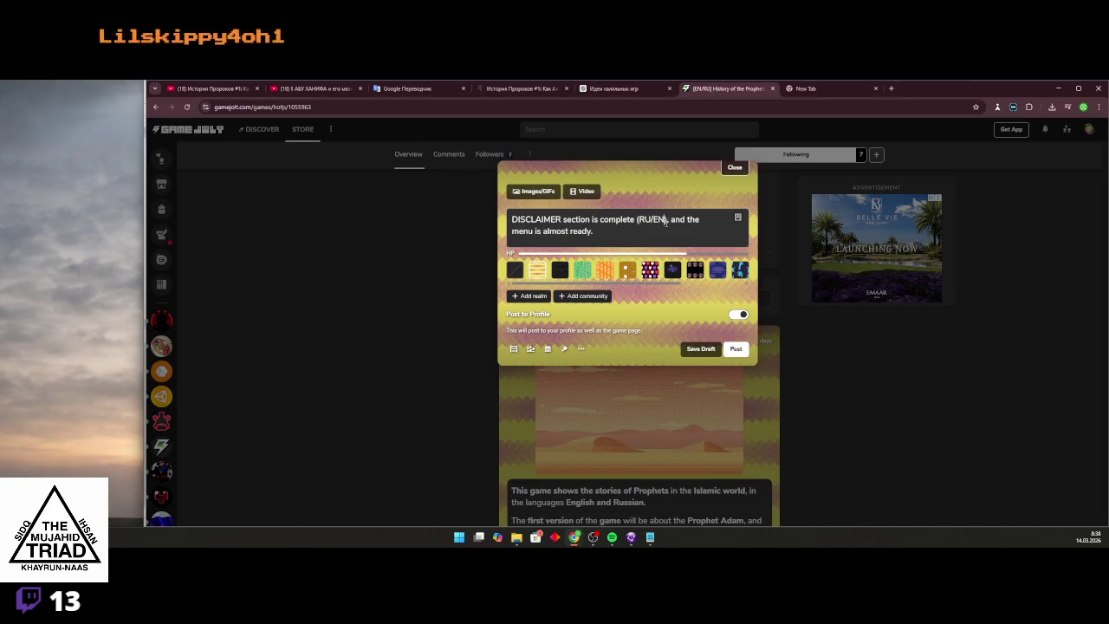
Add a new line 'Now doing chapters for Prophet Adam' and select it
key(Right)
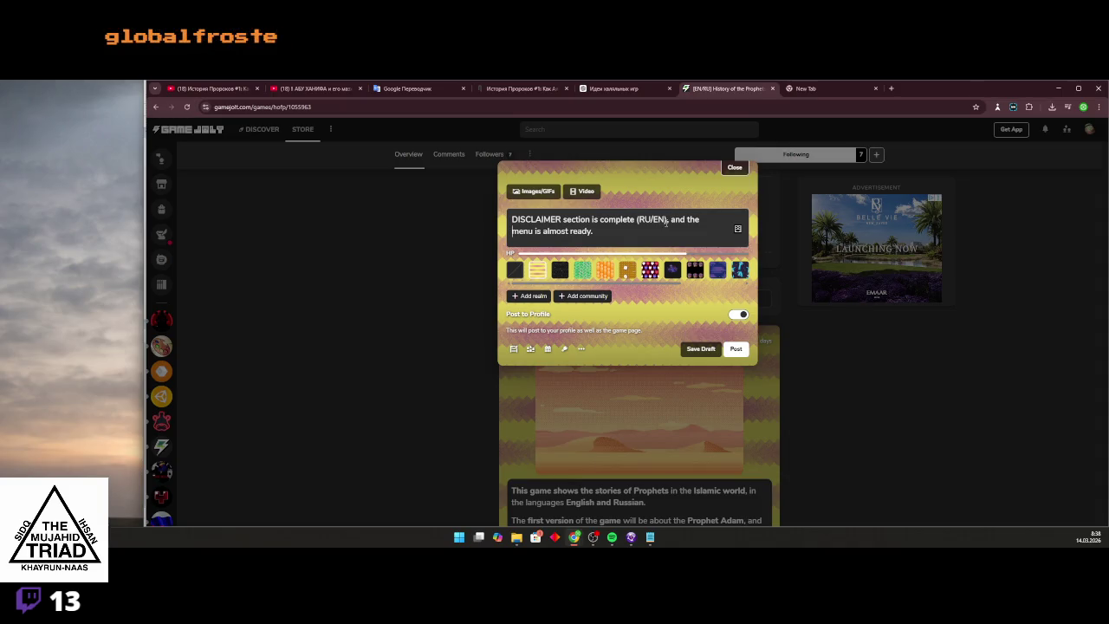
key(Right)
key(Right)
key(Right)
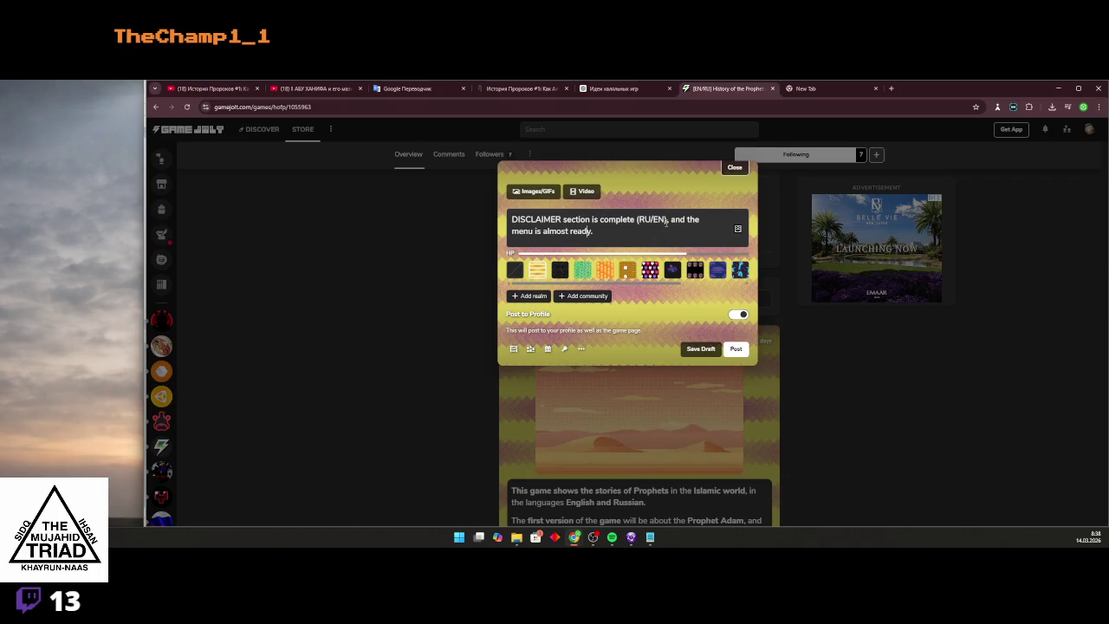
key(Return)
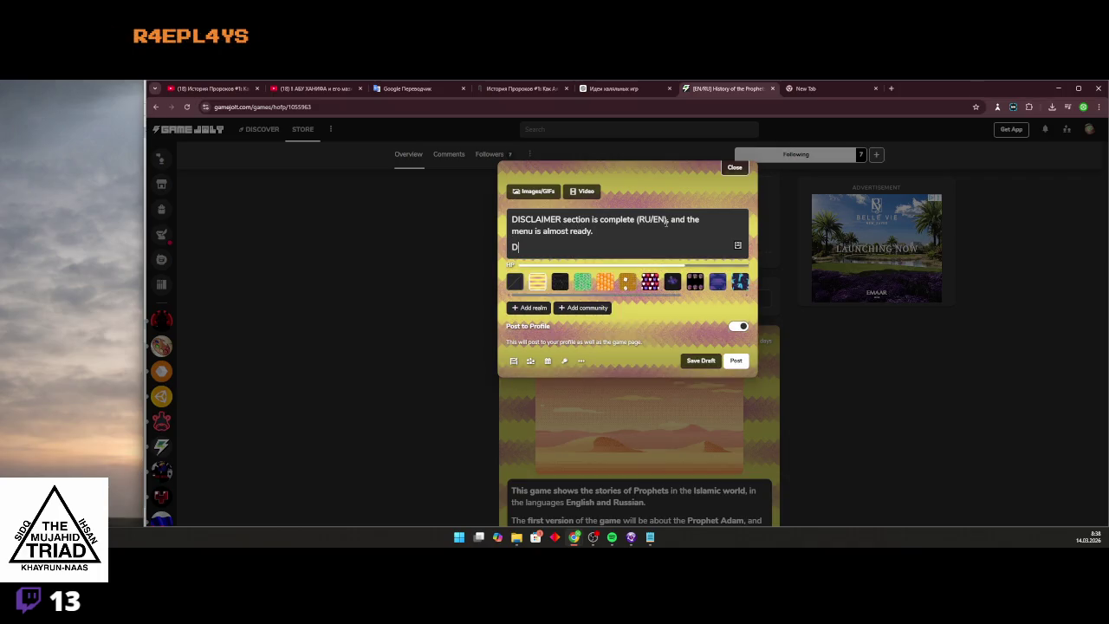
text(oin)
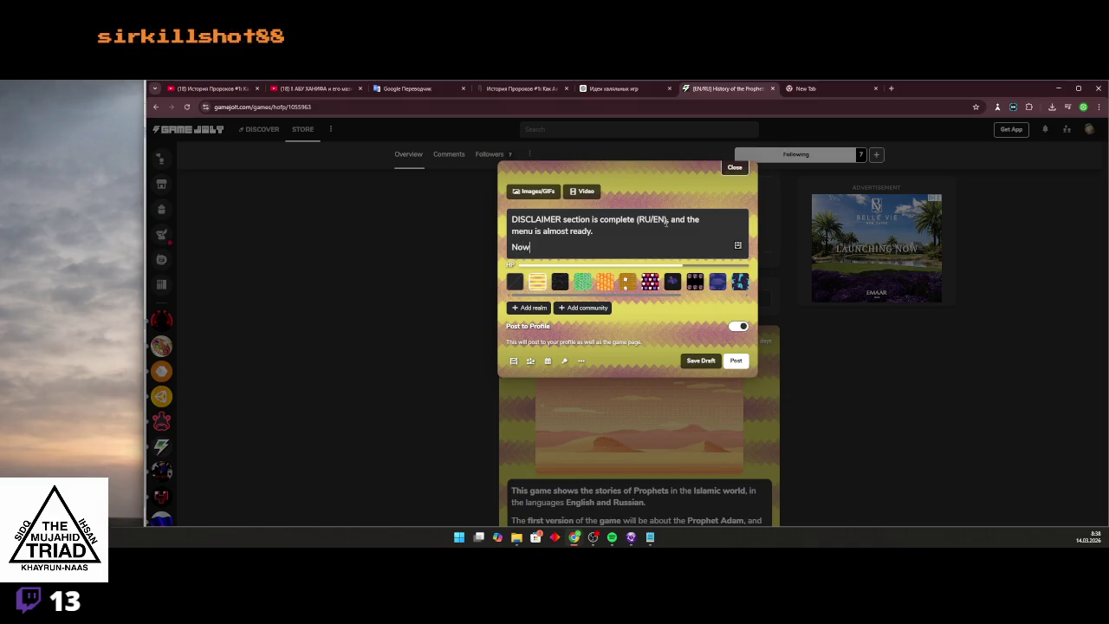
text(g c)
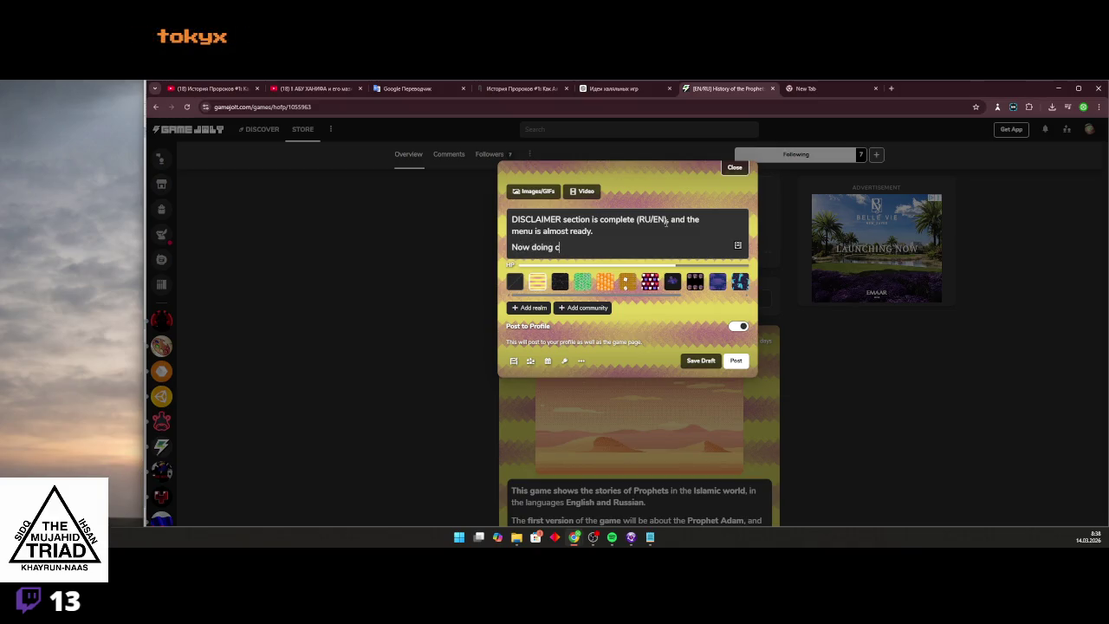
text(hapters for)
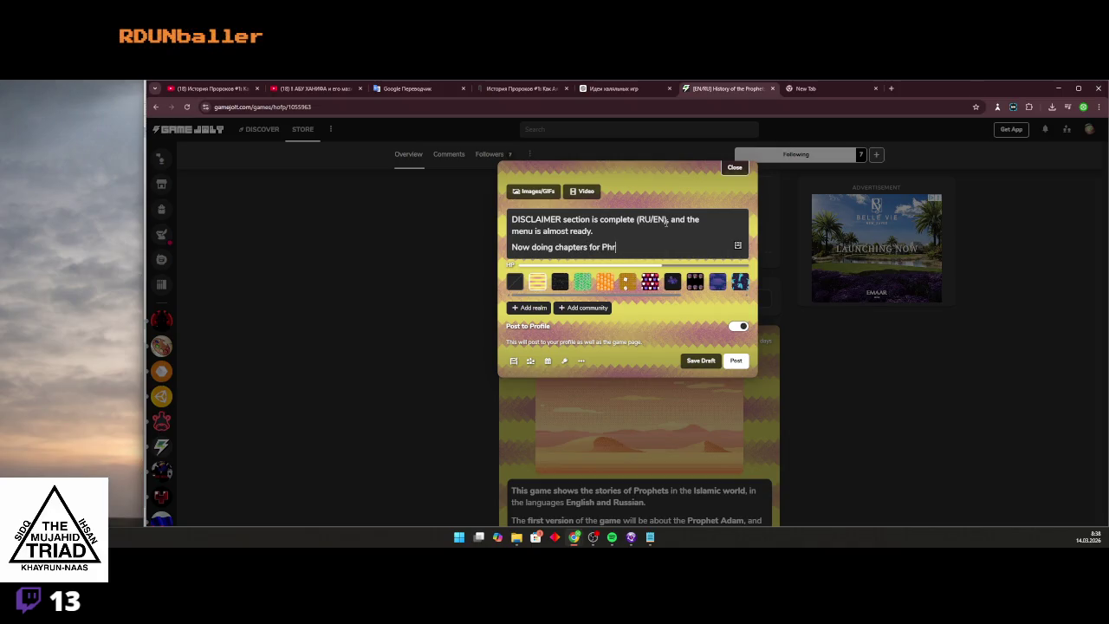
text( Prophet )
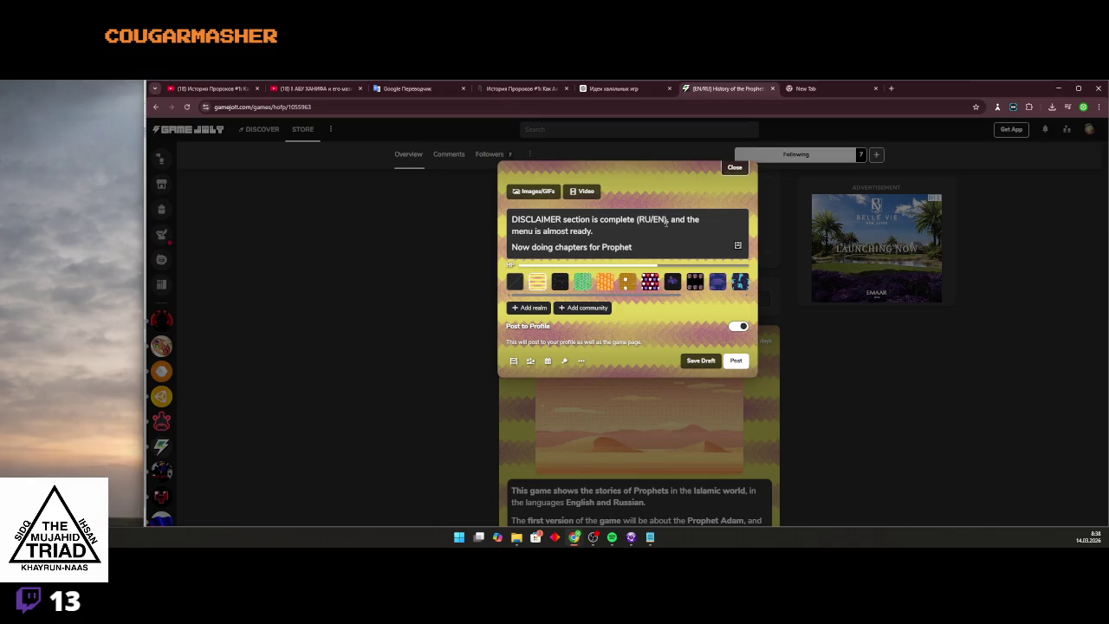
text(Adam)
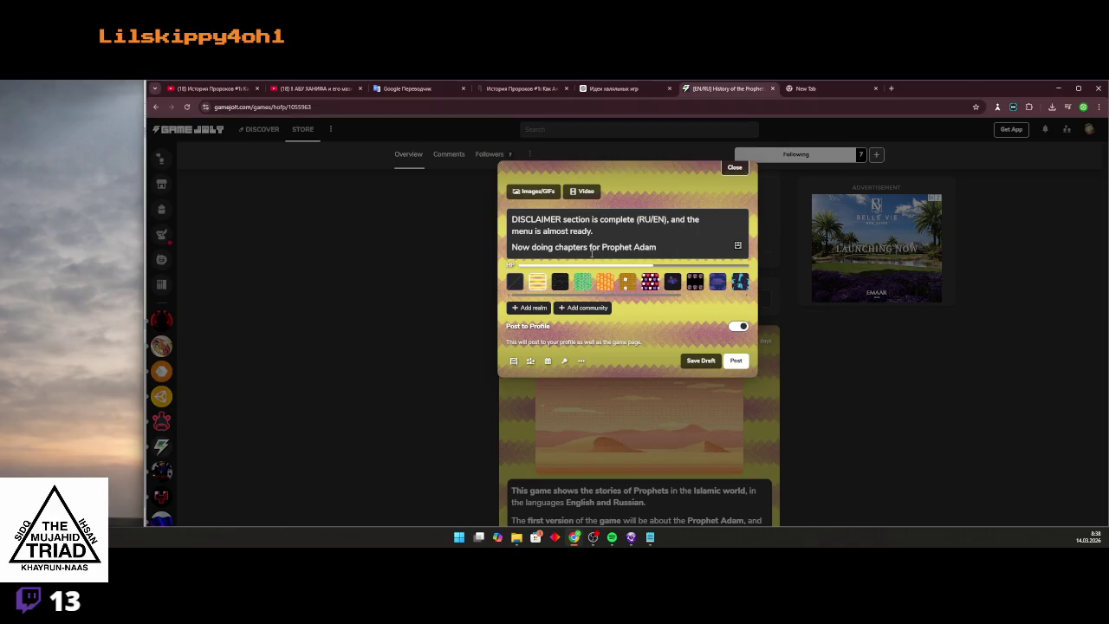
triple_click(553, 247)
key(ctrl+c)
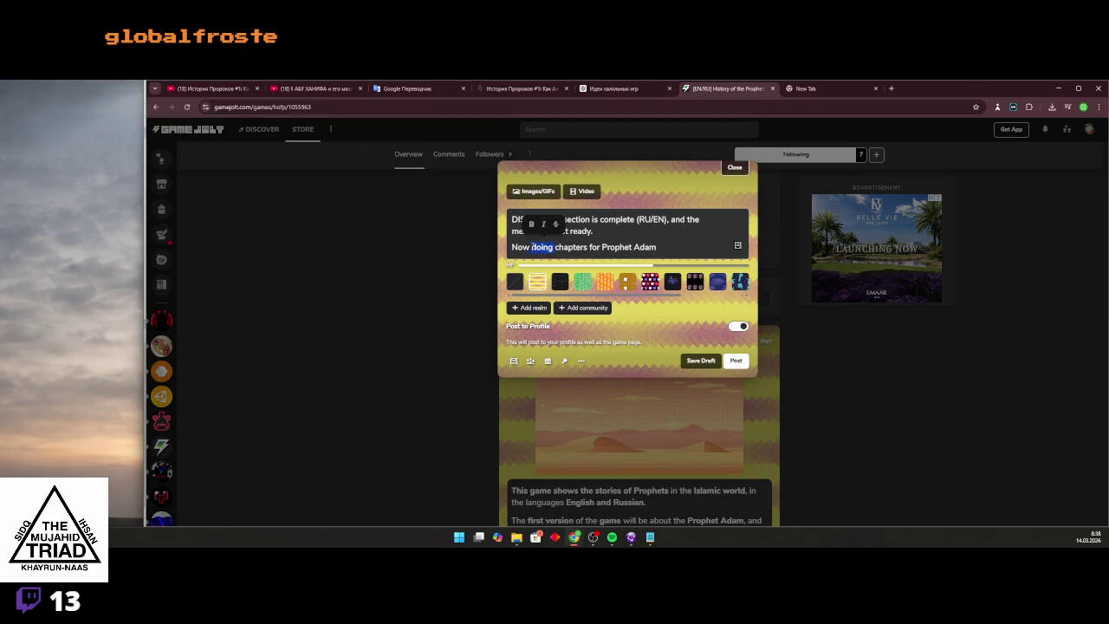
Paste the post's second line into Google Translate, replacing the previous source text
click(823, 87)
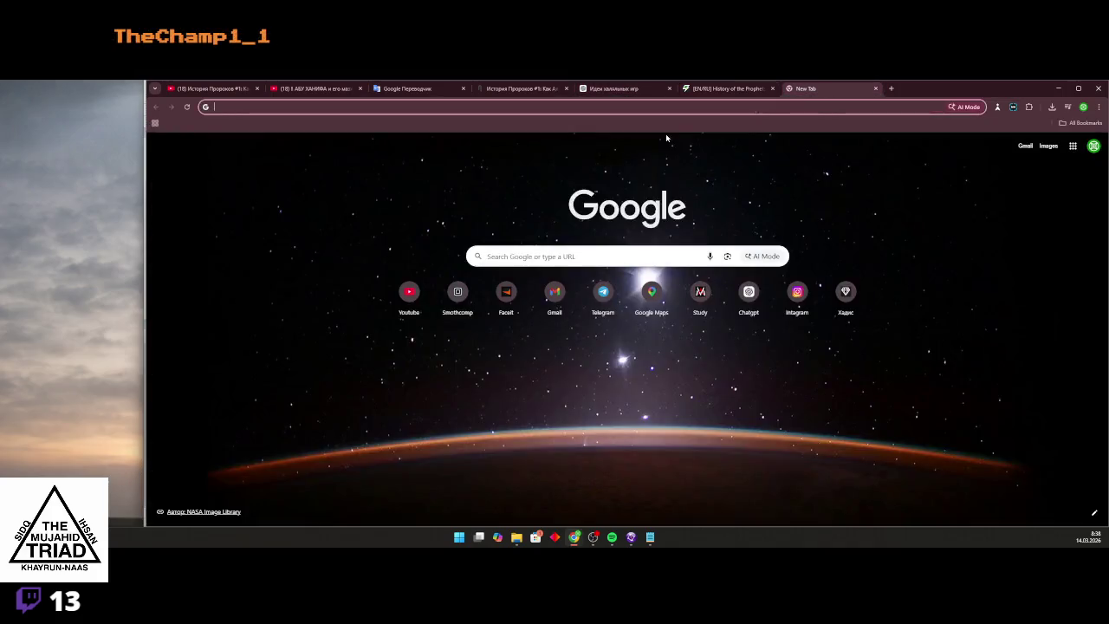
click(619, 88)
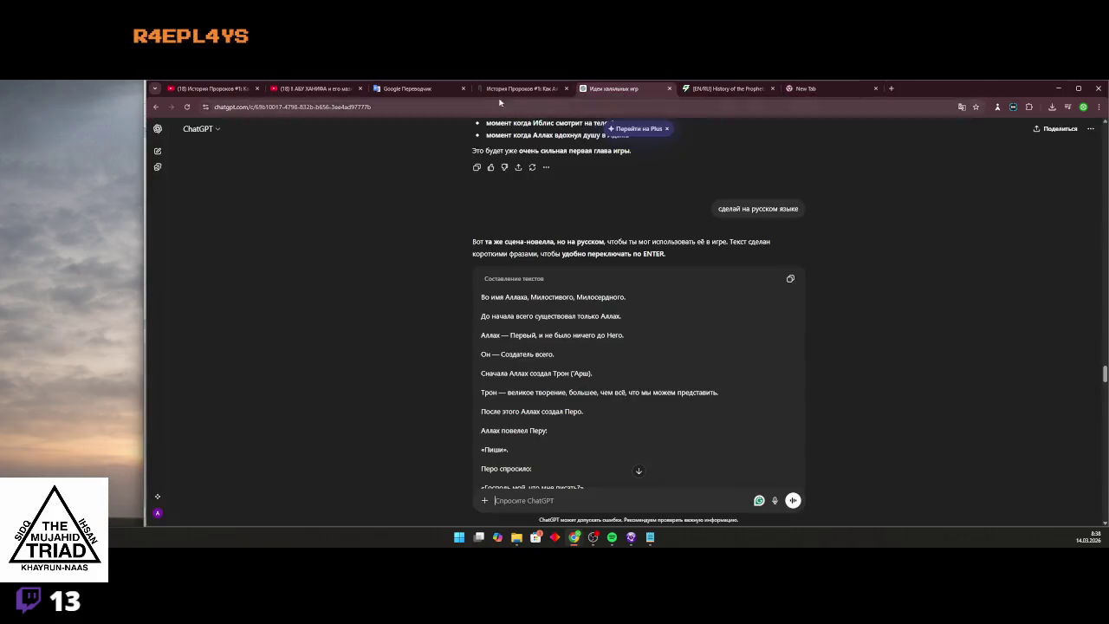
click(407, 87)
click(609, 208)
key(ctrl+v)
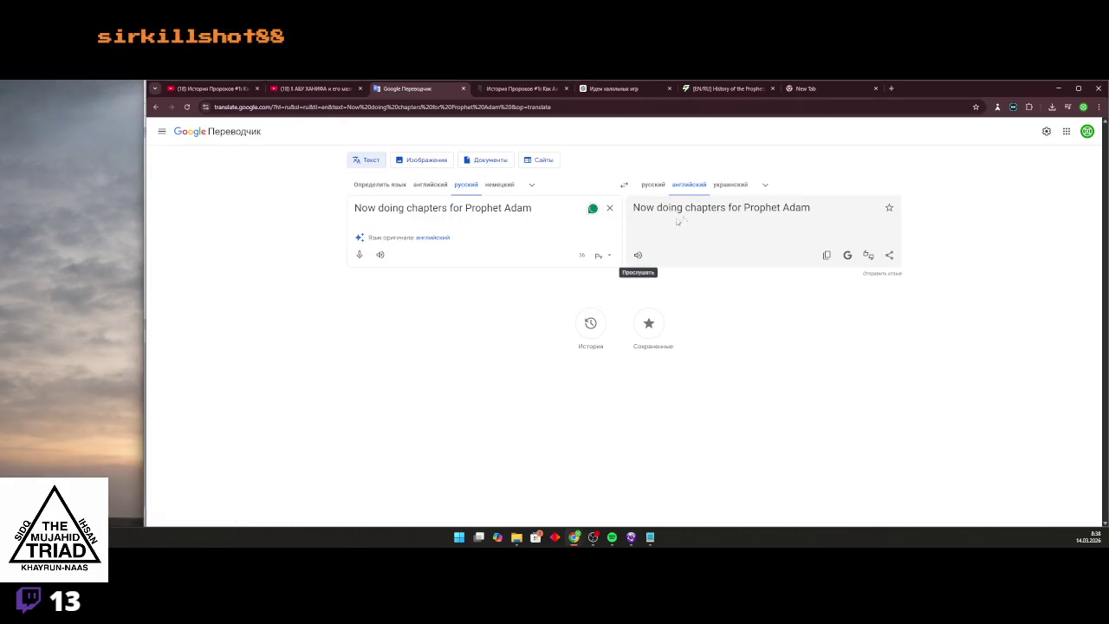
Swap translation directions and reword the English source to start 'Now I am doing'
click(624, 184)
click(624, 184)
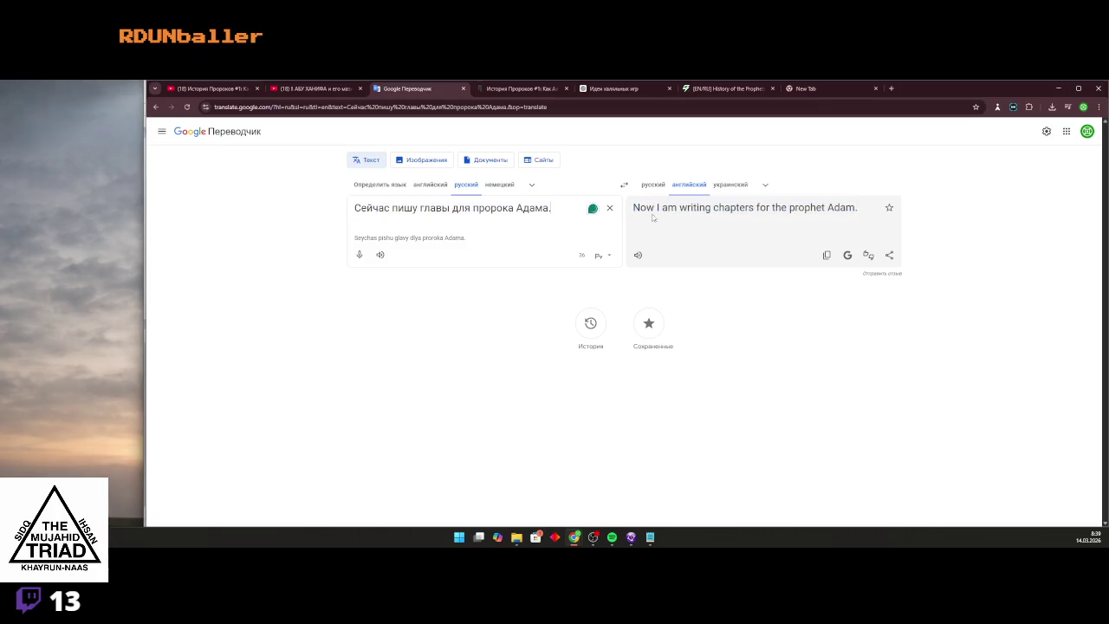
click(624, 184)
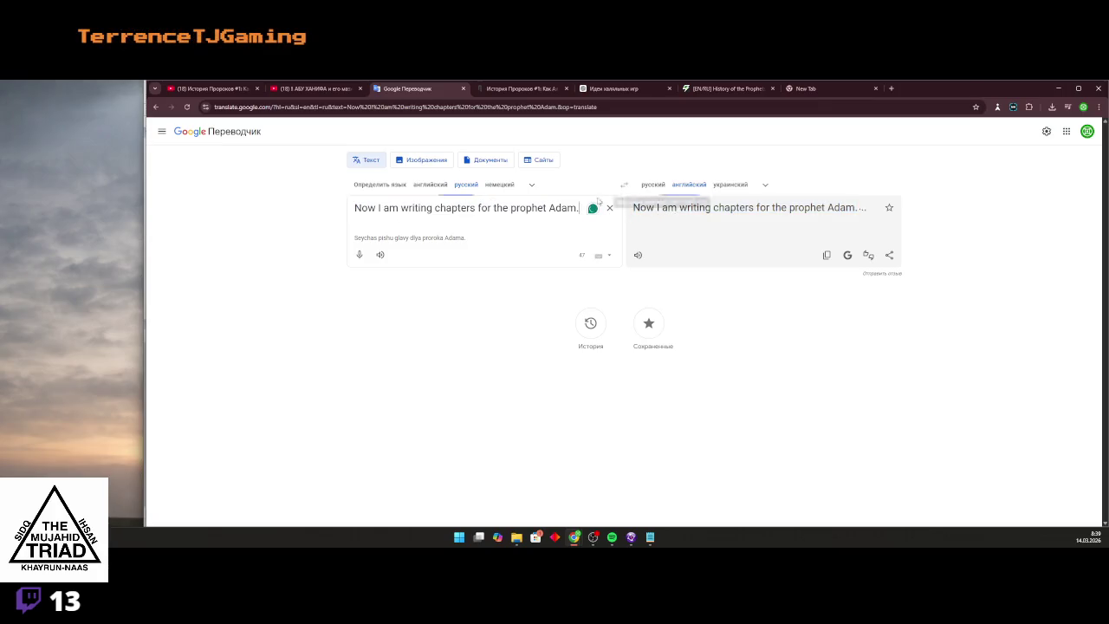
mouse_move(377, 208)
drag(378, 208, 476, 208)
text(d)
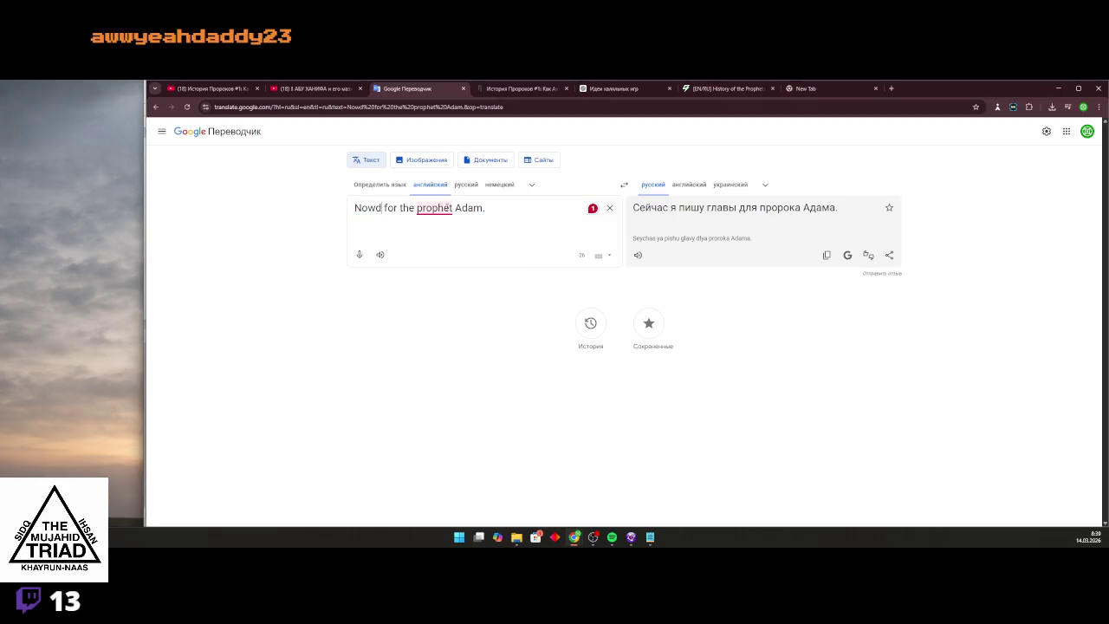
key(BackSpace)
text(doing)
Replace 'это для' with 'главы' in the Russian text and copy the English result
click(623, 184)
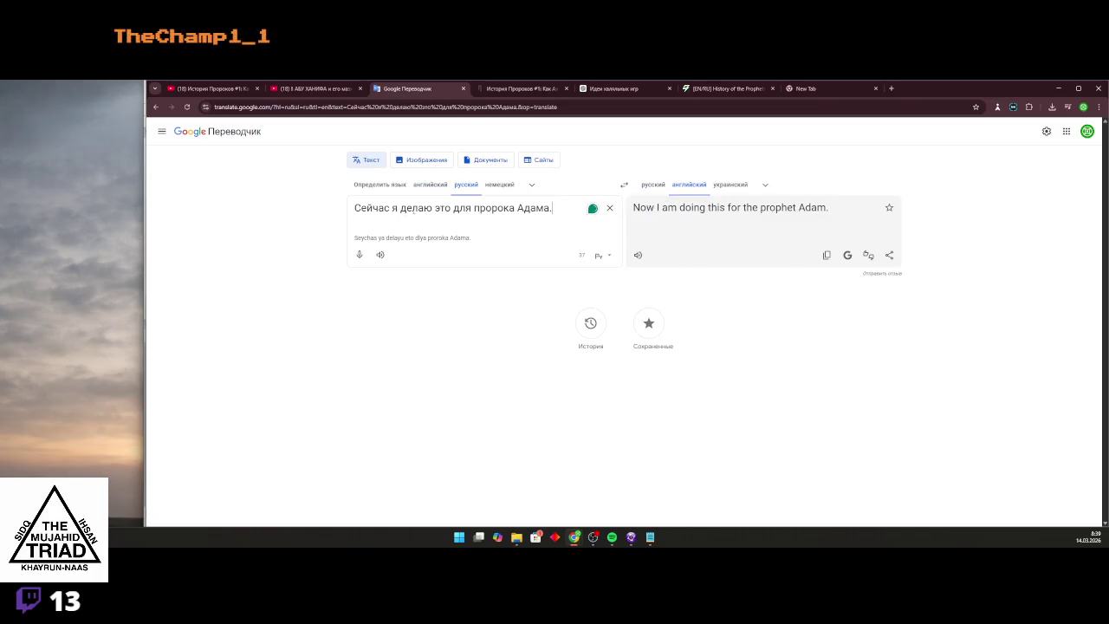
drag(435, 208, 471, 208)
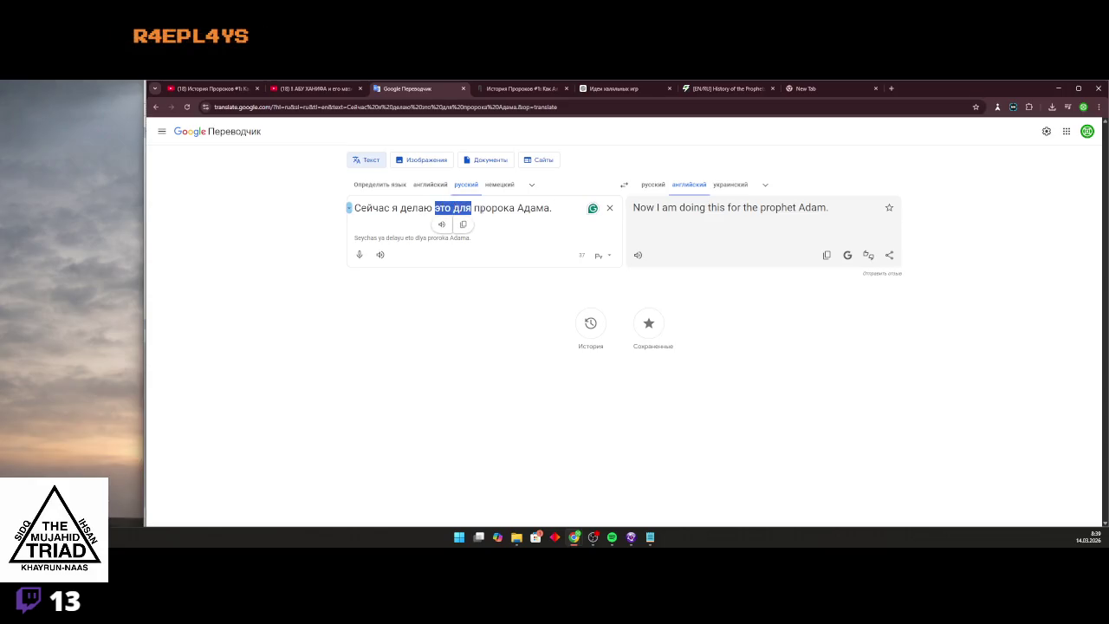
text(главы)
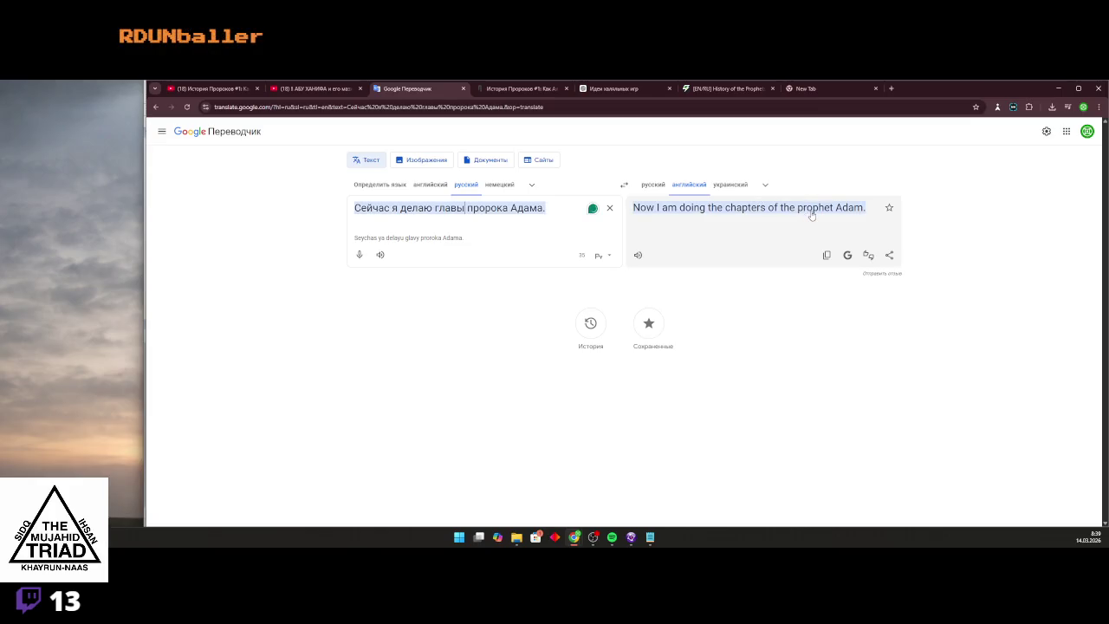
click(827, 255)
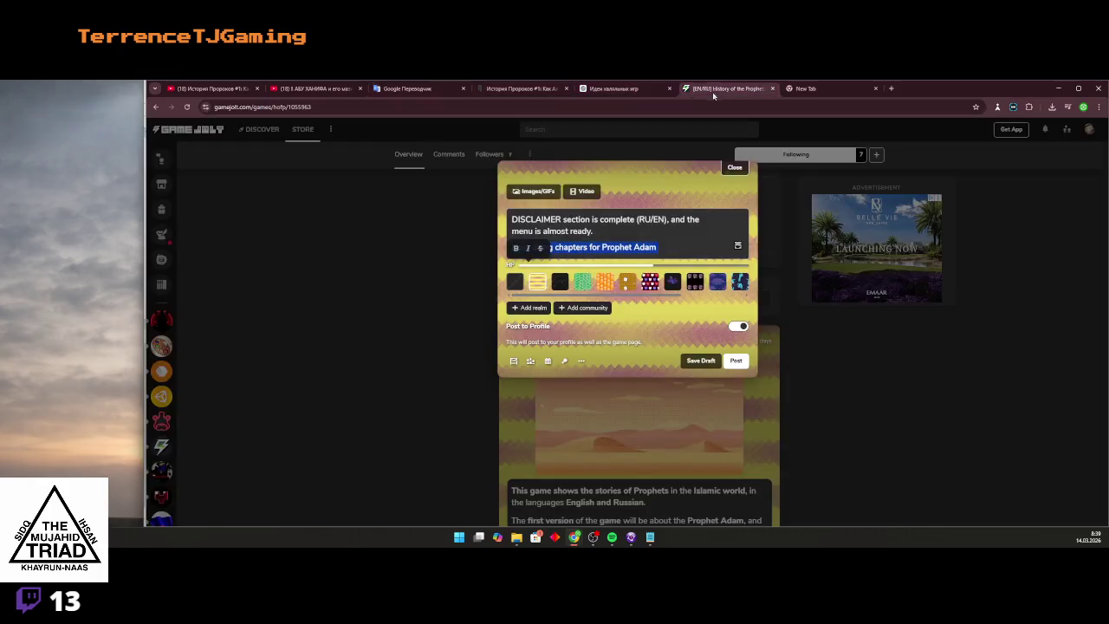
click(719, 88)
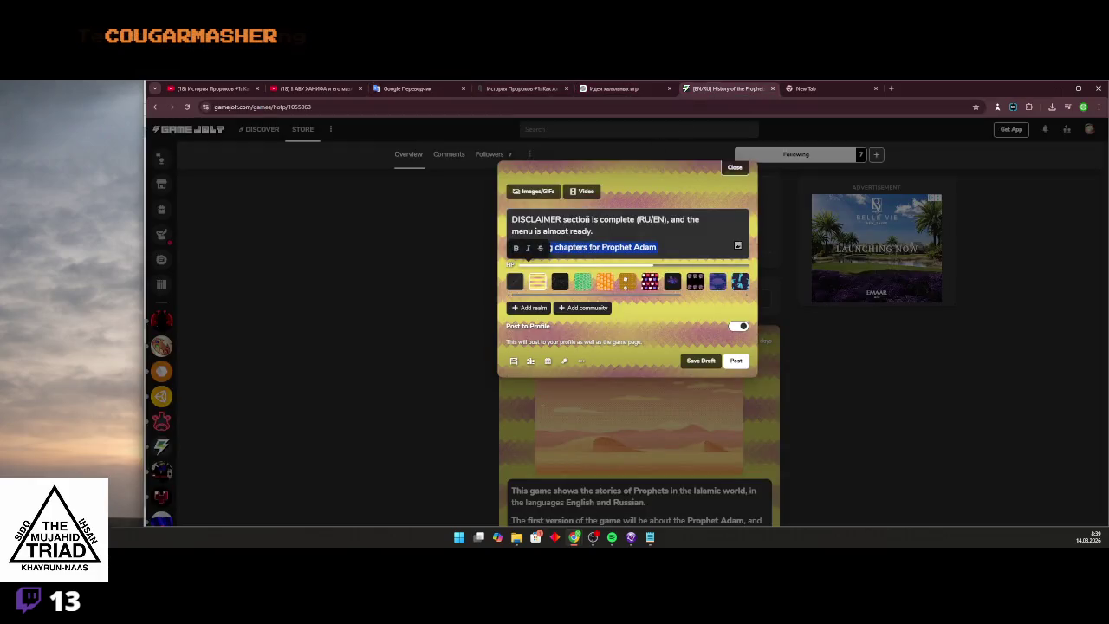
Paste the translation over line two and fix the spelling and capitalisation of 'Prophet'
key(ctrl+v)
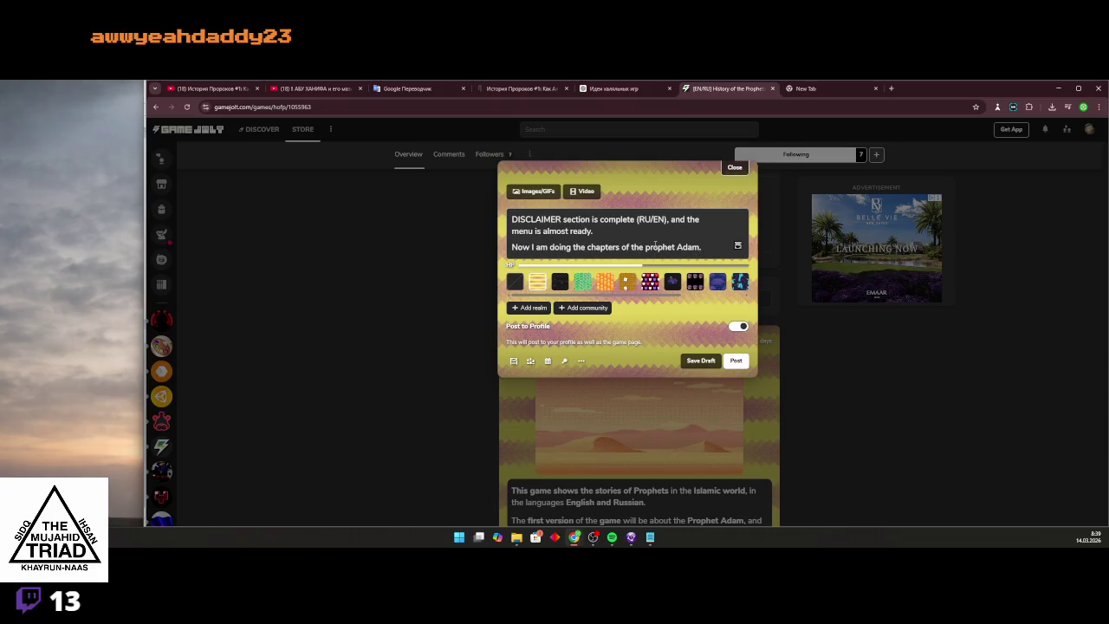
click(652, 247)
text(3)
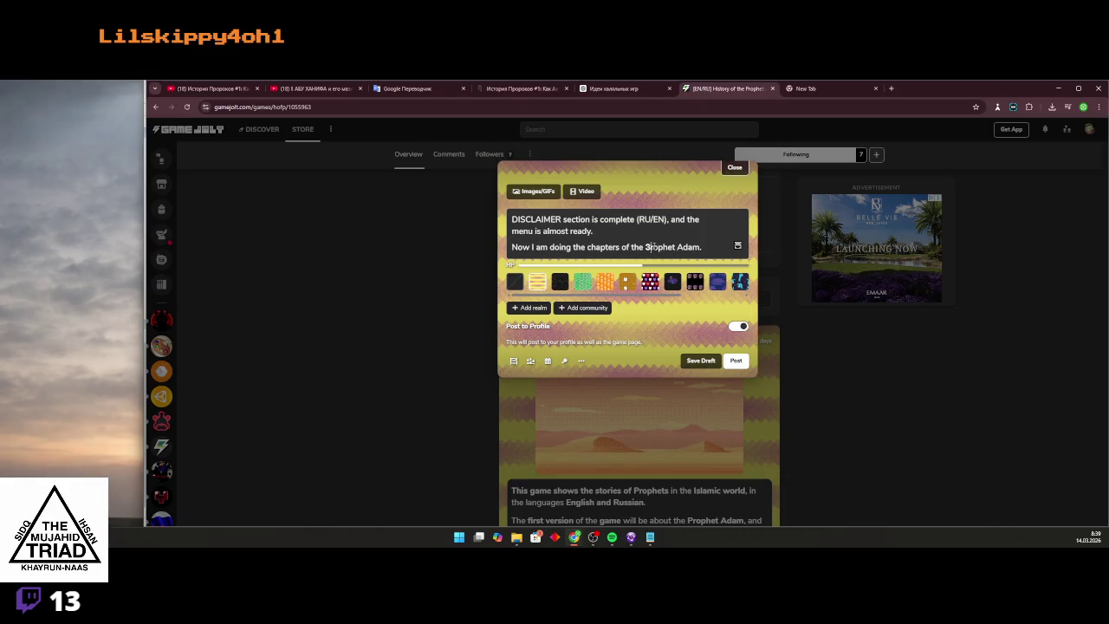
key(BackSpace)
text(p)
key(BackSpace)
text(P)
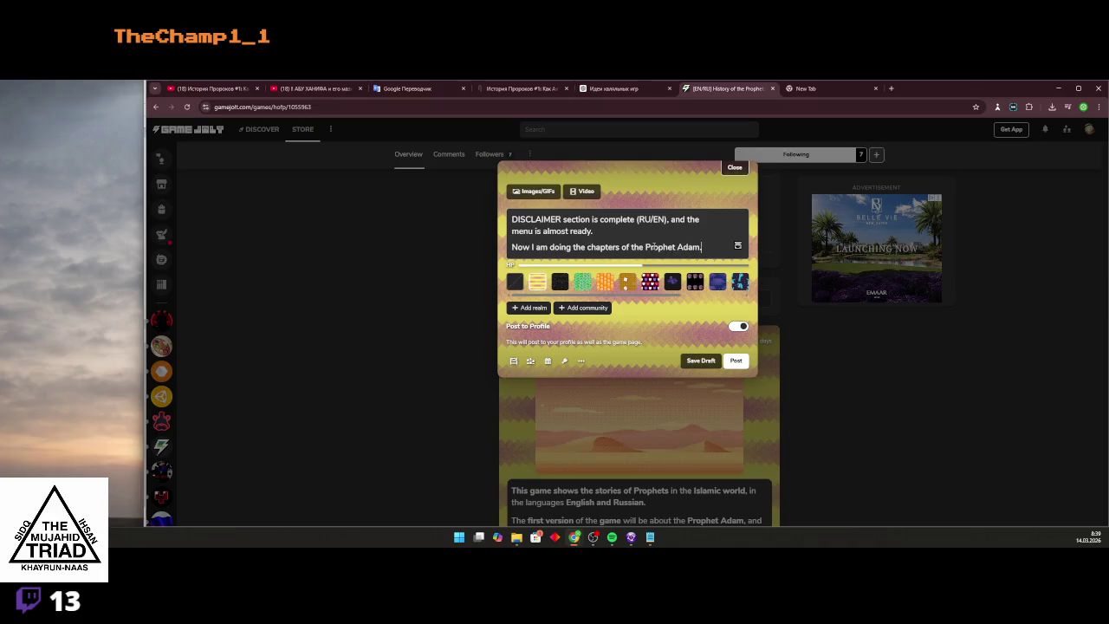
Add a rough third line about the game's official language and copy it
key(End)
key(Return)
text(Oo)
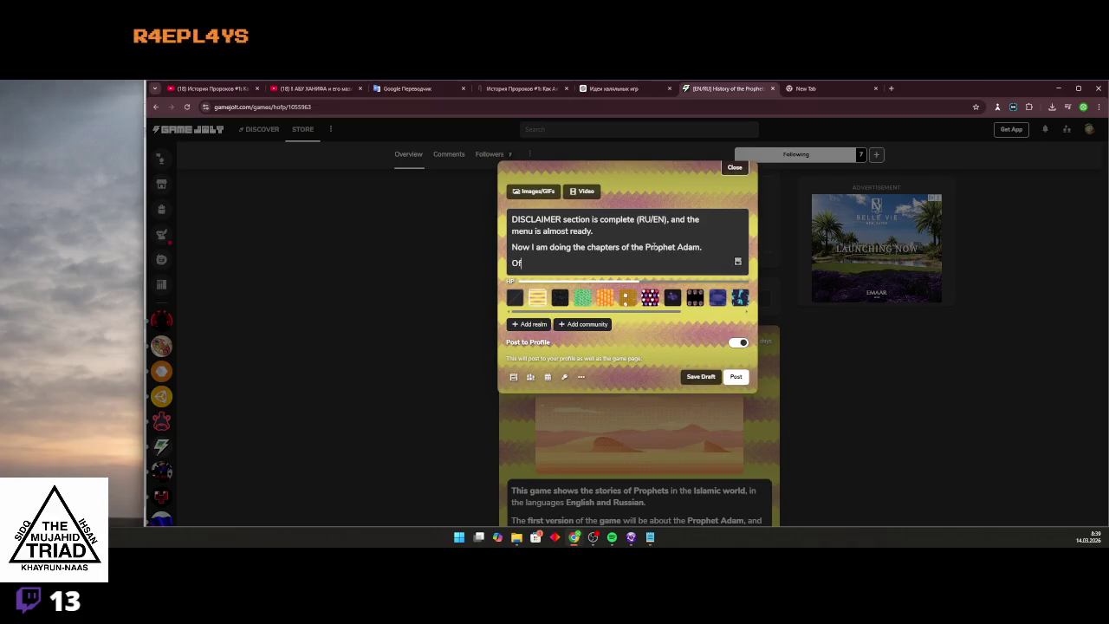
text(L)
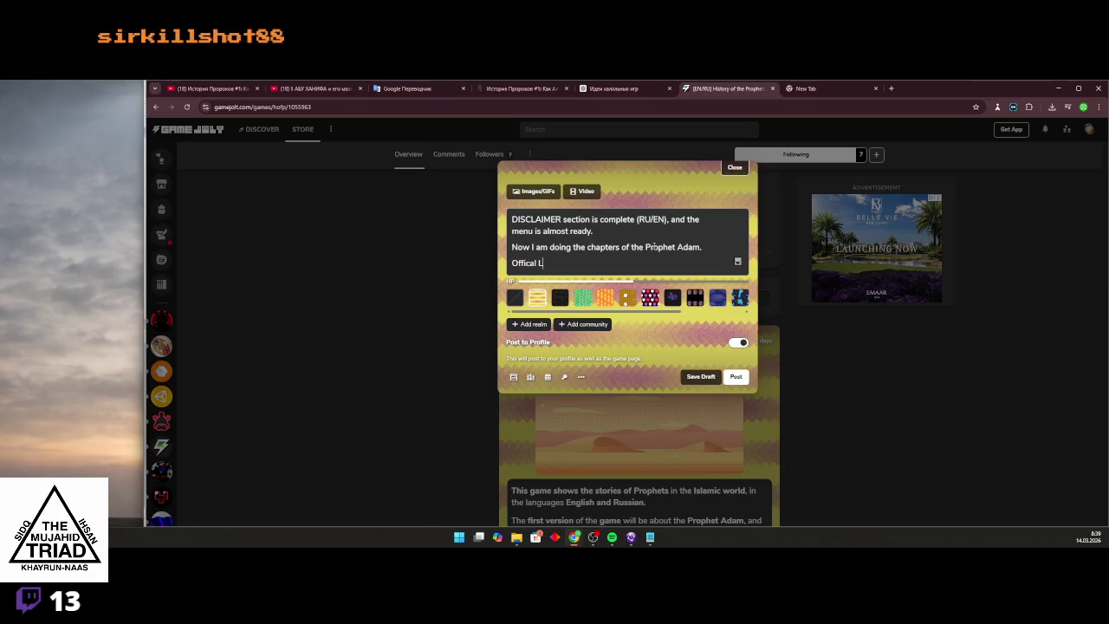
text(aunguage )
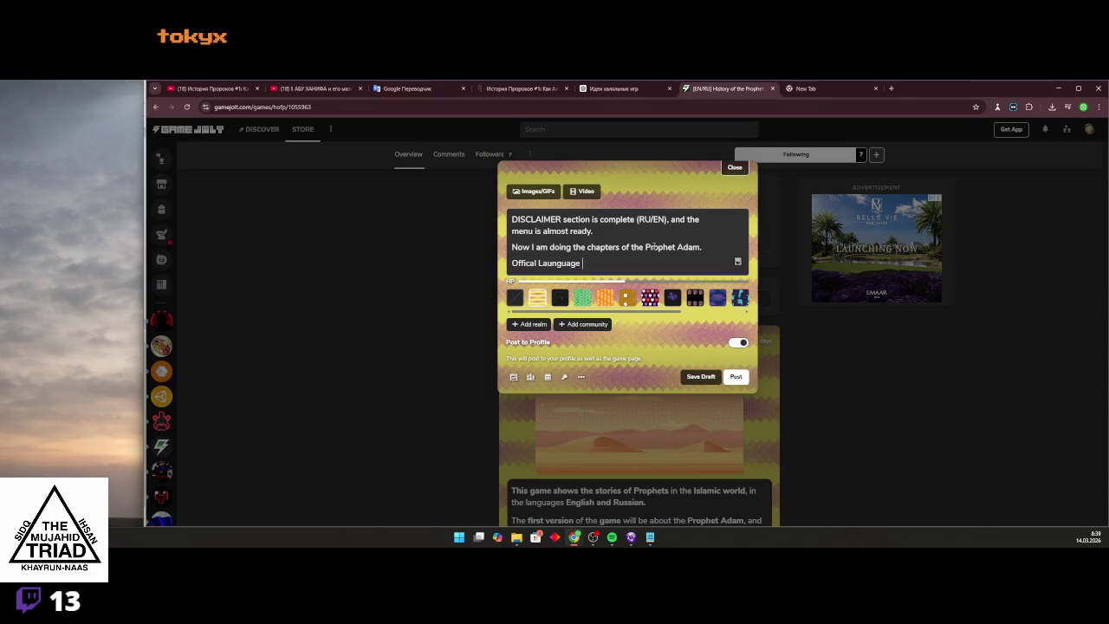
text(game will be Russian)
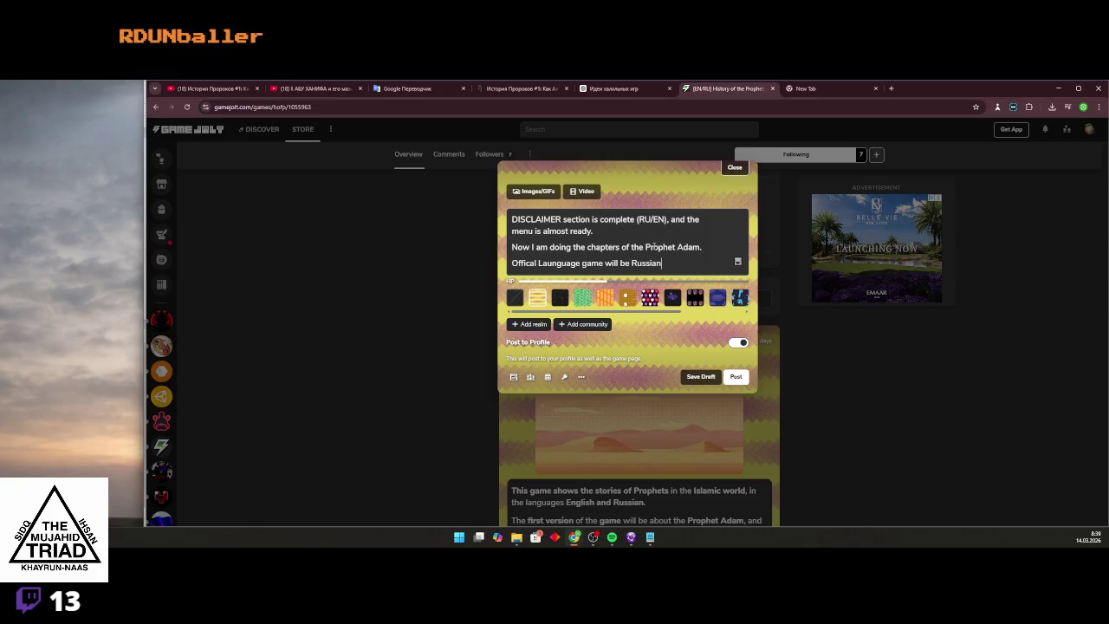
triple_click(624, 261)
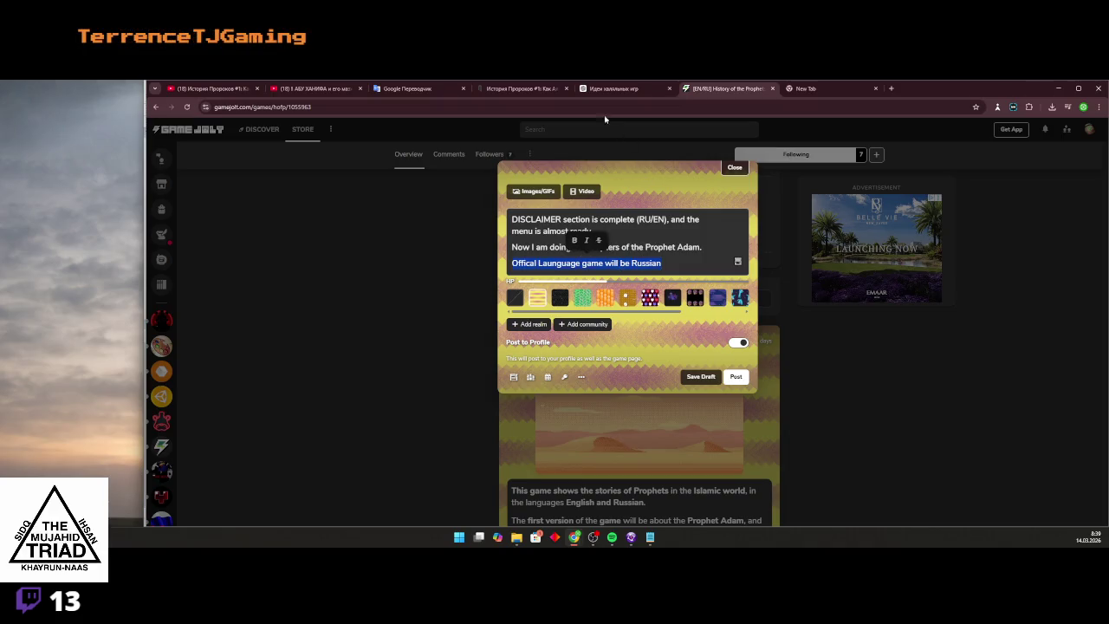
key(ctrl+c)
Spell-correct the third line to 'Official language game will be Russian' in Google Translate and paste it back
click(407, 88)
key(ctrl+a)
key(ctrl+v)
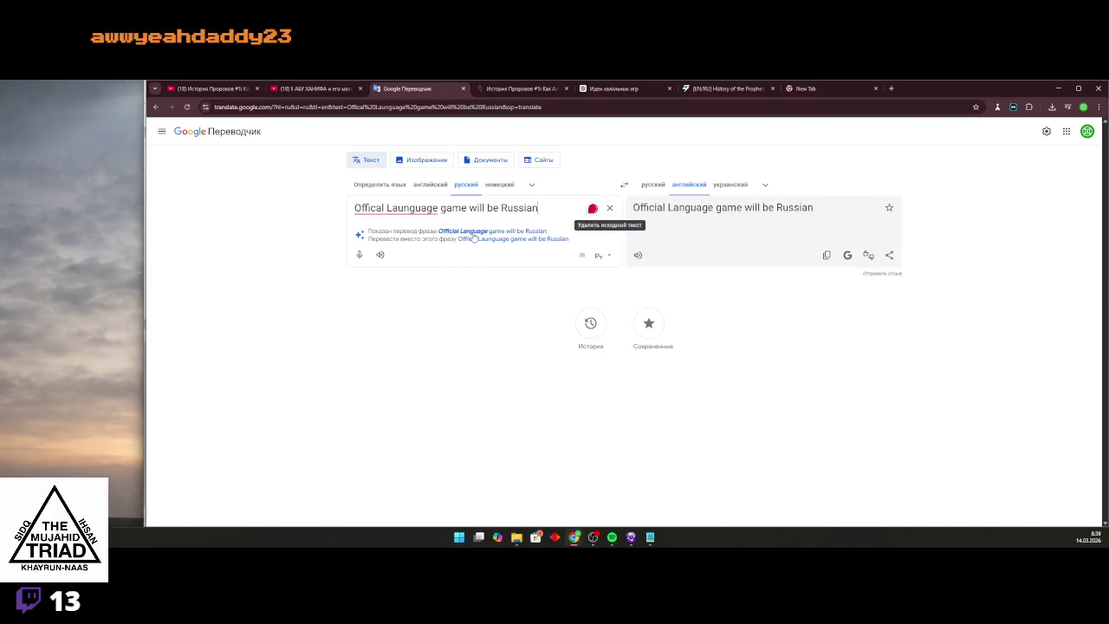
click(400, 209)
click(381, 235)
key(ctrl+a)
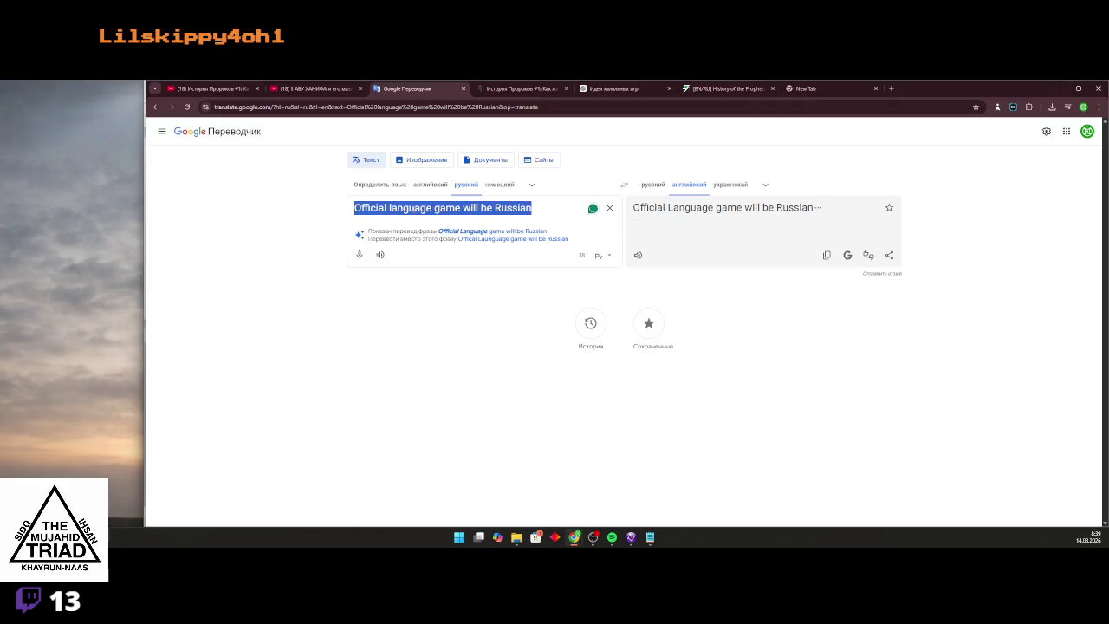
click(727, 88)
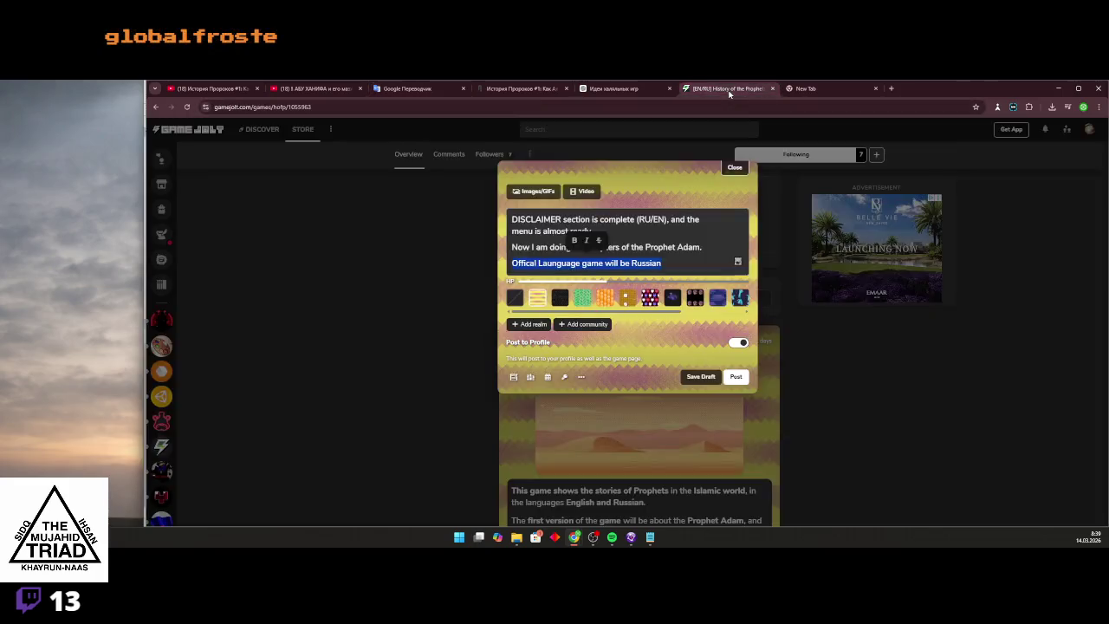
key(ctrl+v)
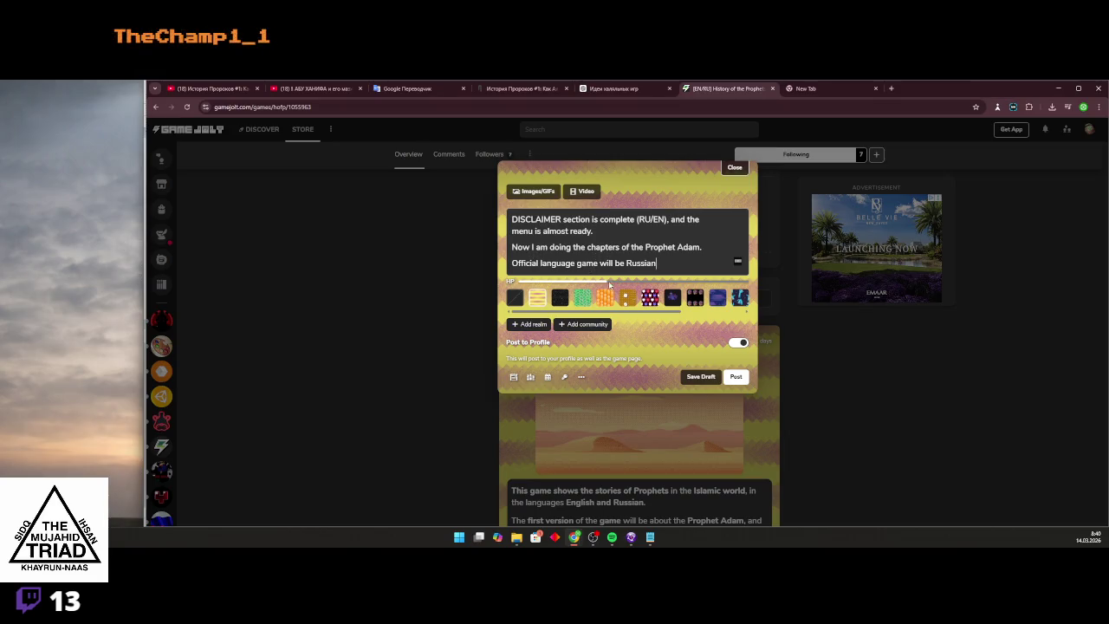
click(277, 107)
key(ctrl+c)
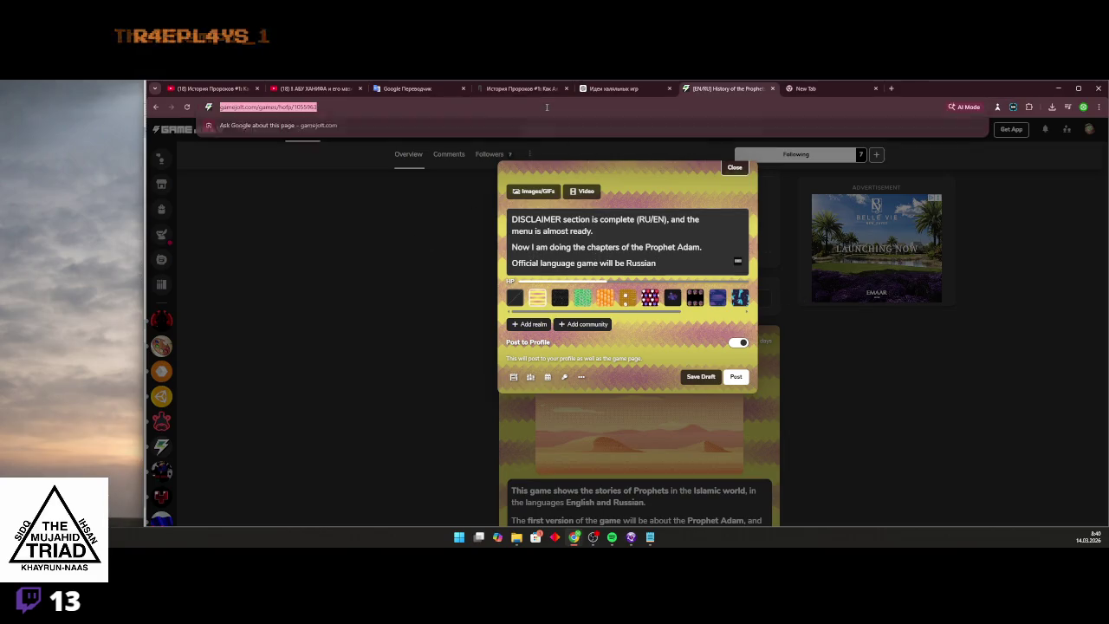
Load the '[EN/RU] History of the Prophets' Game Jolt page in the new tab from the copied address
click(806, 88)
key(ctrl+v)
click(375, 126)
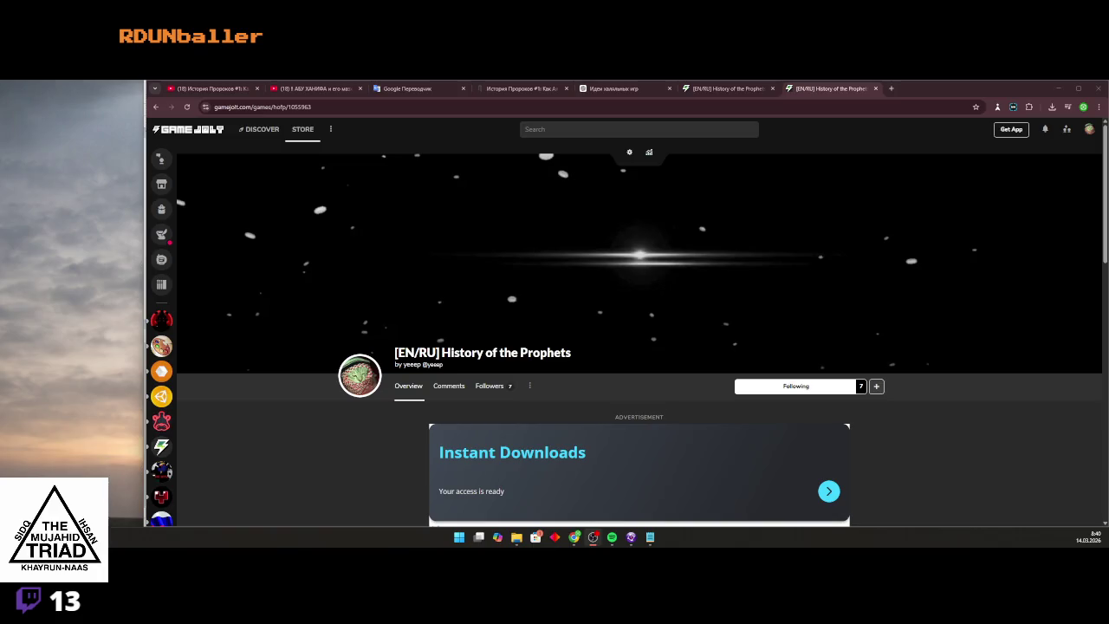
scroll(391, 390, down, 2)
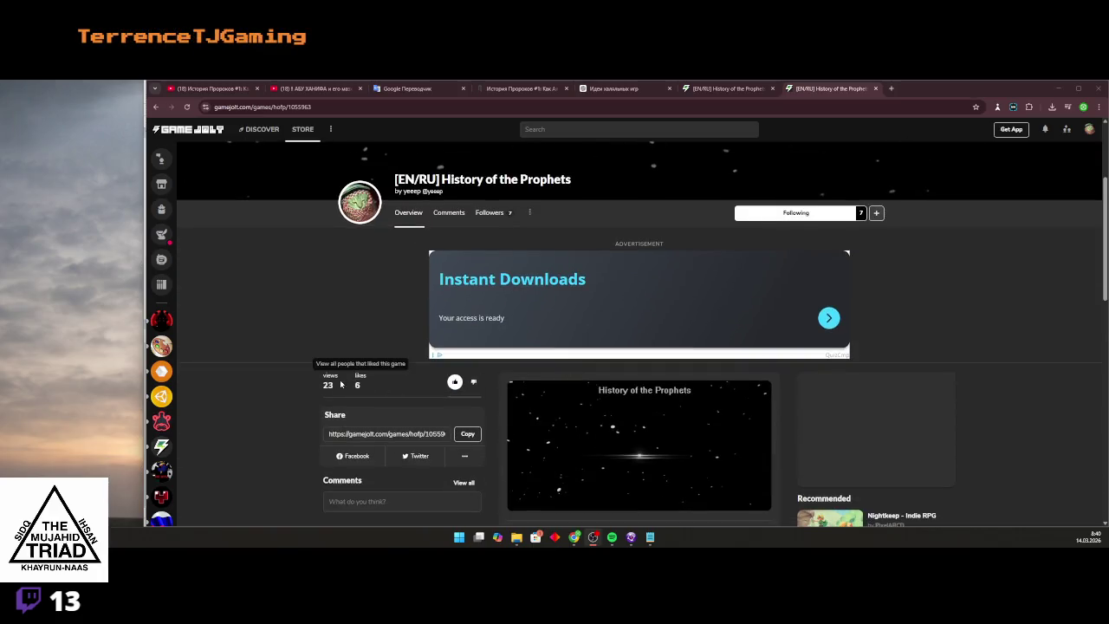
scroll(766, 339, up, 2)
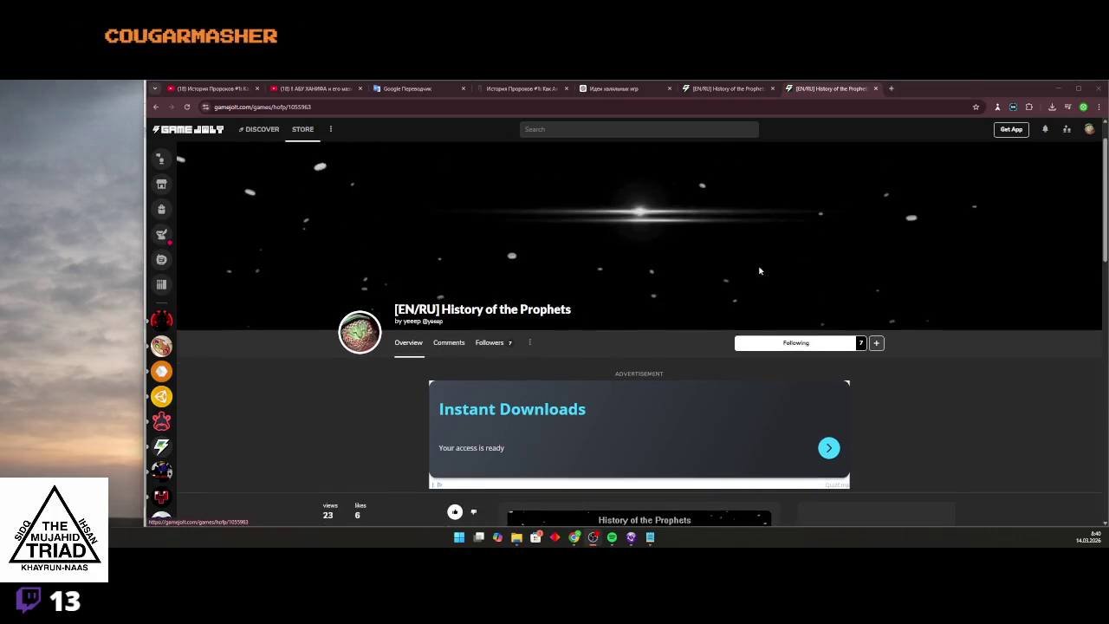